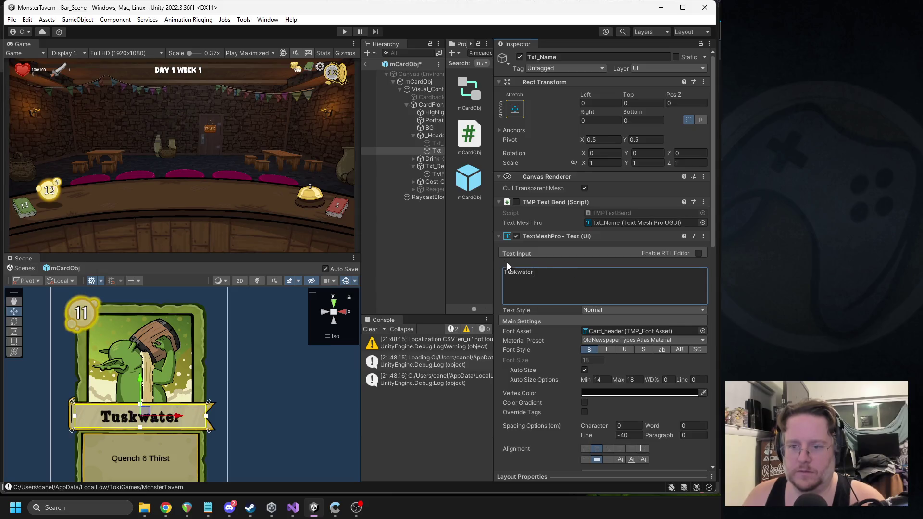
Widen the hierarchy panel and temporarily switch on the duplicate Txt_Name (1)
{"action": "mouse_move", "coordinate": [493, 253]}
{"action": "left_mouse_down"}
{"action": "mouse_move", "coordinate": [566, 253]}
{"action": "mouse_move", "coordinate": [549, 253]}
{"action": "left_mouse_up"}
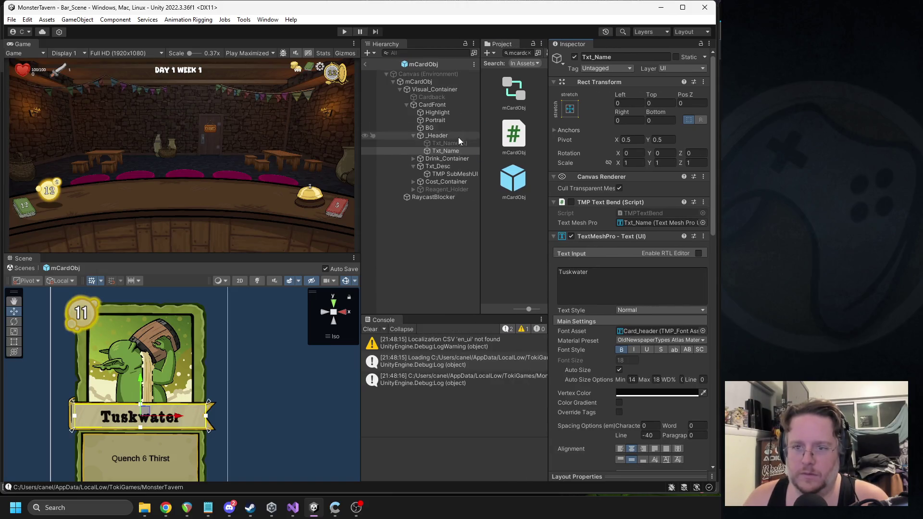
{"action": "left_click", "coordinate": [452, 143]}
{"action": "left_click", "coordinate": [575, 57]}
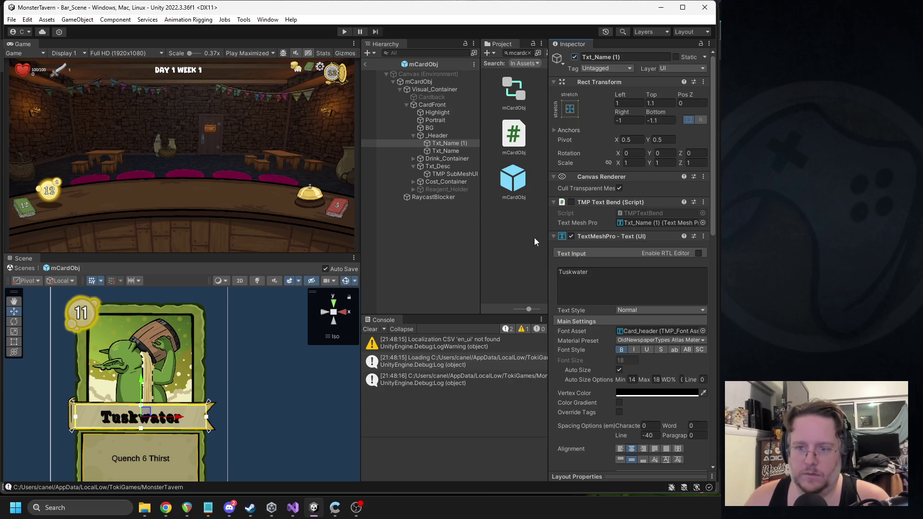
Set Txt_Name's vertex colour to white
{"action": "left_click", "coordinate": [446, 151]}
{"action": "left_click", "coordinate": [661, 392]}
{"action": "left_click", "coordinate": [694, 332]}
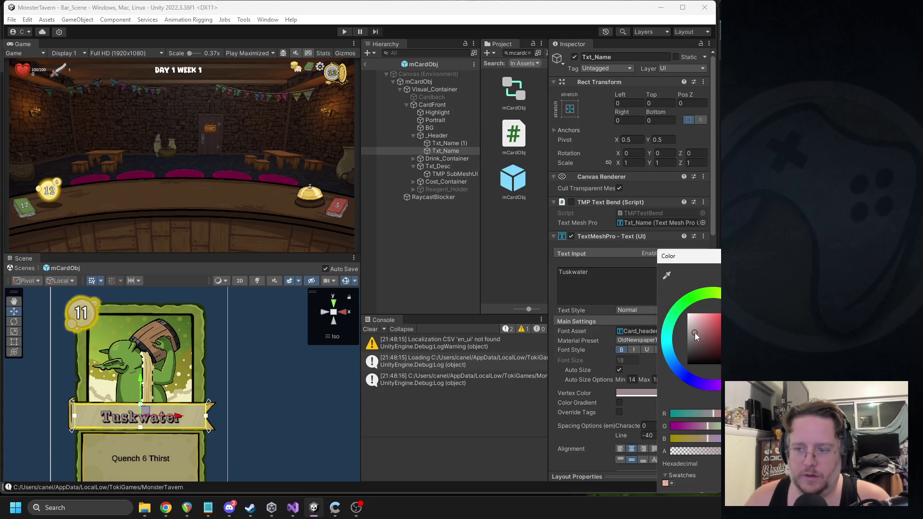
{"action": "left_click_drag", "start_coordinate": [717, 290], "coordinate": [721, 292]}
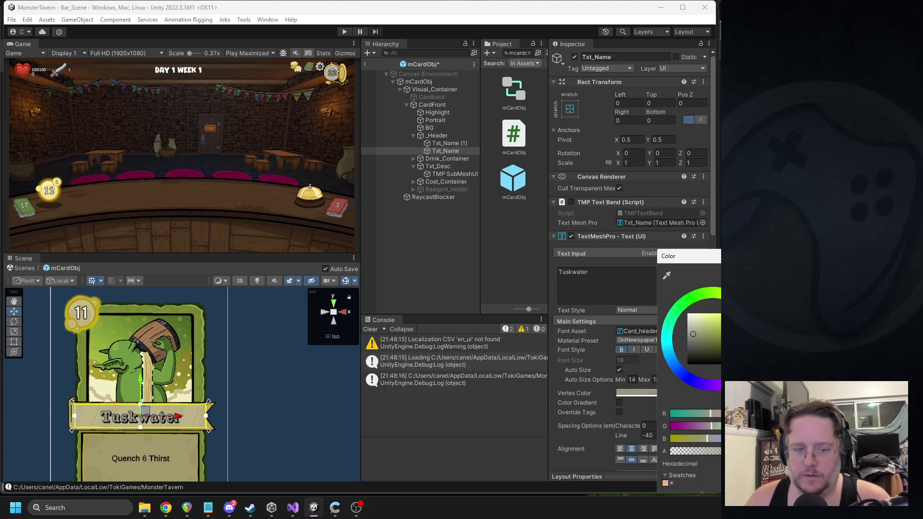
{"action": "scroll", "coordinate": [223, 407], "scroll_direction": "down", "scroll_amount": 2}
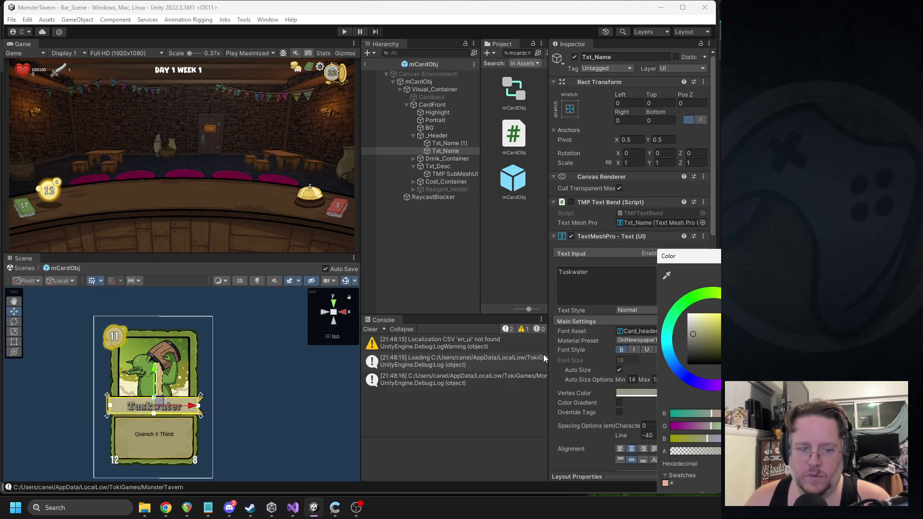
{"action": "left_click", "coordinate": [695, 359]}
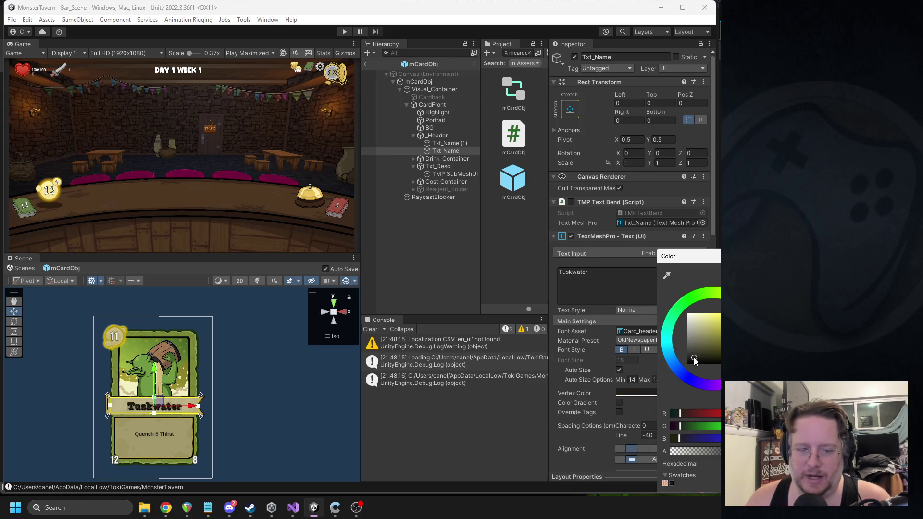
{"action": "left_click_drag", "start_coordinate": [695, 358], "coordinate": [684, 294]}
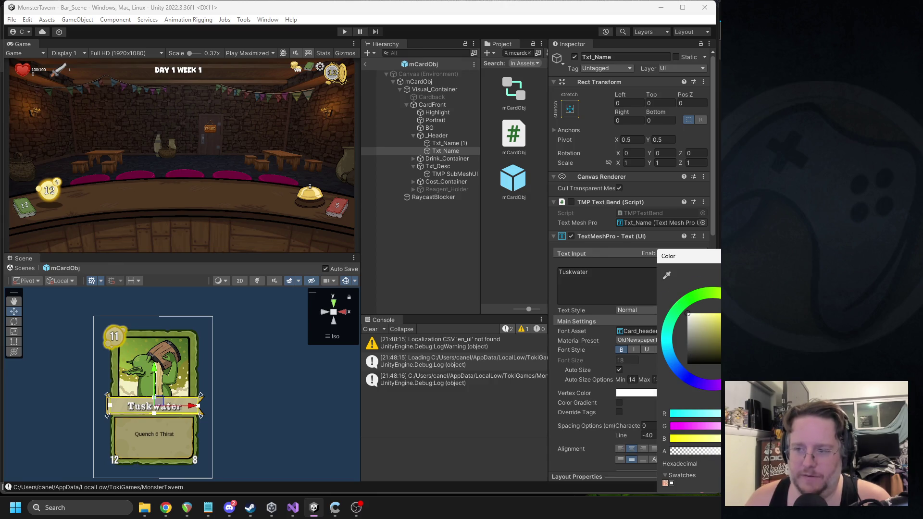
{"action": "left_click", "coordinate": [410, 206]}
Switch Txt_Name (1) off again and bring up the add-child menu on _Header
{"action": "left_click", "coordinate": [452, 144]}
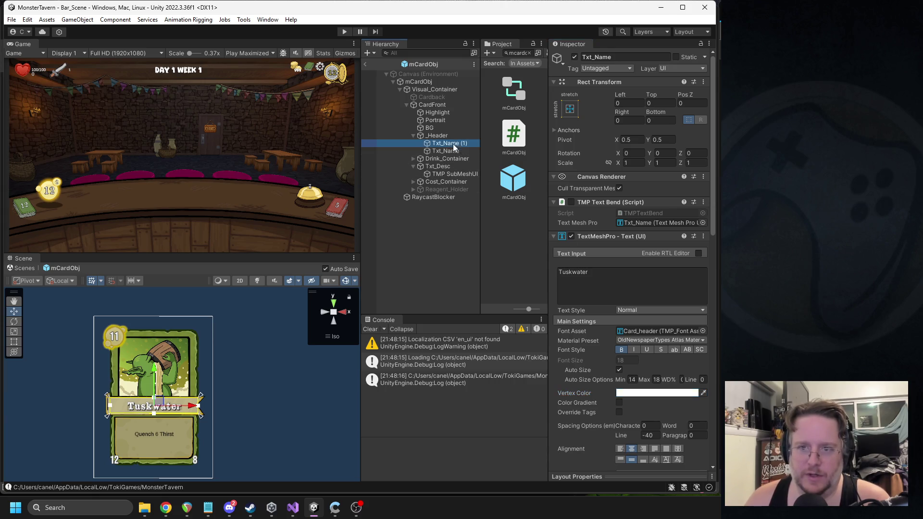
{"action": "left_click", "coordinate": [574, 57]}
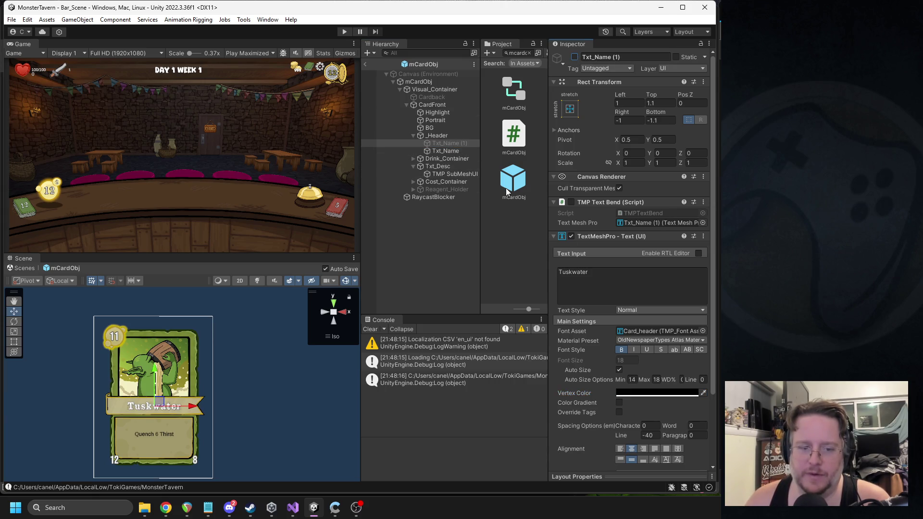
{"action": "left_click", "coordinate": [435, 137]}
{"action": "right_click", "coordinate": [433, 137]}
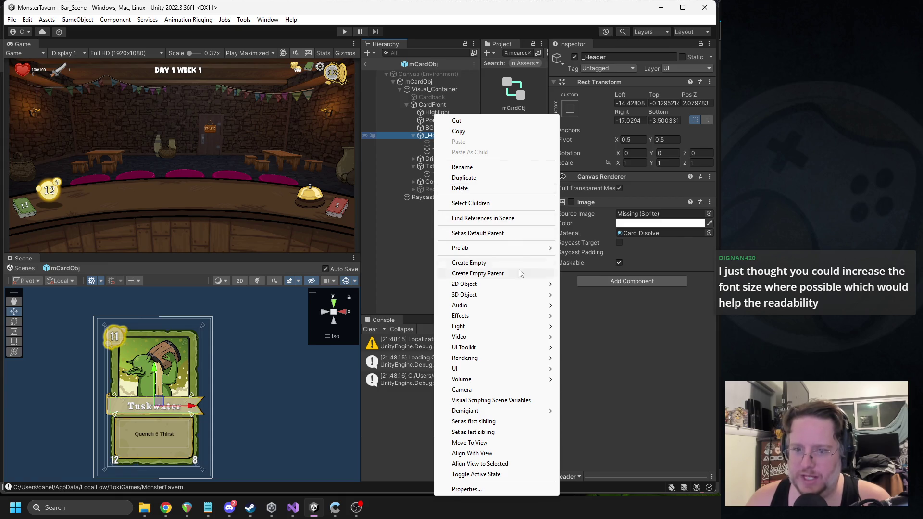
Create a UI Image under _Header and move it above the name text
{"action": "mouse_move", "coordinate": [501, 373]}
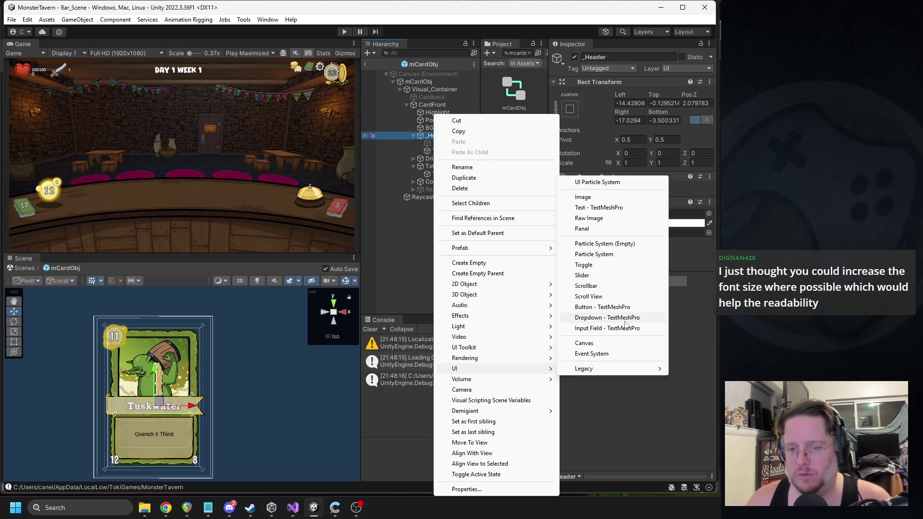
{"action": "left_click", "coordinate": [582, 198]}
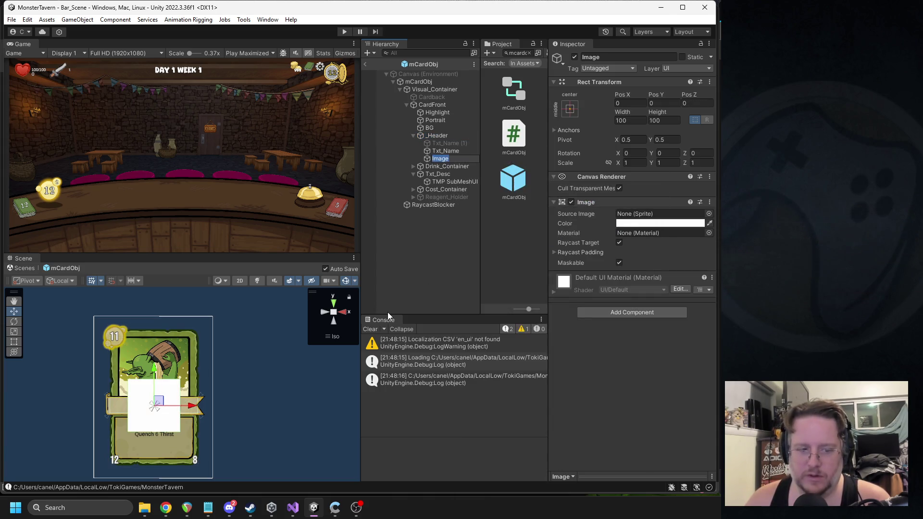
{"action": "left_click", "coordinate": [442, 151]}
{"action": "left_click_drag", "start_coordinate": [442, 157], "coordinate": [449, 140]}
Untick Raycast Target and colour the image black with low opacity
{"action": "left_click", "coordinate": [619, 242]}
{"action": "left_click", "coordinate": [650, 225]}
{"action": "left_click_drag", "start_coordinate": [695, 299], "coordinate": [679, 320]}
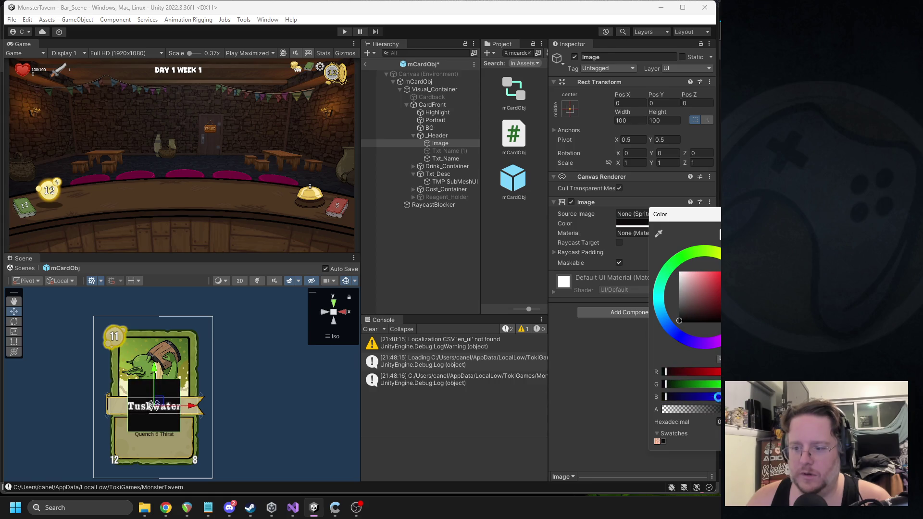
{"action": "left_click_drag", "start_coordinate": [719, 409], "coordinate": [716, 412]}
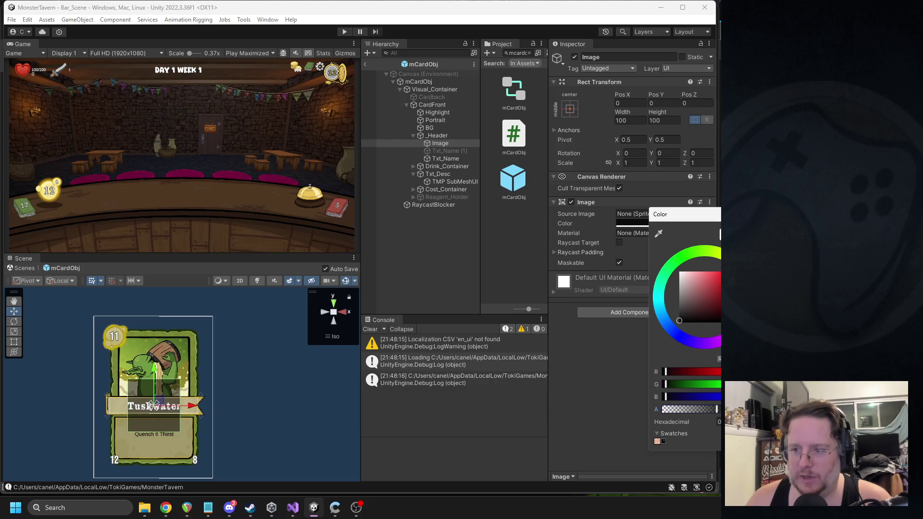
Assign UISprite as the image's Source Image, ready to scale and recolour it
{"action": "left_click", "coordinate": [705, 215]}
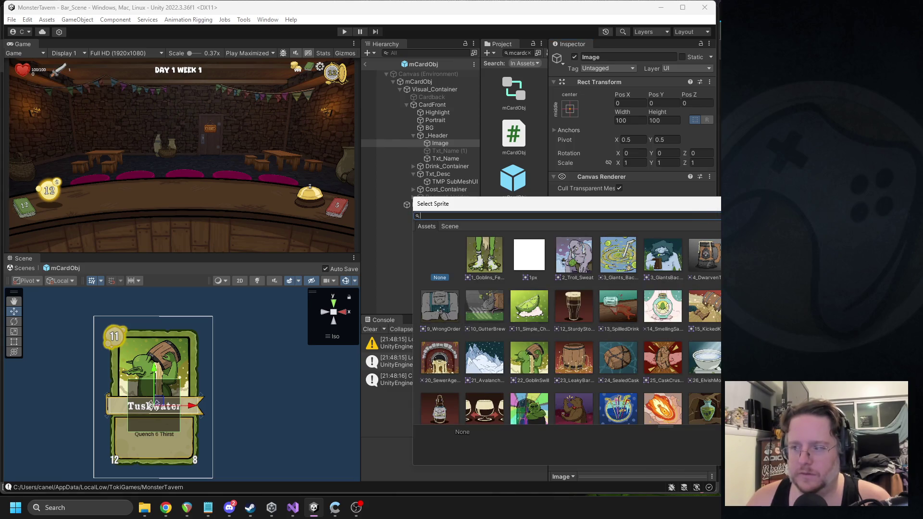
{"action": "scroll", "coordinate": [570, 327], "scroll_direction": "down", "scroll_amount": 20}
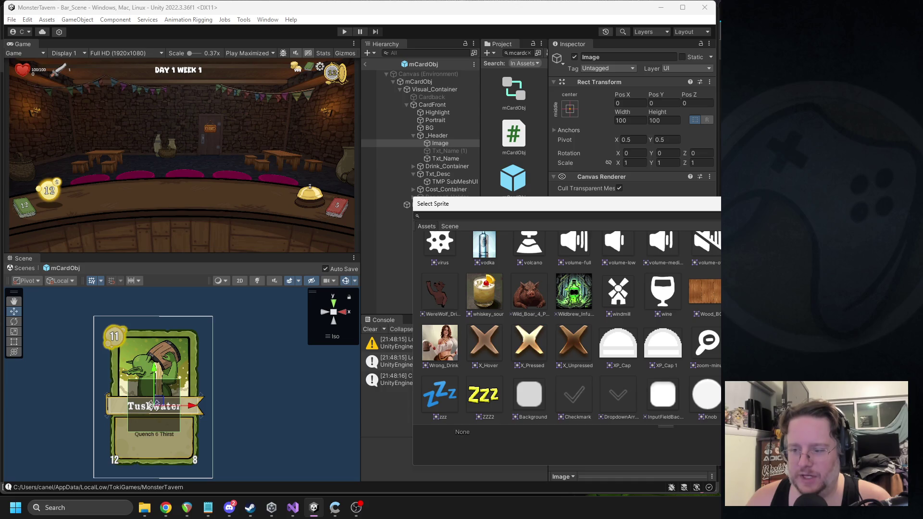
{"action": "double_click", "coordinate": [795, 394]}
{"action": "scroll", "coordinate": [155, 411], "scroll_direction": "up", "scroll_amount": 5}
{"action": "mouse_move", "coordinate": [155, 410]}
{"action": "left_mouse_down"}
{"action": "mouse_move", "coordinate": [260, 368]}
{"action": "mouse_move", "coordinate": [213, 370]}
{"action": "mouse_move", "coordinate": [213, 395]}
{"action": "left_mouse_up"}
{"action": "key", "text": "r"}
{"action": "scroll", "coordinate": [213, 387], "scroll_direction": "down", "scroll_amount": 6}
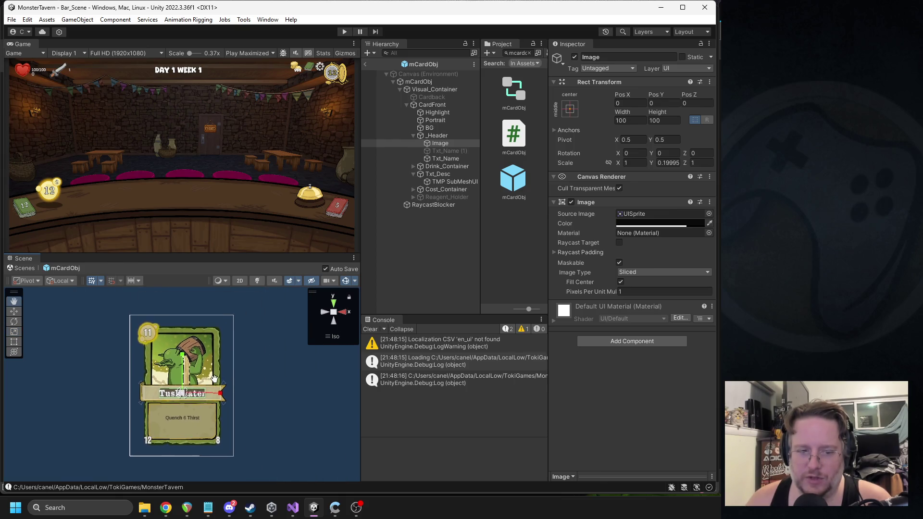
{"action": "left_click", "coordinate": [651, 223]}
Make the backing image nearly transparent and nudge it slightly left and down
{"action": "left_click_drag", "start_coordinate": [659, 412], "coordinate": [662, 414]}
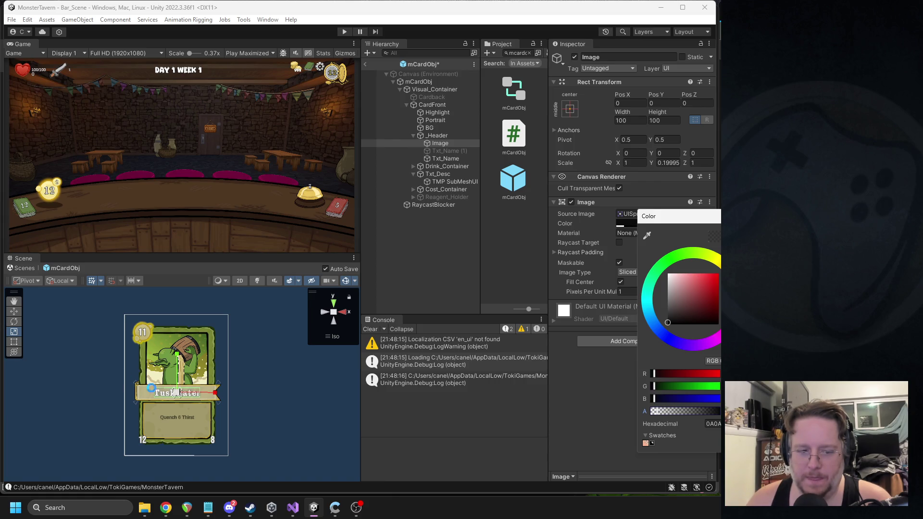
{"action": "scroll", "coordinate": [177, 393], "scroll_direction": "up", "scroll_amount": 5}
{"action": "key", "text": "w"}
{"action": "left_click_drag", "start_coordinate": [202, 392], "coordinate": [196, 395]}
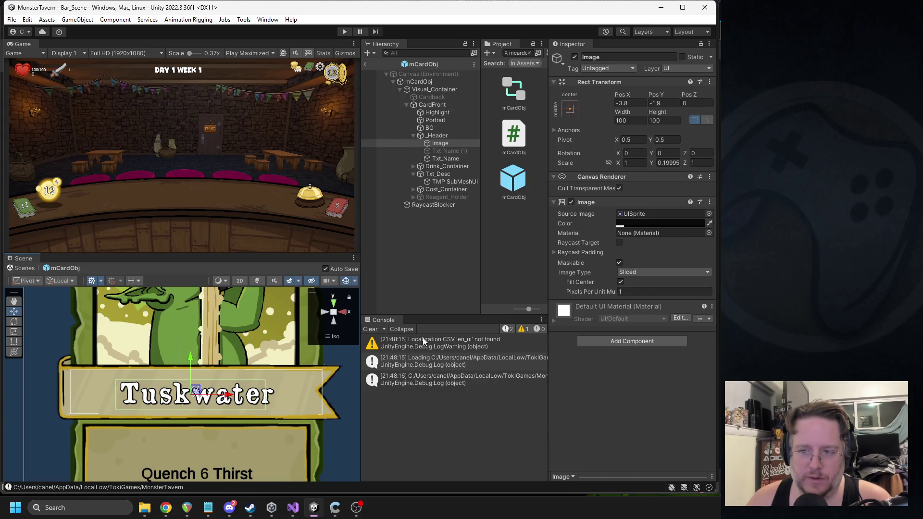
{"action": "left_click", "coordinate": [625, 224]}
{"action": "mouse_move", "coordinate": [665, 413]}
{"action": "left_mouse_down"}
{"action": "mouse_move", "coordinate": [679, 416]}
{"action": "mouse_move", "coordinate": [658, 416]}
{"action": "mouse_move", "coordinate": [667, 415]}
{"action": "left_mouse_up"}
{"action": "scroll", "coordinate": [221, 375], "scroll_direction": "down", "scroll_amount": 5}
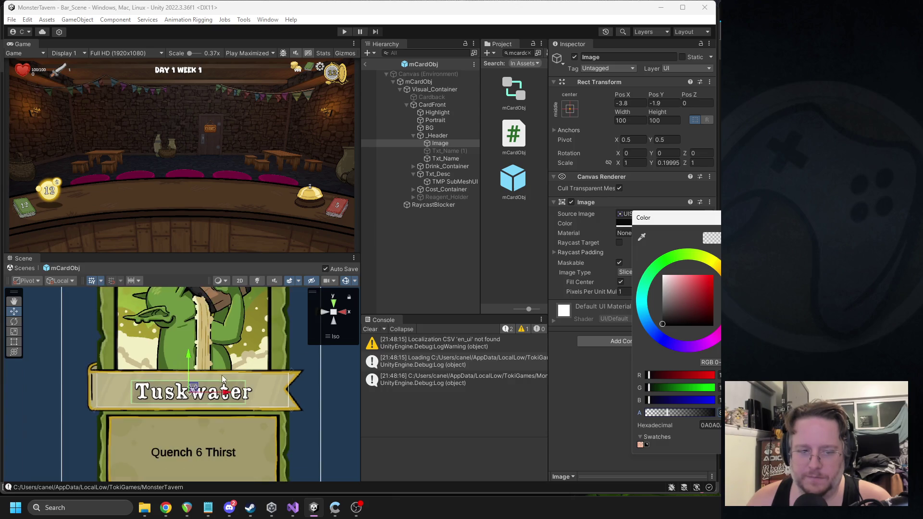
{"action": "left_click", "coordinate": [264, 353]}
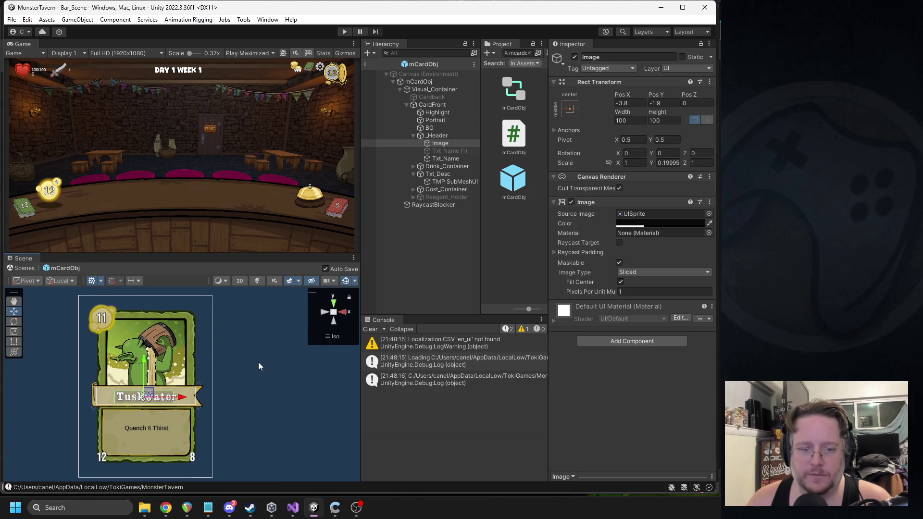
Try the Knob sprite as a Sliced image with Pixels Per Unit Multiplier 0.16
{"action": "left_click", "coordinate": [248, 339]}
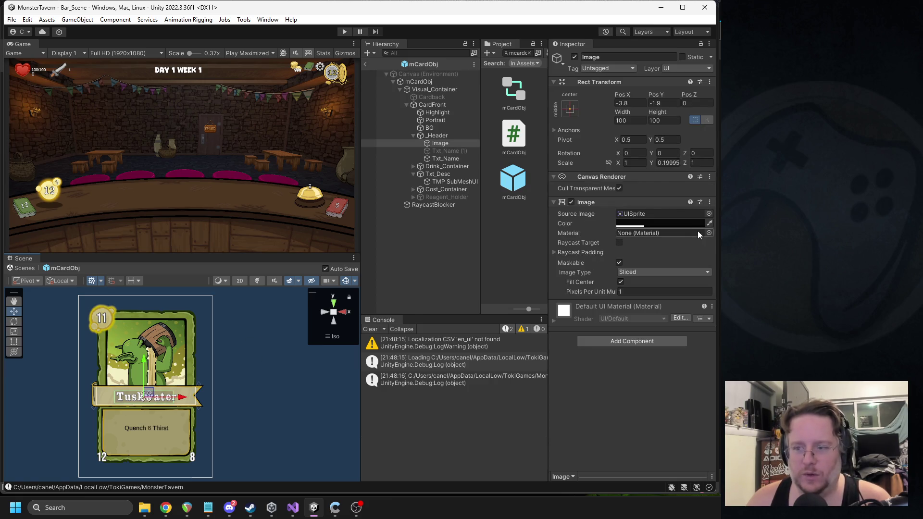
{"action": "left_click", "coordinate": [709, 214]}
{"action": "double_click", "coordinate": [707, 403]}
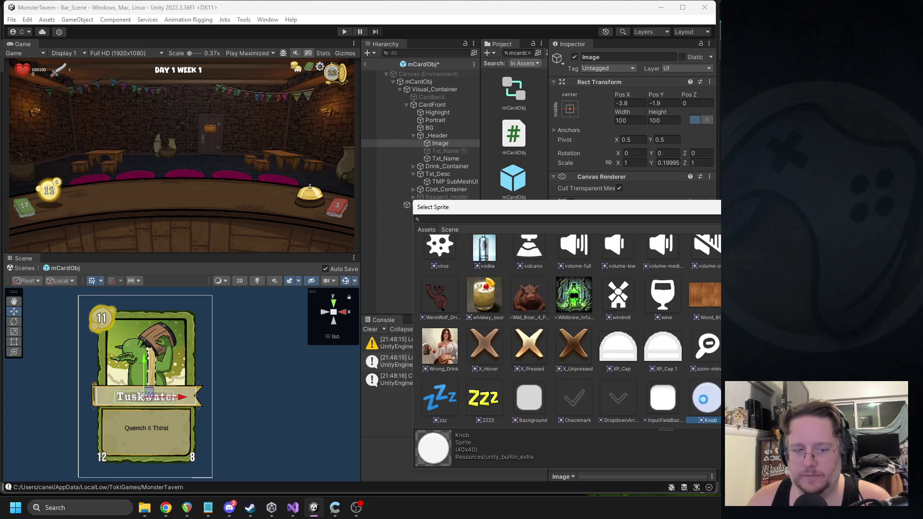
{"action": "scroll", "coordinate": [166, 380], "scroll_direction": "up", "scroll_amount": 2}
{"action": "left_click", "coordinate": [642, 272]}
{"action": "left_click", "coordinate": [632, 292]}
{"action": "left_click_drag", "start_coordinate": [617, 281], "coordinate": [604, 280]}
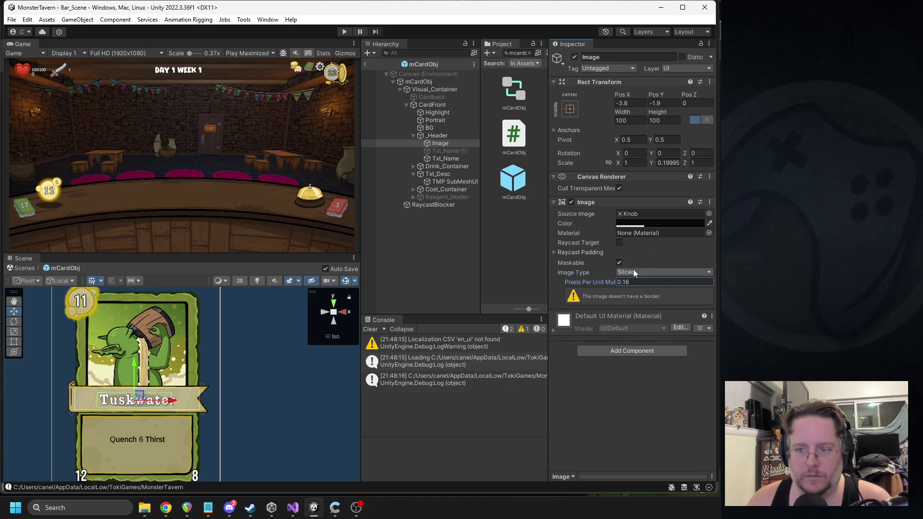
Switch the source back to UISprite with Pixels Per Unit Multiplier 0.05
{"action": "left_click", "coordinate": [708, 214]}
{"action": "double_click", "coordinate": [443, 445]}
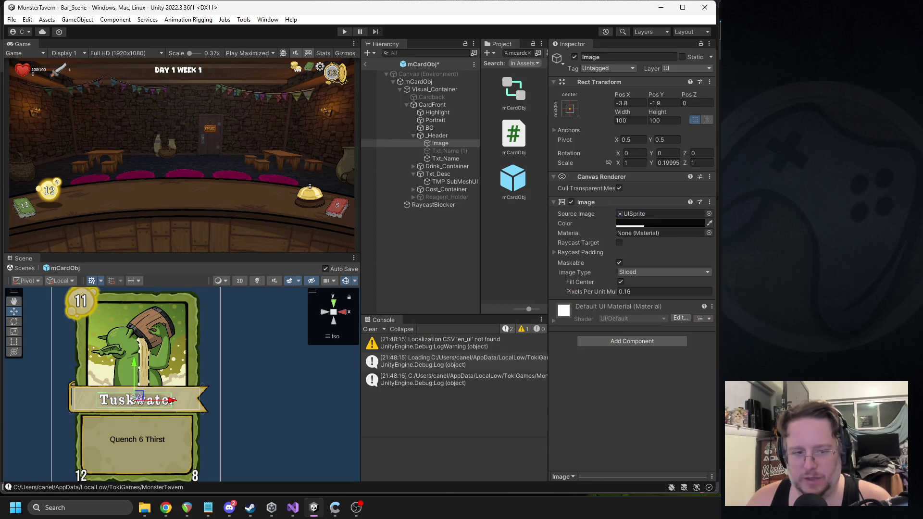
{"action": "left_click_drag", "start_coordinate": [628, 292], "coordinate": [661, 294]}
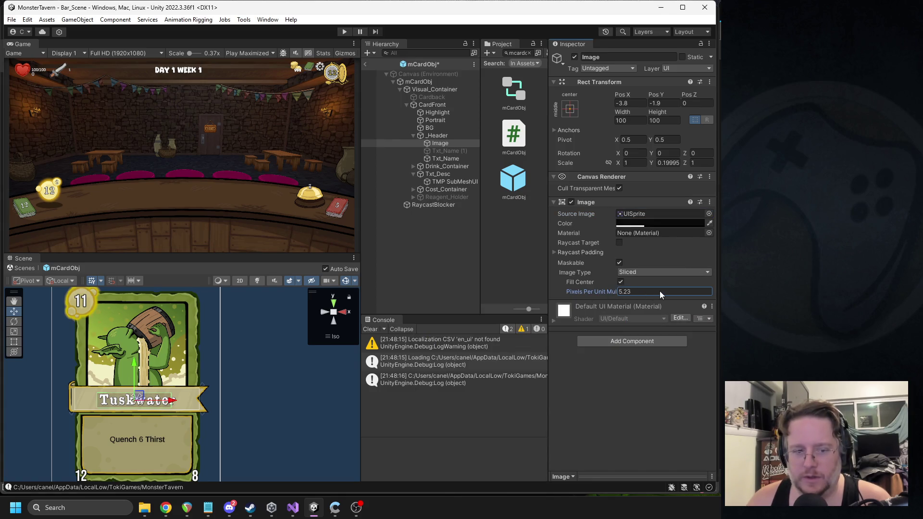
{"action": "left_click_drag", "start_coordinate": [595, 293], "coordinate": [574, 293]}
Scale the backing image wider and slightly taller across the banner
{"action": "scroll", "coordinate": [190, 361], "scroll_direction": "up", "scroll_amount": 2}
{"action": "key", "text": "r"}
{"action": "mouse_move", "coordinate": [163, 405]}
{"action": "left_mouse_down"}
{"action": "mouse_move", "coordinate": [215, 410]}
{"action": "mouse_move", "coordinate": [189, 410]}
{"action": "left_mouse_up"}
{"action": "left_click_drag", "start_coordinate": [125, 364], "coordinate": [115, 342]}
{"action": "left_click", "coordinate": [271, 373]}
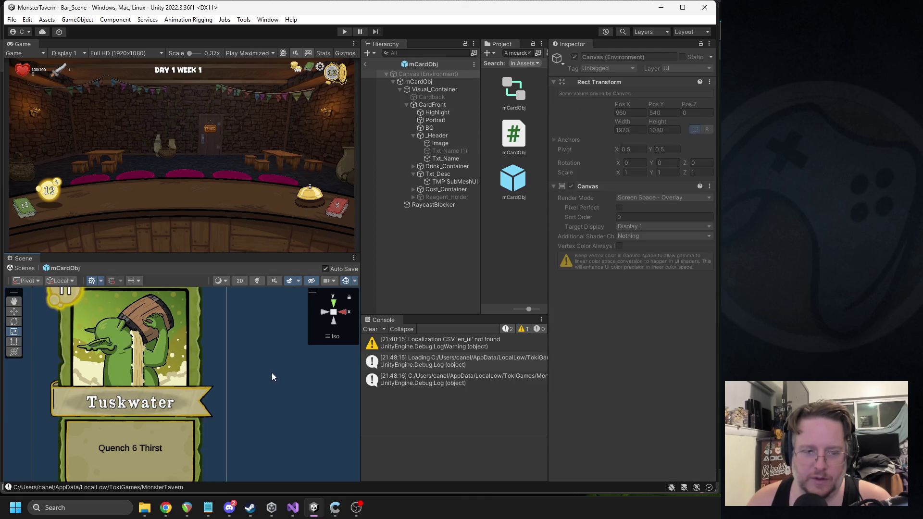
{"action": "key", "text": "f"}
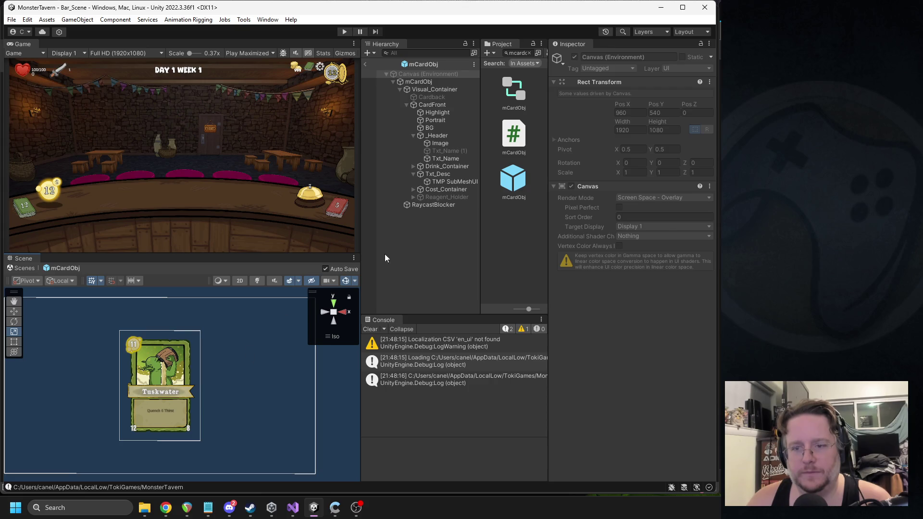
Enable the Txt_Name (1) shadow text
{"action": "left_click", "coordinate": [445, 158]}
{"action": "scroll", "coordinate": [645, 288], "scroll_direction": "down", "scroll_amount": 10}
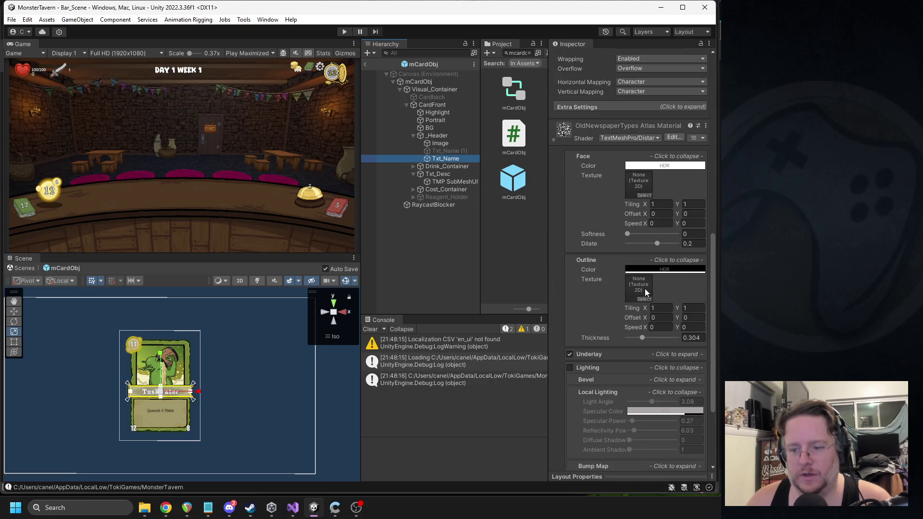
{"action": "scroll", "coordinate": [644, 286], "scroll_direction": "up", "scroll_amount": 10}
{"action": "left_click", "coordinate": [466, 151]}
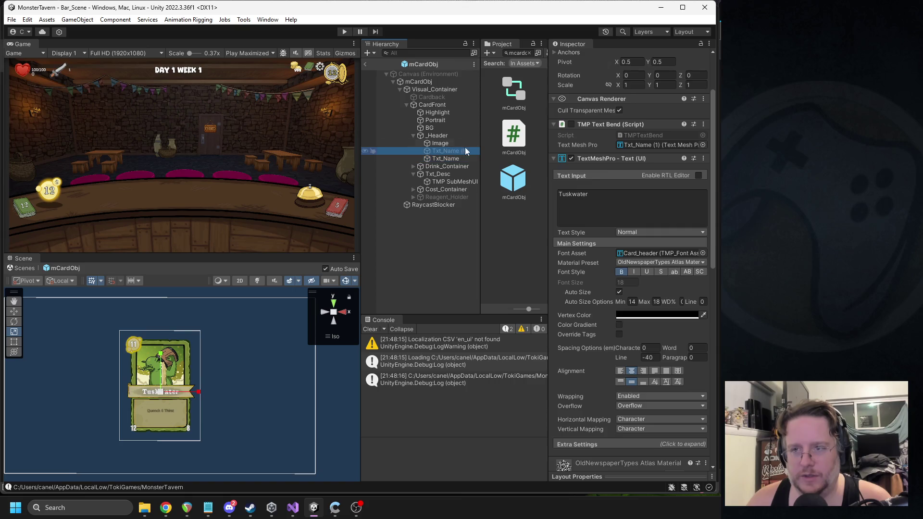
{"action": "scroll", "coordinate": [581, 71], "scroll_direction": "up", "scroll_amount": 3}
{"action": "left_click", "coordinate": [575, 58]}
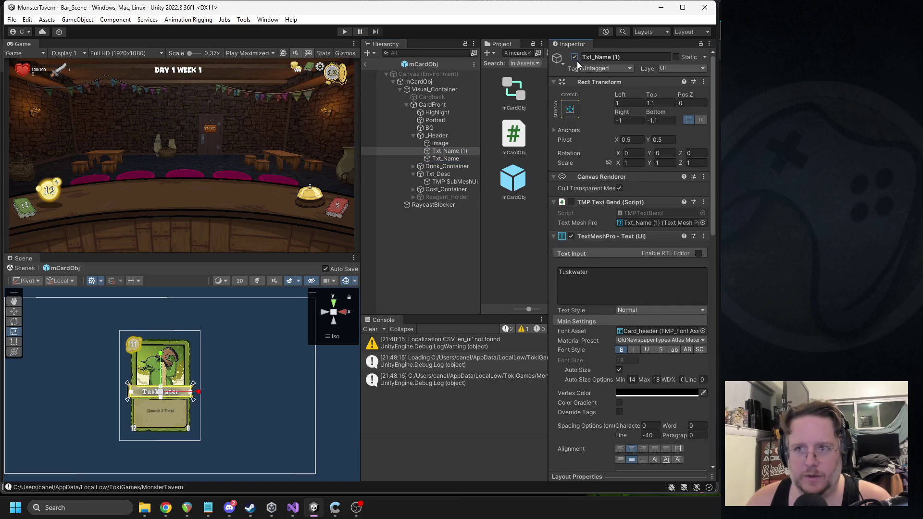
{"action": "scroll", "coordinate": [102, 419], "scroll_direction": "down", "scroll_amount": 1}
{"action": "left_click", "coordinate": [281, 408]}
{"action": "scroll", "coordinate": [270, 397], "scroll_direction": "down", "scroll_amount": 1}
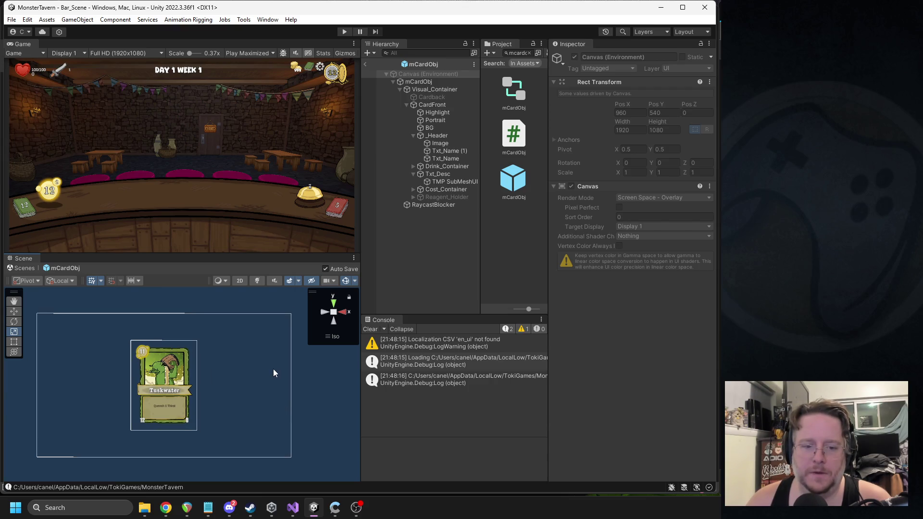
{"action": "scroll", "coordinate": [194, 369], "scroll_direction": "up", "scroll_amount": 5}
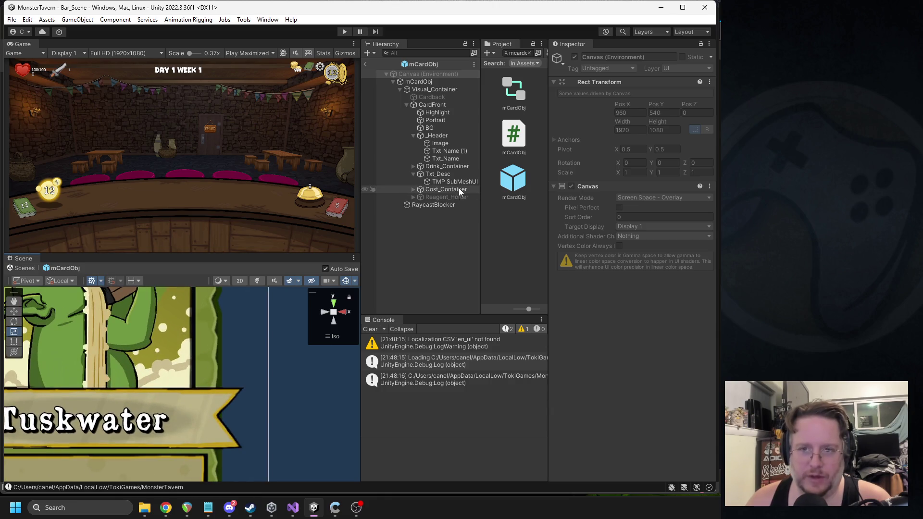
Enlarge the backing image a bit more, then exit the prefab and enter Play mode
{"action": "double_click", "coordinate": [440, 143]}
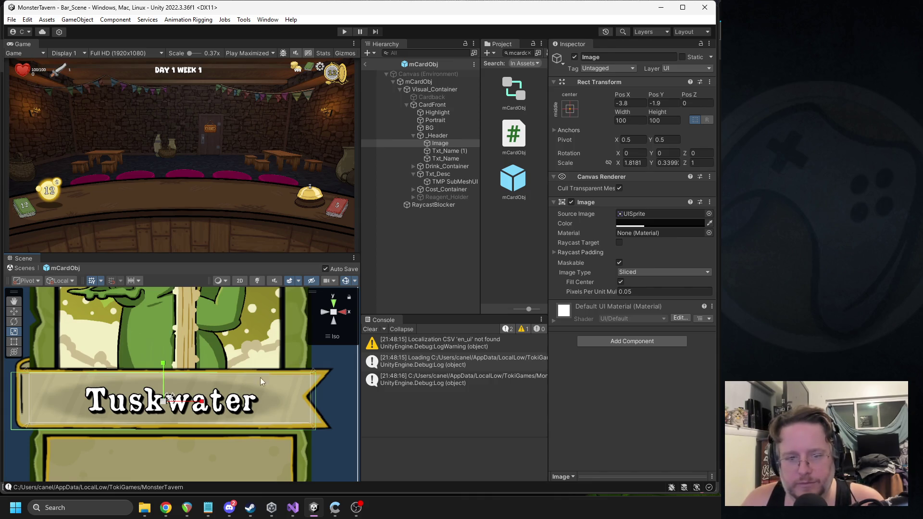
{"action": "scroll", "coordinate": [261, 381], "scroll_direction": "down", "scroll_amount": 3}
{"action": "mouse_move", "coordinate": [205, 400]}
{"action": "left_mouse_down"}
{"action": "mouse_move", "coordinate": [241, 401]}
{"action": "mouse_move", "coordinate": [215, 403]}
{"action": "left_mouse_up"}
{"action": "left_click_drag", "start_coordinate": [170, 364], "coordinate": [170, 359]}
{"action": "scroll", "coordinate": [252, 320], "scroll_direction": "down", "scroll_amount": 1}
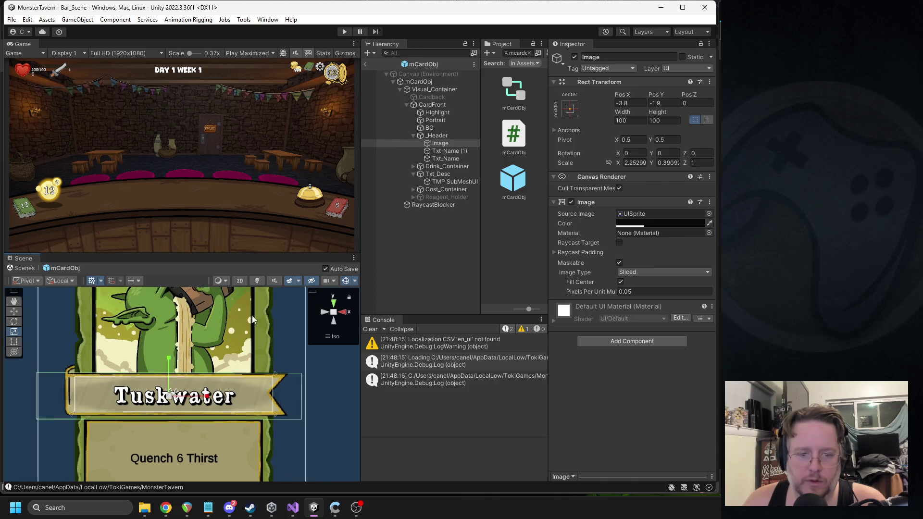
{"action": "scroll", "coordinate": [255, 321], "scroll_direction": "down", "scroll_amount": 5}
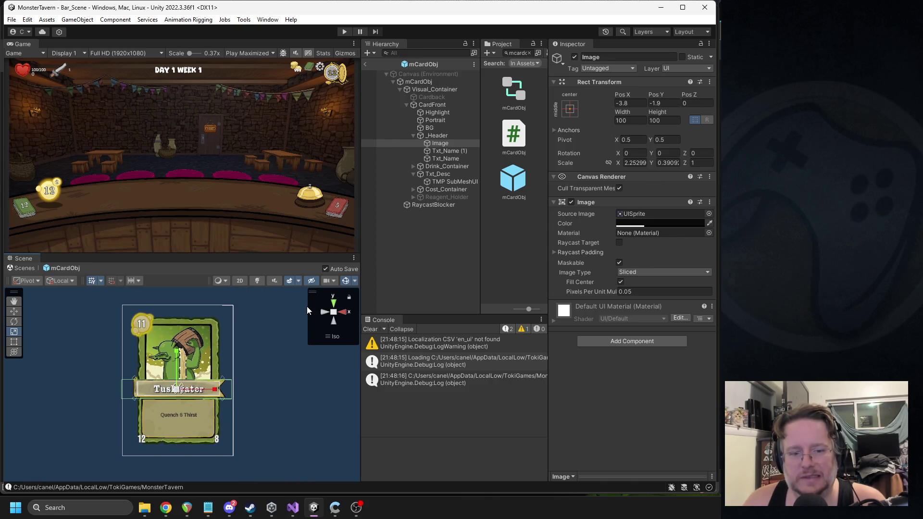
{"action": "left_click", "coordinate": [365, 64]}
{"action": "left_click", "coordinate": [344, 32]}
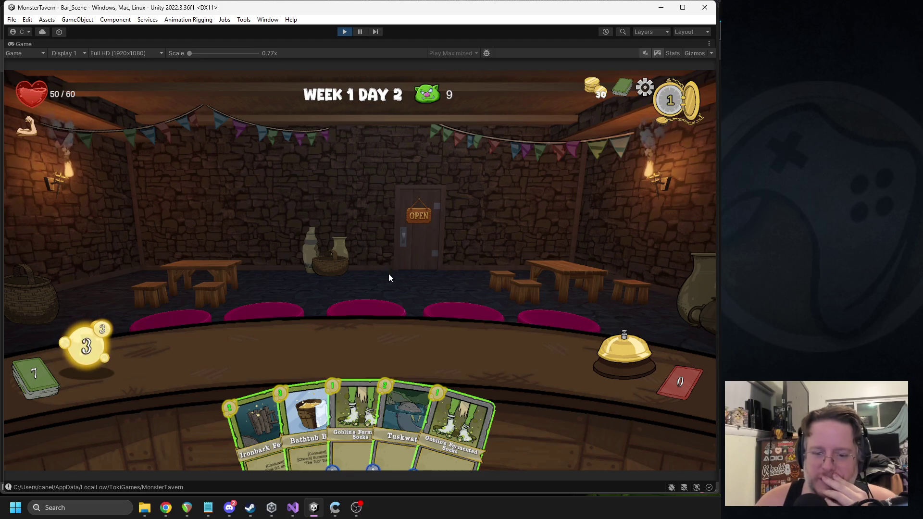
Stop Play mode after checking the Tuskwater card in the hand
{"action": "left_click", "coordinate": [344, 32]}
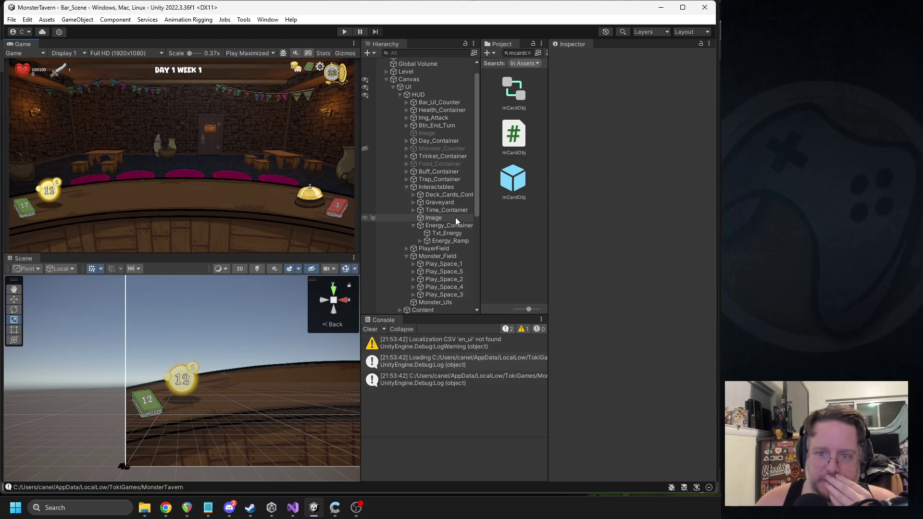
Open the mCardObj prefab and delete the banner's backing Image
{"action": "double_click", "coordinate": [521, 189]}
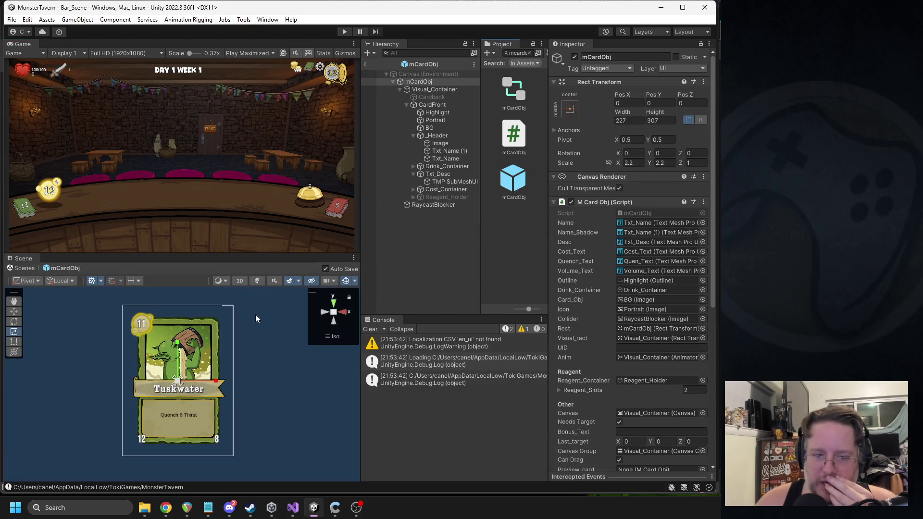
{"action": "left_click", "coordinate": [443, 149]}
{"action": "left_click", "coordinate": [441, 144]}
{"action": "key", "text": "Delete"}
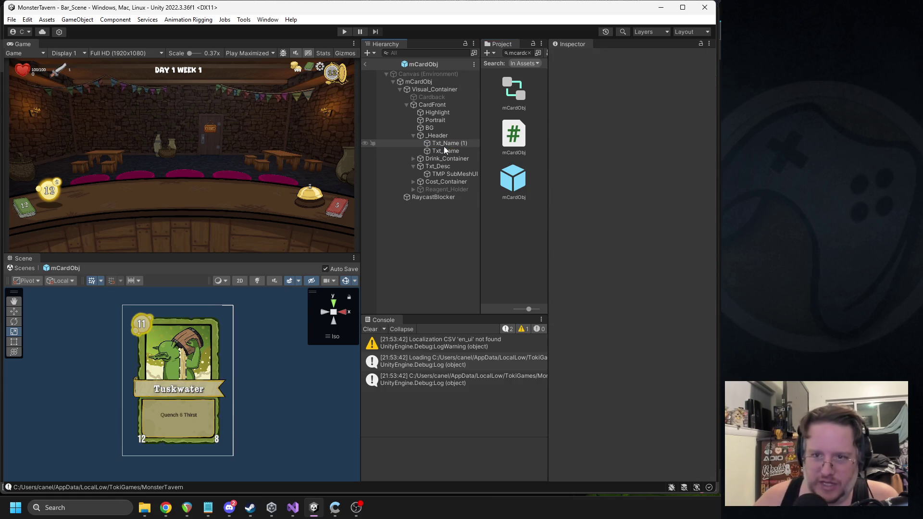
Duplicate Txt_Name (1) into Txt_Name (2) with a translucent black (alpha 80) vertex colour
{"action": "double_click", "coordinate": [450, 142]}
{"action": "scroll", "coordinate": [213, 380], "scroll_direction": "up", "scroll_amount": 2}
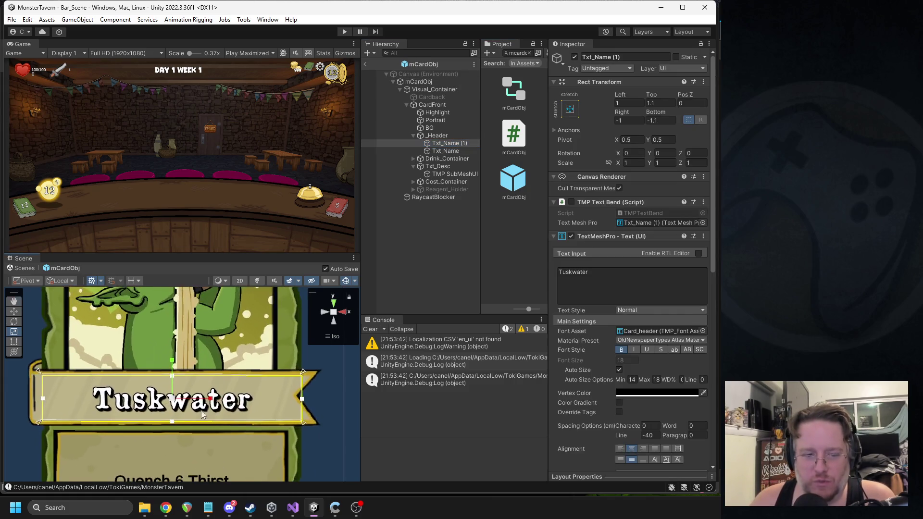
{"action": "key", "text": "ctrl+d"}
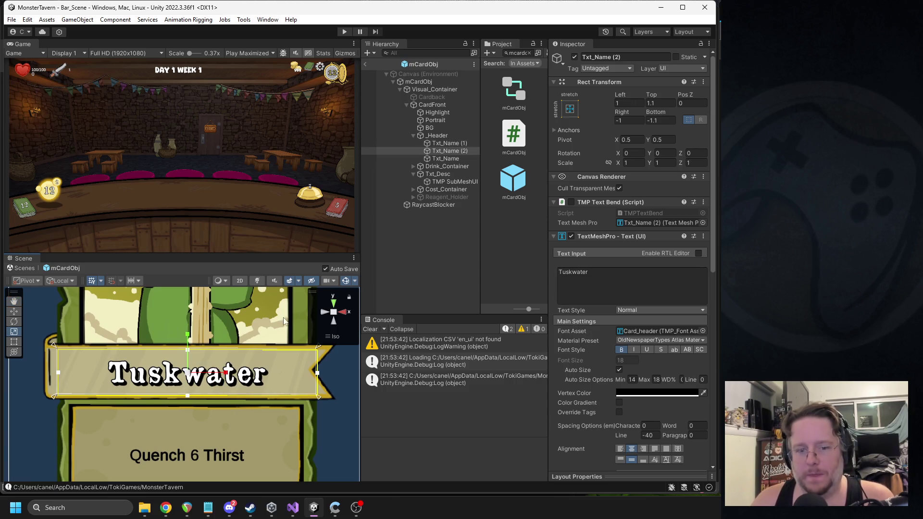
{"action": "left_click", "coordinate": [657, 393]}
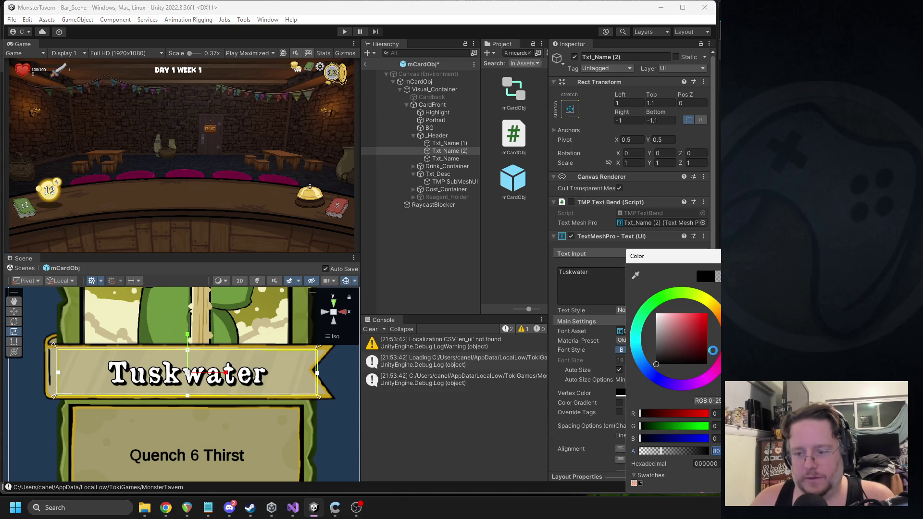
{"action": "key", "text": "Return"}
Set all four margins of Txt_Name (2) to 0
{"action": "left_click", "coordinate": [666, 103]}
{"action": "type", "text": "0"}
{"action": "left_click", "coordinate": [660, 121]}
{"action": "type", "text": "0"}
{"action": "left_click", "coordinate": [625, 120]}
{"action": "type", "text": "0"}
{"action": "left_click", "coordinate": [634, 99]}
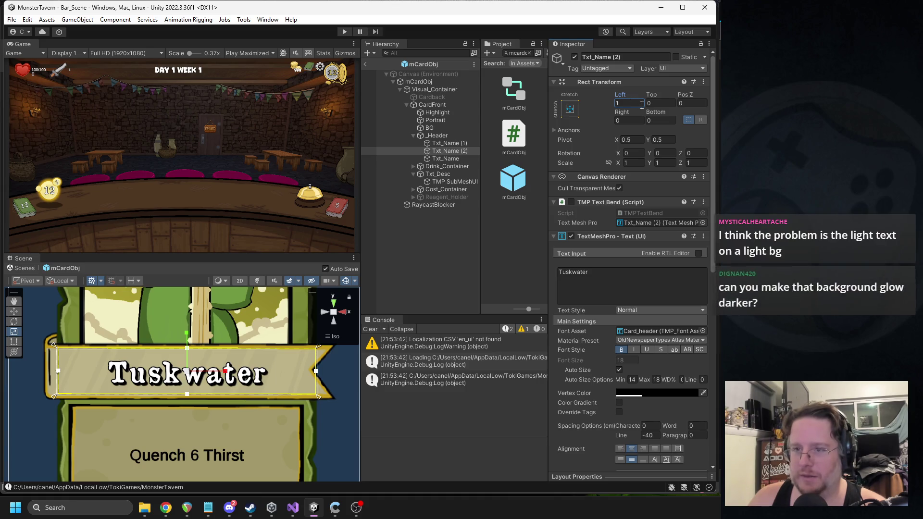
{"action": "type", "text": "0"}
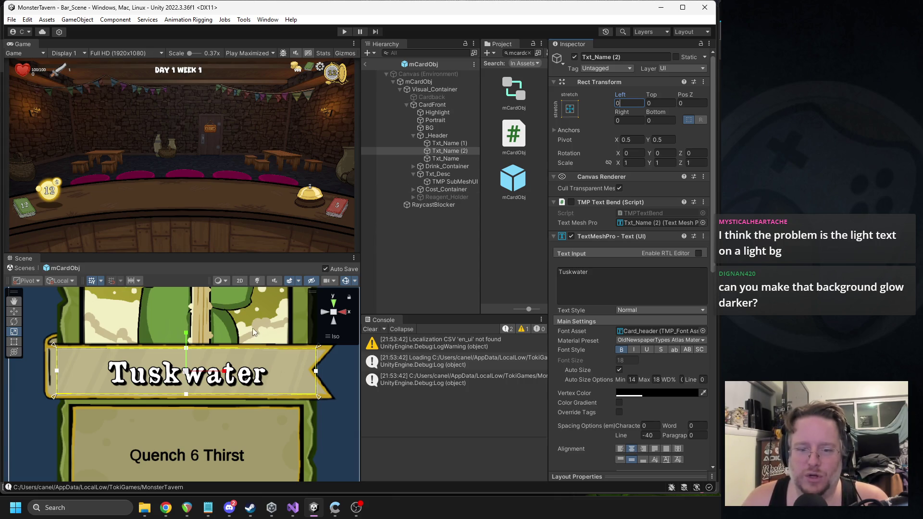
{"action": "scroll", "coordinate": [236, 380], "scroll_direction": "down", "scroll_amount": 1}
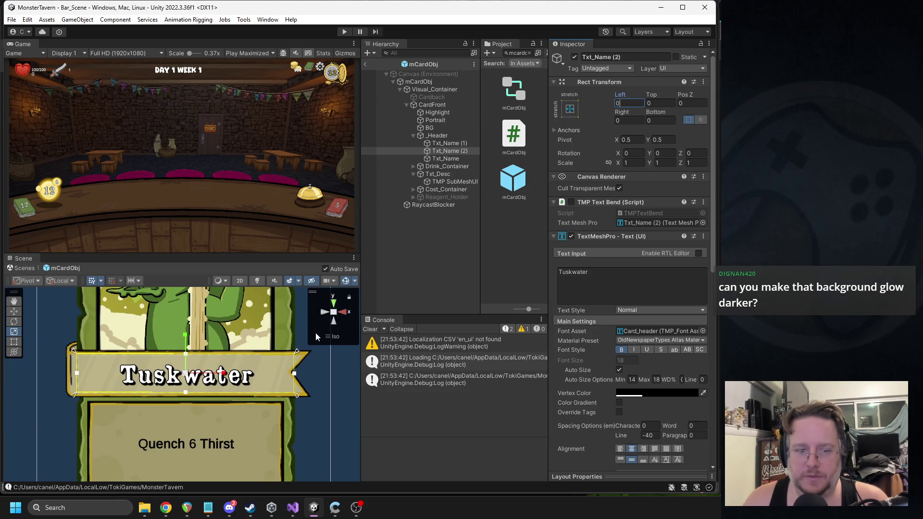
Undo Txt_Name (2)'s trial resize, then select both shadow text copies
{"action": "key", "text": "w"}
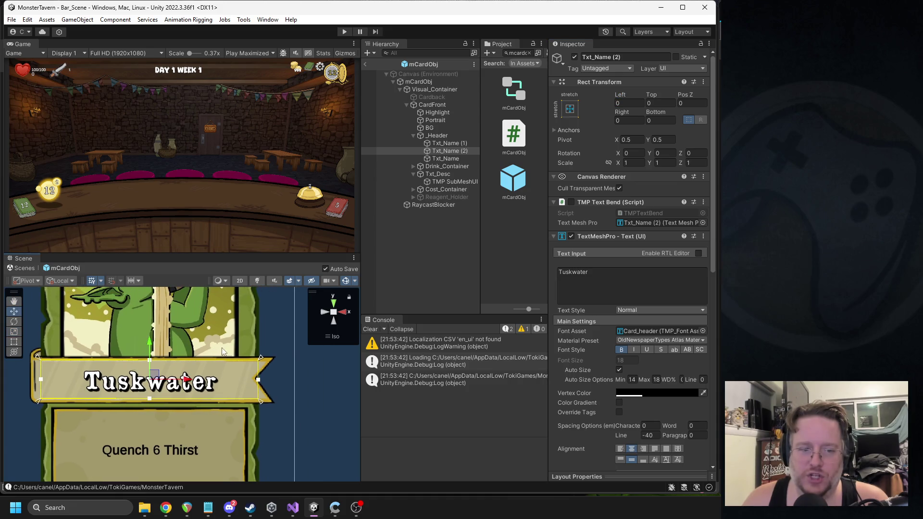
{"action": "key", "text": "r"}
{"action": "mouse_move", "coordinate": [150, 343]}
{"action": "left_mouse_down"}
{"action": "mouse_move", "coordinate": [150, 328]}
{"action": "mouse_move", "coordinate": [147, 342]}
{"action": "left_mouse_up"}
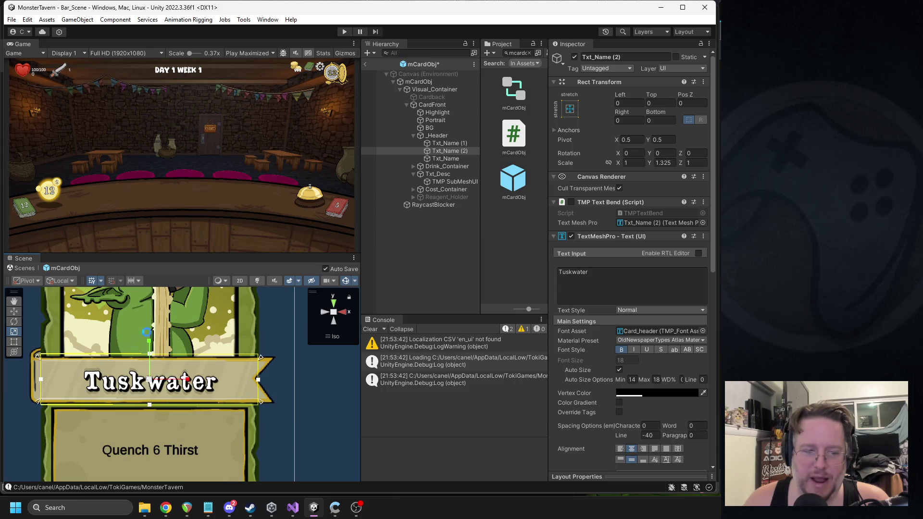
{"action": "left_click_drag", "start_coordinate": [189, 381], "coordinate": [190, 382]}
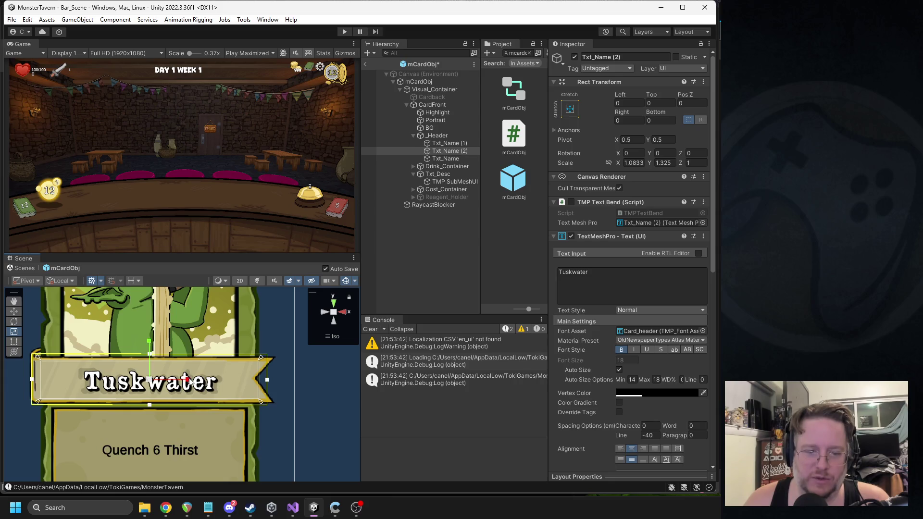
{"action": "scroll", "coordinate": [178, 384], "scroll_direction": "up", "scroll_amount": 4}
{"action": "scroll", "coordinate": [148, 386], "scroll_direction": "down", "scroll_amount": 6}
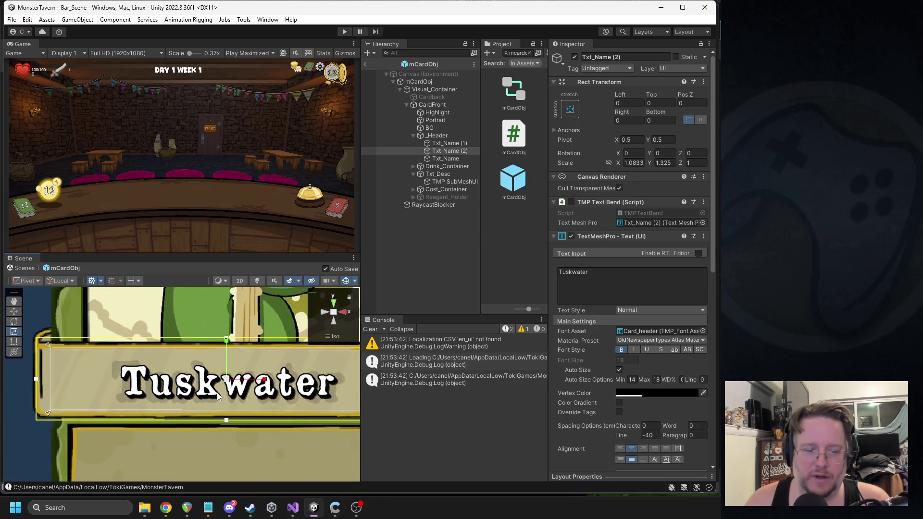
{"action": "left_click_drag", "start_coordinate": [265, 377], "coordinate": [223, 383]}
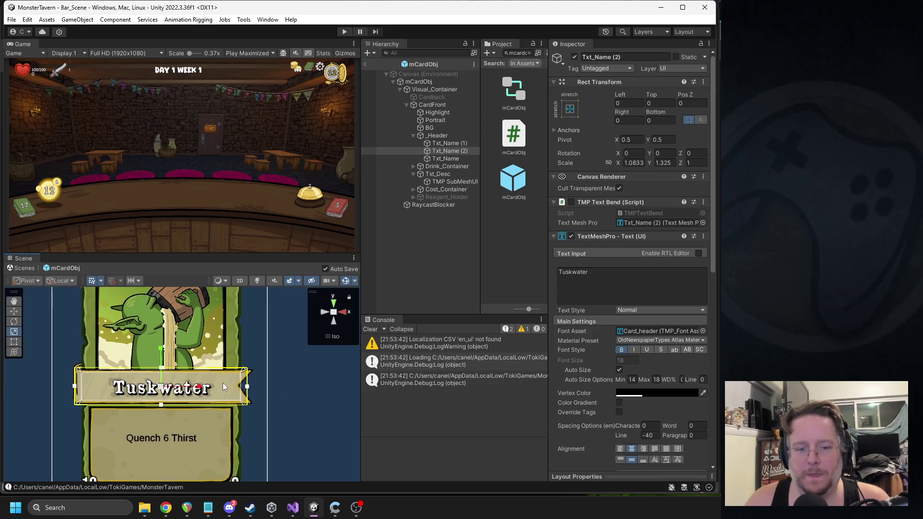
{"action": "left_click", "coordinate": [263, 359]}
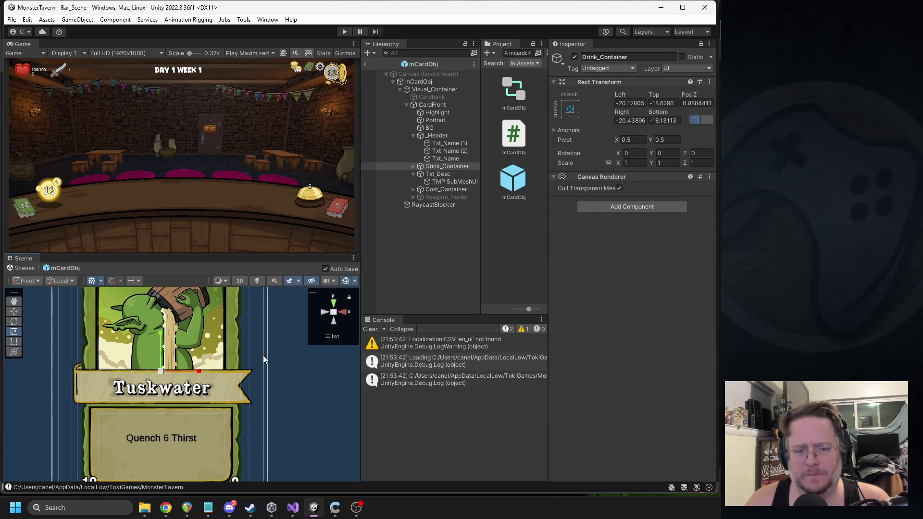
{"action": "left_click", "coordinate": [290, 356]}
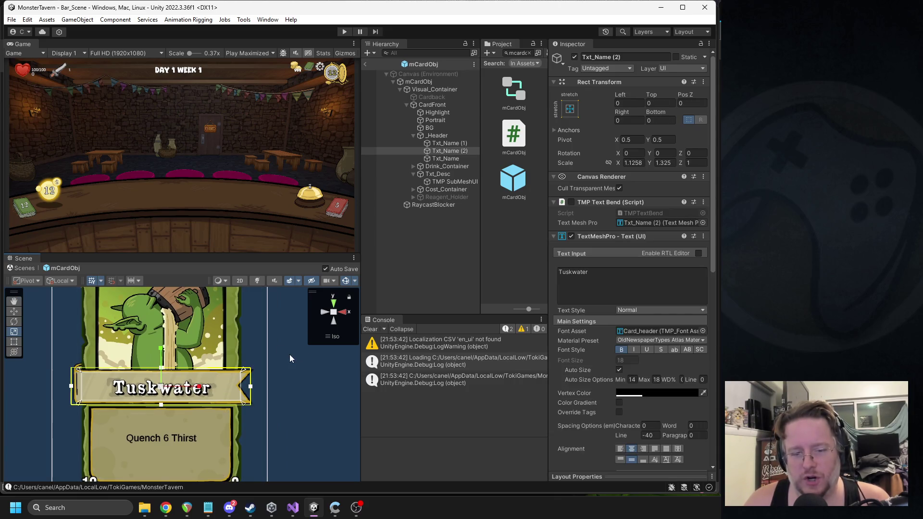
{"action": "key", "text": "ctrl+z"}
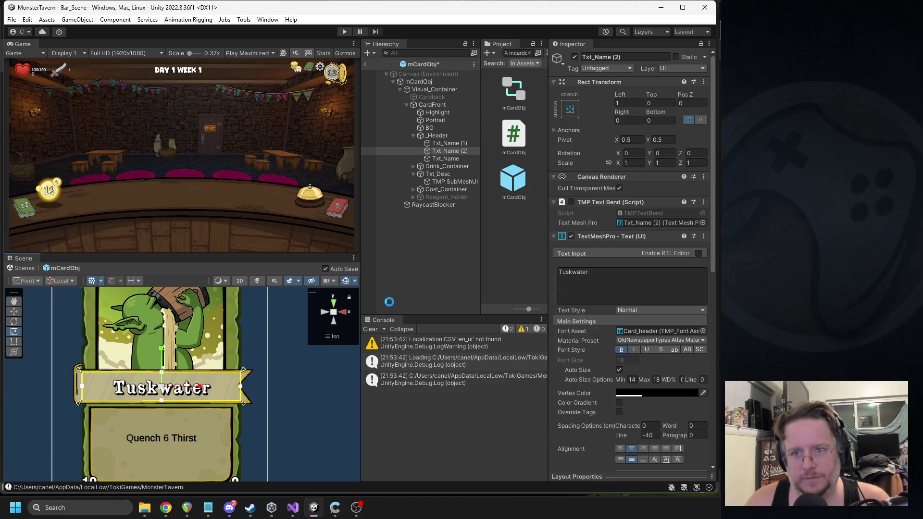
{"action": "left_click", "coordinate": [465, 144], "text": "ctrl"}
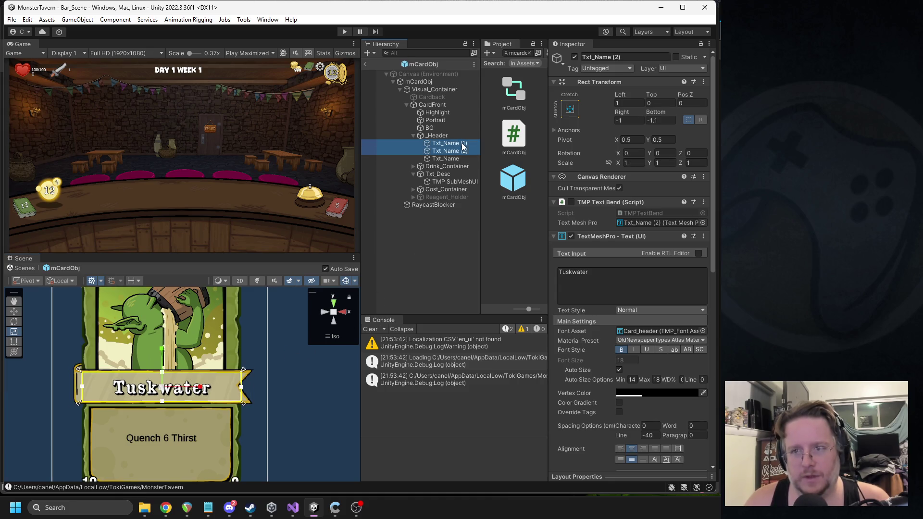
Deactivate both shadow copies and change Txt_Name's maximum auto-size font size
{"action": "left_click", "coordinate": [575, 57]}
{"action": "left_click", "coordinate": [443, 159]}
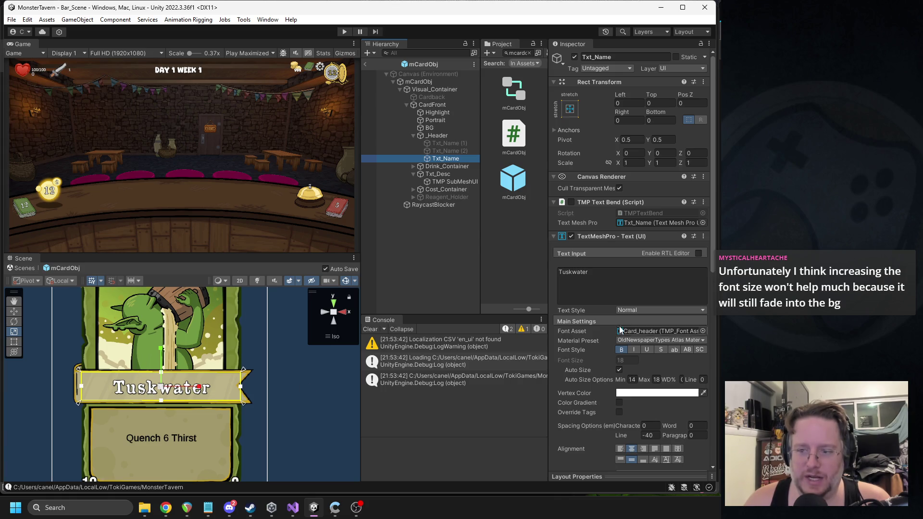
{"action": "key", "text": "Tab"}
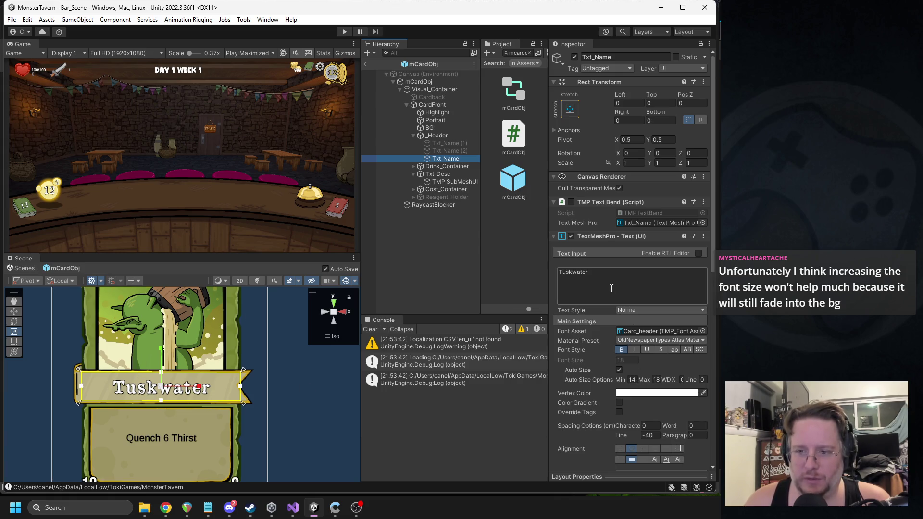
{"action": "scroll", "coordinate": [659, 379], "scroll_direction": "down", "scroll_amount": 1}
{"action": "left_click", "coordinate": [660, 353]}
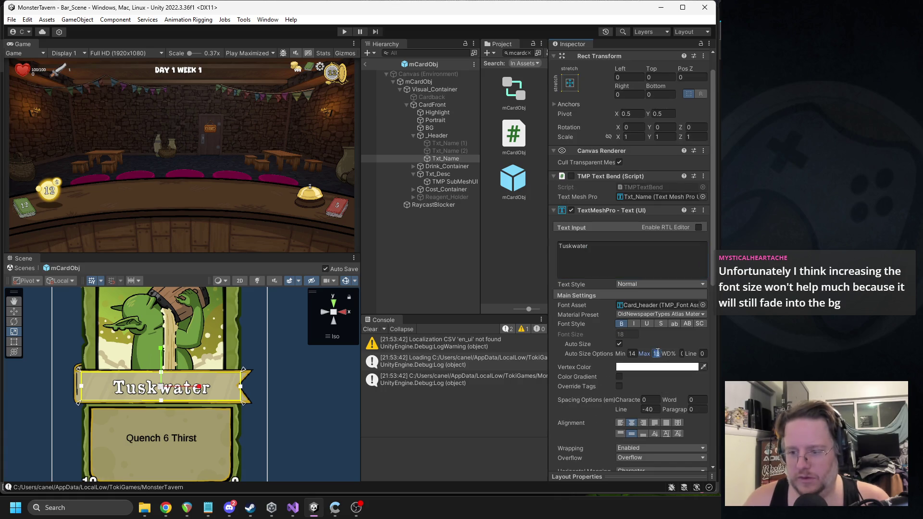
{"action": "type", "text": "22"}
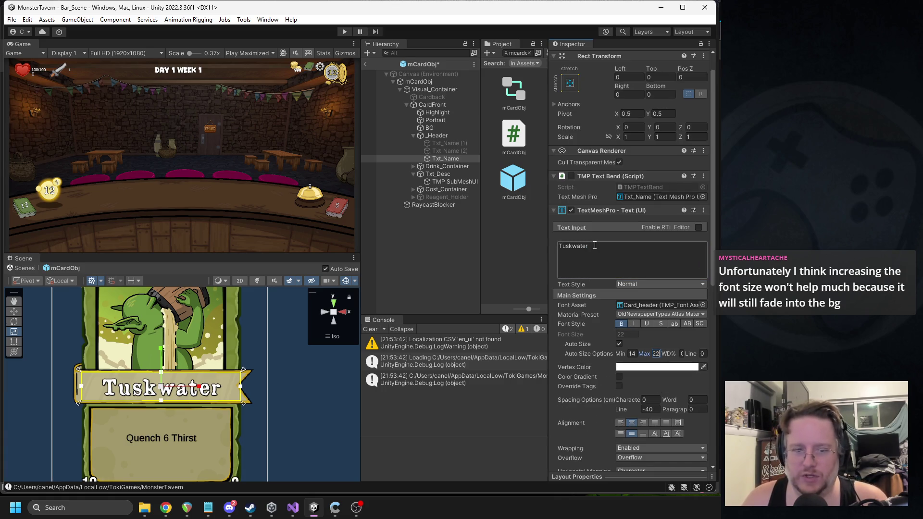
Temporarily rename the card 'Goblins Fermented Sock', then undo back to Tuskwater
{"action": "double_click", "coordinate": [591, 248]}
{"action": "type", "text": "Goblins Fermented Sock"}
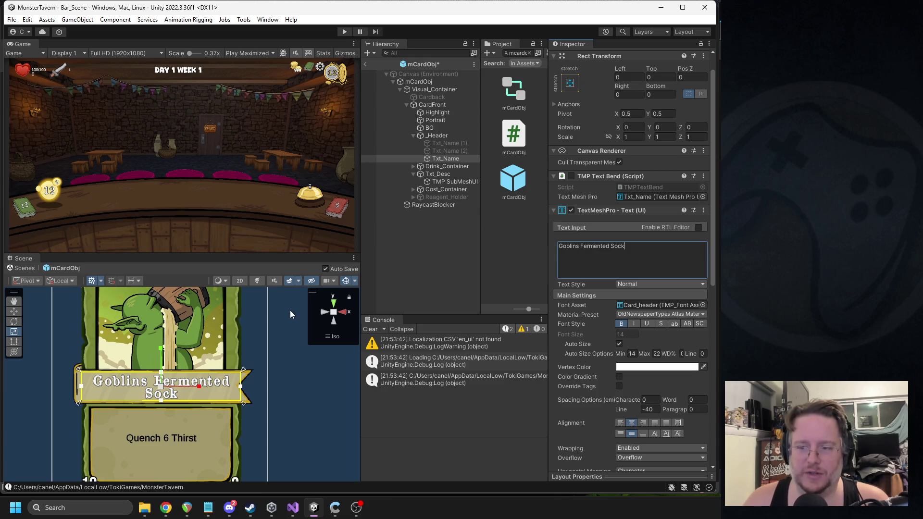
{"action": "key", "text": "ctrl+z"}
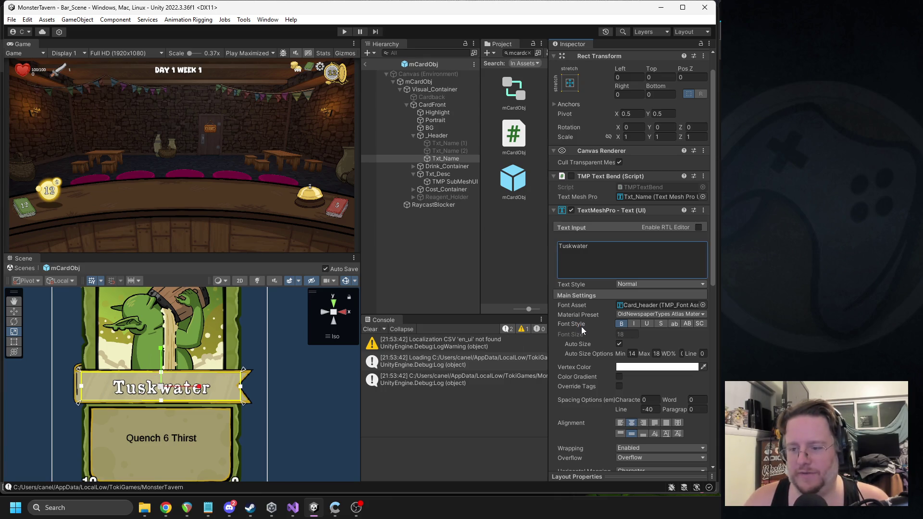
{"action": "key", "text": "ctrl+z"}
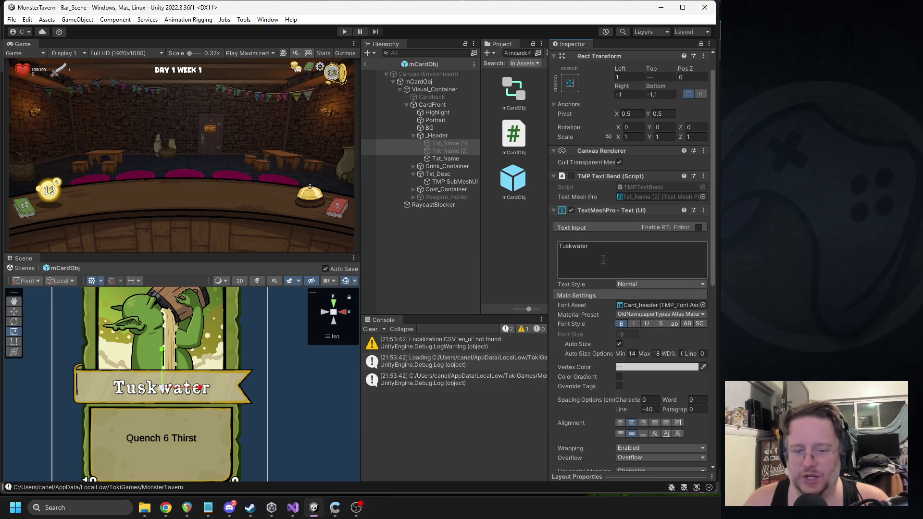
Change Txt_Name's vertex colour from white to dark grey
{"action": "scroll", "coordinate": [608, 258], "scroll_direction": "down", "scroll_amount": 3}
{"action": "scroll", "coordinate": [606, 250], "scroll_direction": "down", "scroll_amount": 2}
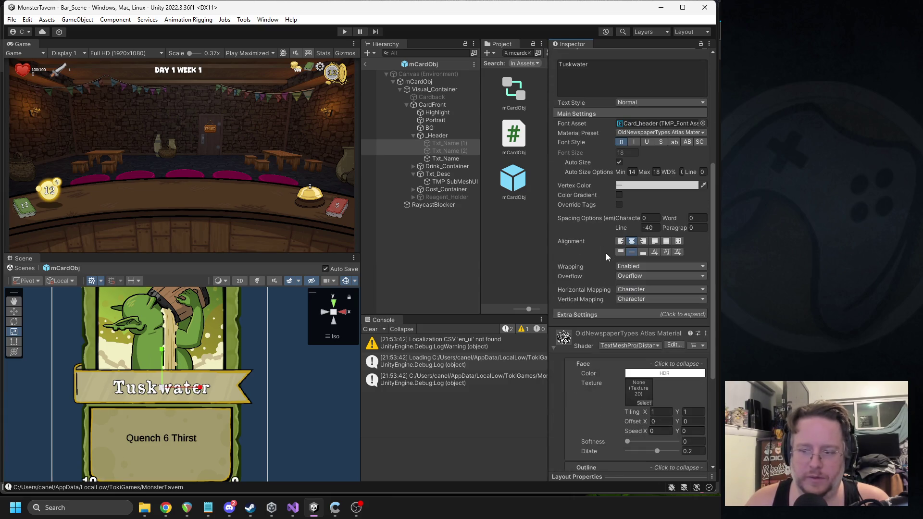
{"action": "left_click", "coordinate": [633, 263]}
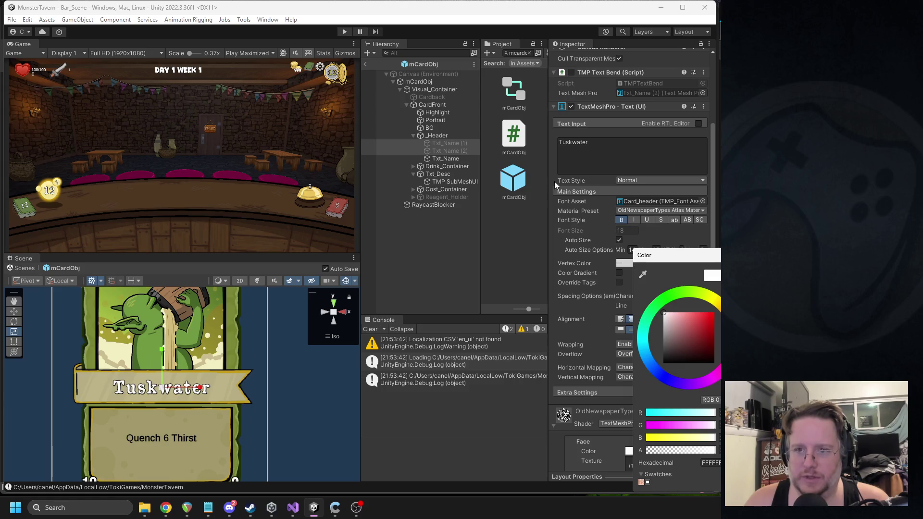
{"action": "left_click", "coordinate": [454, 158]}
{"action": "left_click", "coordinate": [645, 263]}
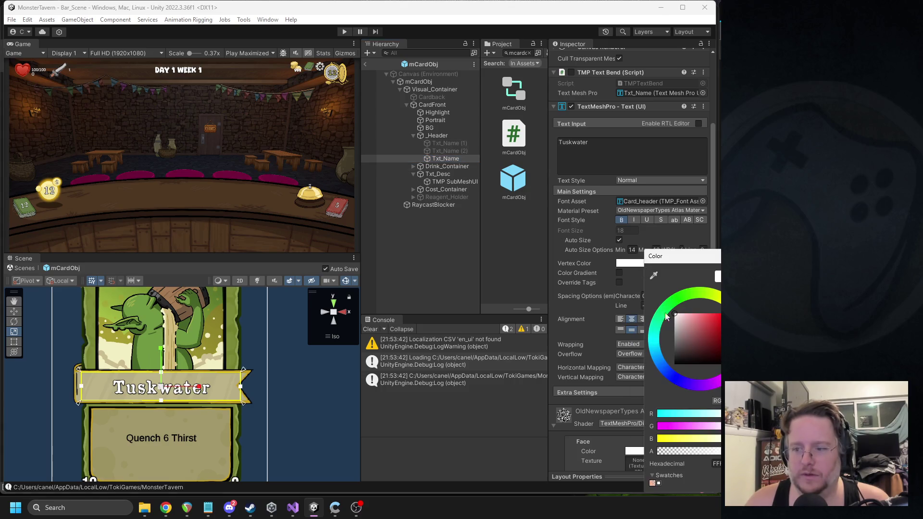
{"action": "mouse_move", "coordinate": [688, 347]}
{"action": "left_mouse_down"}
{"action": "mouse_move", "coordinate": [664, 370]}
{"action": "mouse_move", "coordinate": [659, 353]}
{"action": "left_mouse_up"}
{"action": "scroll", "coordinate": [244, 364], "scroll_direction": "down", "scroll_amount": 4}
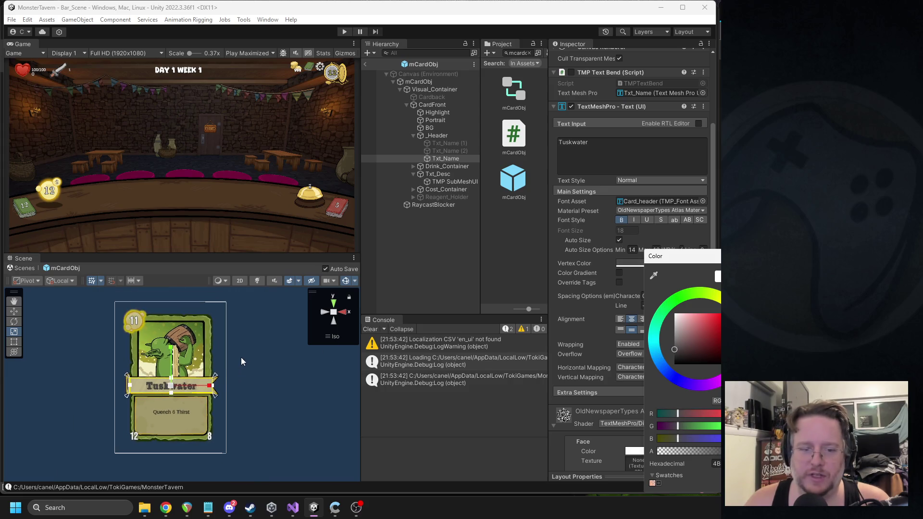
{"action": "left_click", "coordinate": [257, 363]}
{"action": "mouse_move", "coordinate": [266, 357]}
{"action": "left_mouse_down"}
{"action": "mouse_move", "coordinate": [239, 380]}
{"action": "mouse_move", "coordinate": [250, 382]}
{"action": "left_mouse_up"}
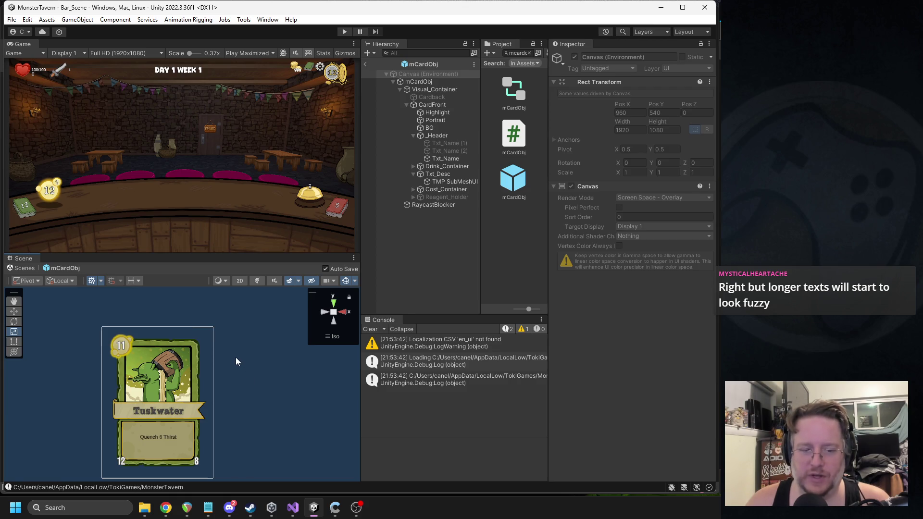
On Txt_Name, compare the title with bold on and off, then darken its Vertex Color to 272525
{"action": "left_click", "coordinate": [440, 159]}
{"action": "left_click", "coordinate": [627, 351]}
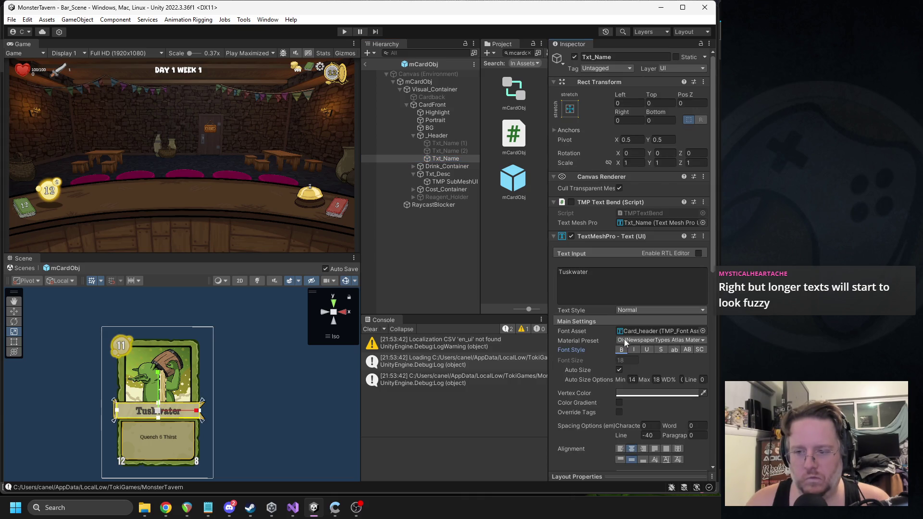
{"action": "left_click", "coordinate": [622, 350]}
{"action": "left_click", "coordinate": [622, 351]}
{"action": "left_click", "coordinate": [622, 350]}
{"action": "left_click", "coordinate": [622, 350]}
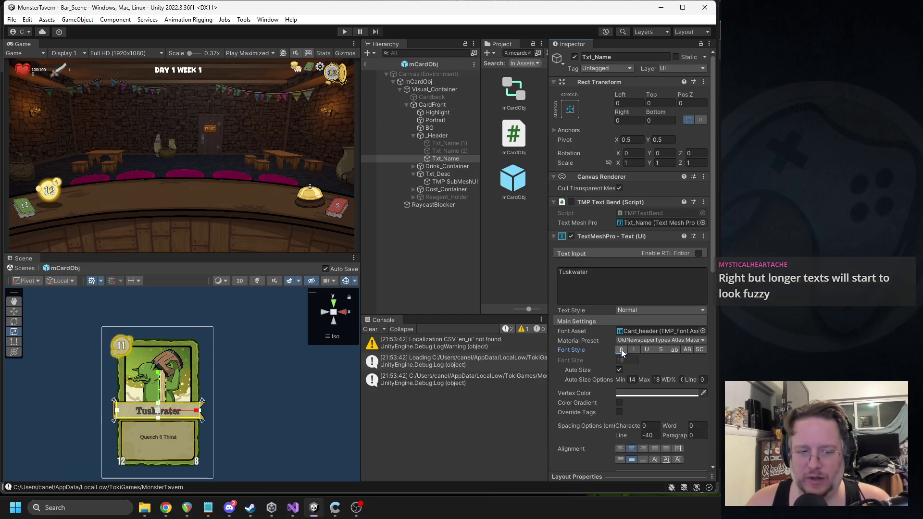
{"action": "left_click", "coordinate": [634, 394]}
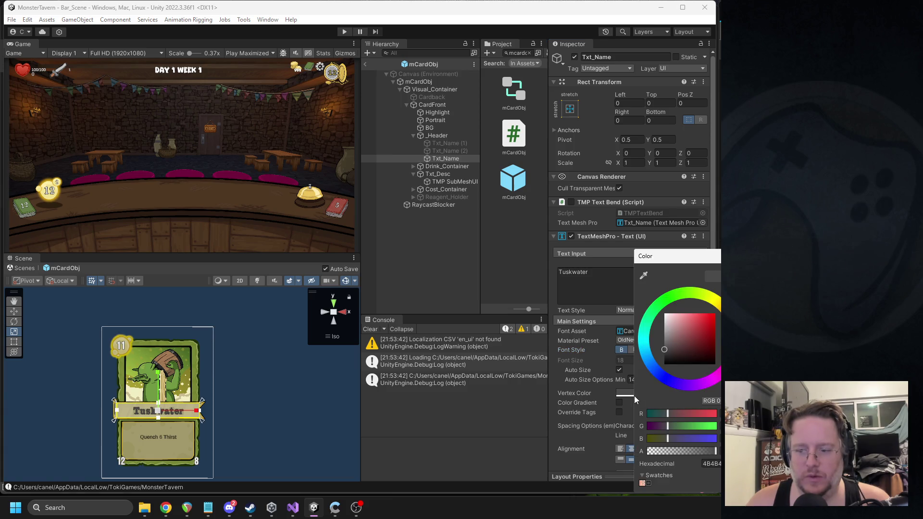
{"action": "left_click", "coordinate": [667, 357]}
{"action": "scroll", "coordinate": [183, 388], "scroll_direction": "up", "scroll_amount": 5}
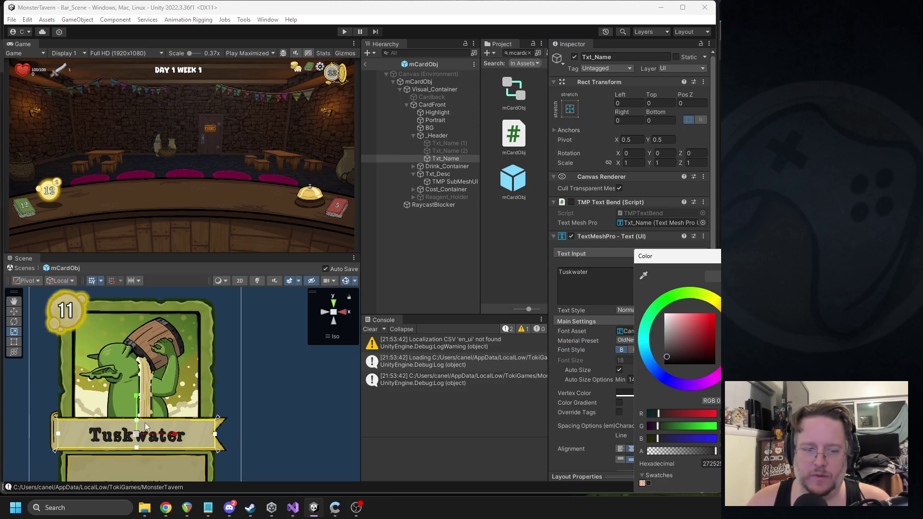
{"action": "left_click", "coordinate": [146, 423]}
{"action": "scroll", "coordinate": [213, 385], "scroll_direction": "up", "scroll_amount": 8}
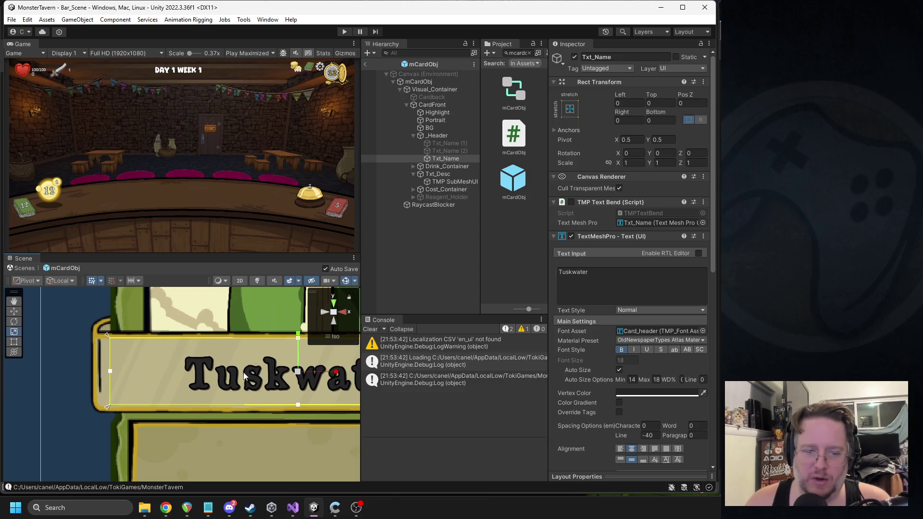
Make the title outline grey with 0.178 thickness, then exit Prefab Mode
{"action": "left_click_drag", "start_coordinate": [238, 353], "coordinate": [190, 356]}
{"action": "scroll", "coordinate": [625, 327], "scroll_direction": "down", "scroll_amount": 10}
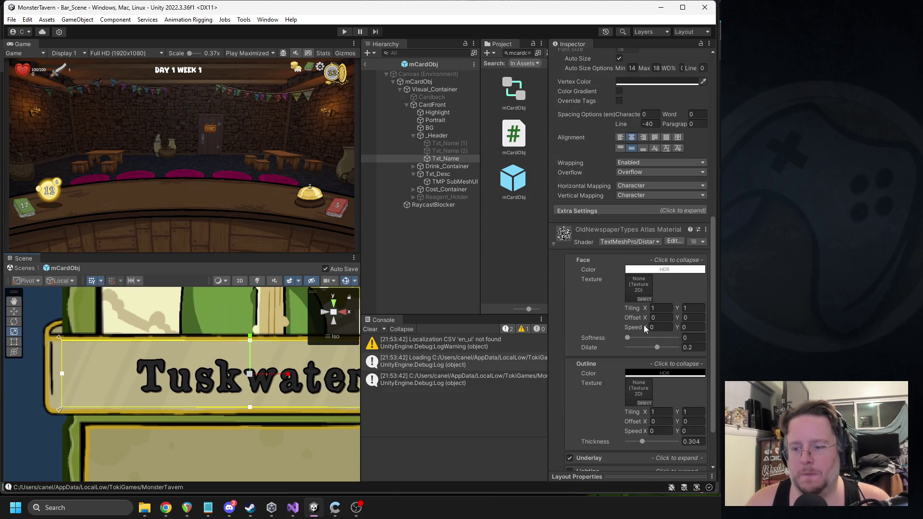
{"action": "scroll", "coordinate": [666, 337], "scroll_direction": "down", "scroll_amount": 3}
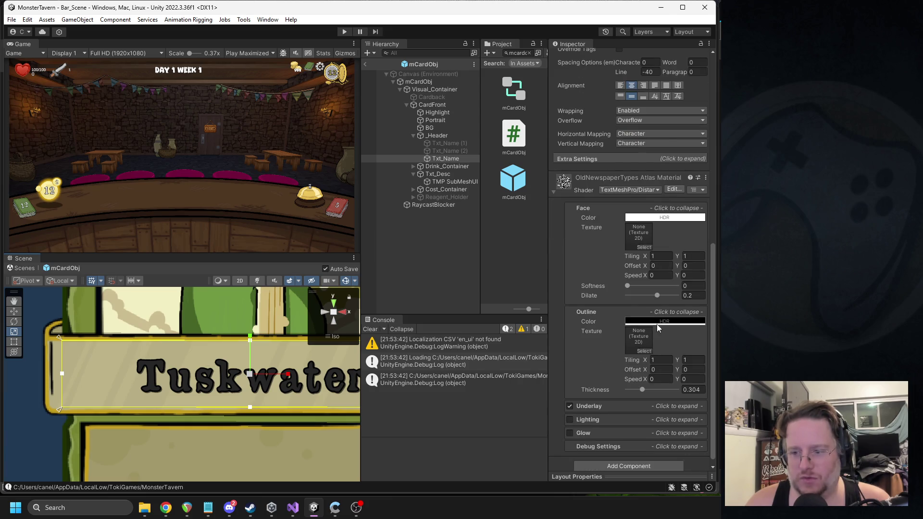
{"action": "left_click", "coordinate": [665, 321]}
{"action": "left_click_drag", "start_coordinate": [678, 343], "coordinate": [680, 364]}
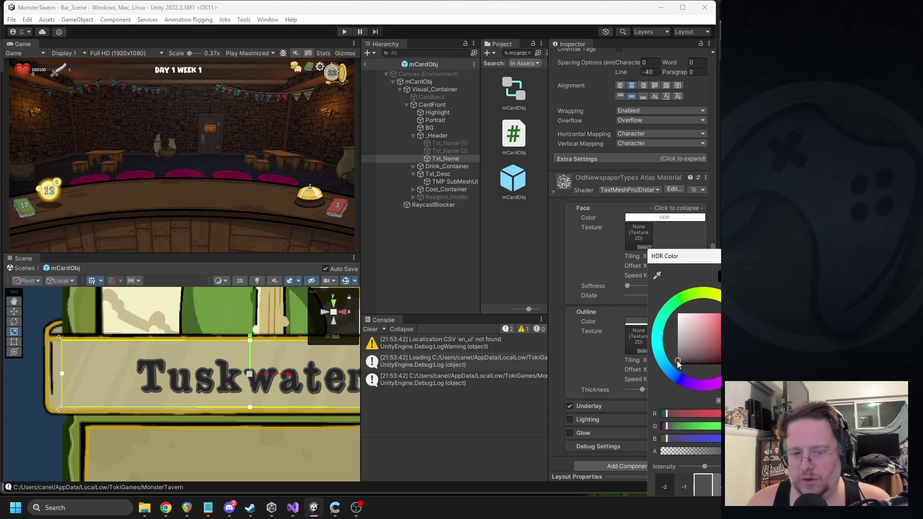
{"action": "key", "text": "Return"}
{"action": "left_click_drag", "start_coordinate": [643, 390], "coordinate": [636, 390]}
{"action": "scroll", "coordinate": [272, 344], "scroll_direction": "down", "scroll_amount": 2}
{"action": "scroll", "coordinate": [244, 349], "scroll_direction": "down", "scroll_amount": 5}
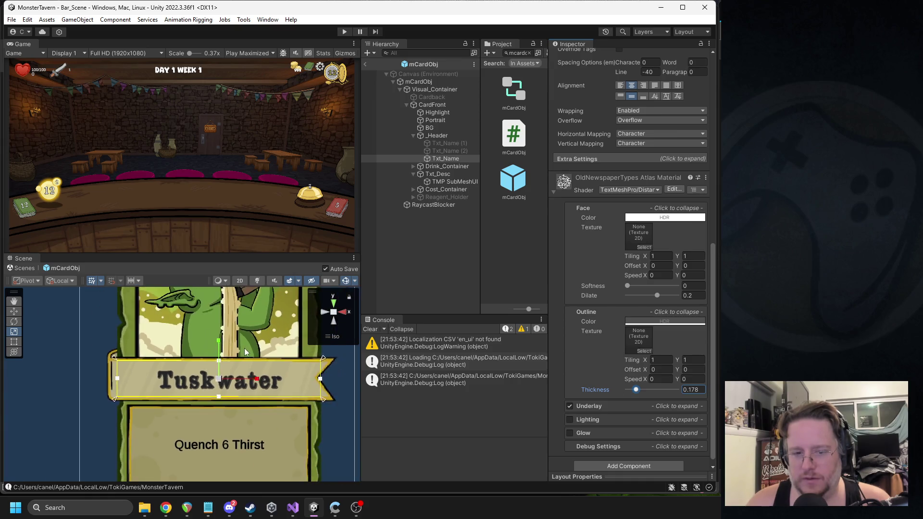
{"action": "left_click", "coordinate": [366, 64]}
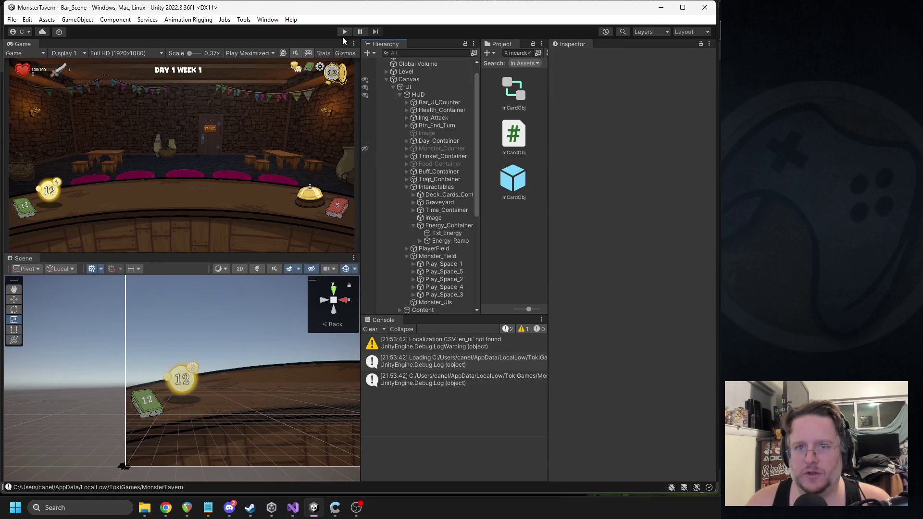
Test the Tuskwater cards in Play mode, then stop and reopen the mCardObj prefab
{"action": "left_click", "coordinate": [345, 32]}
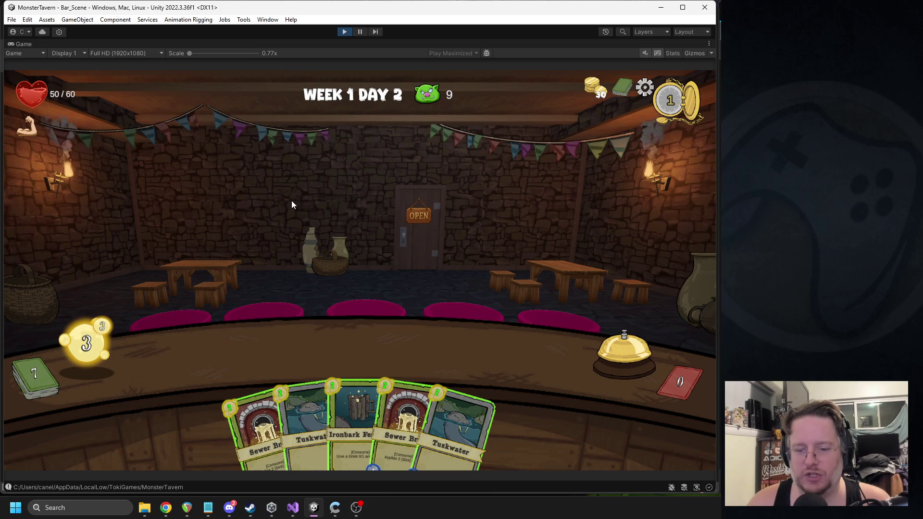
{"action": "left_click", "coordinate": [344, 31]}
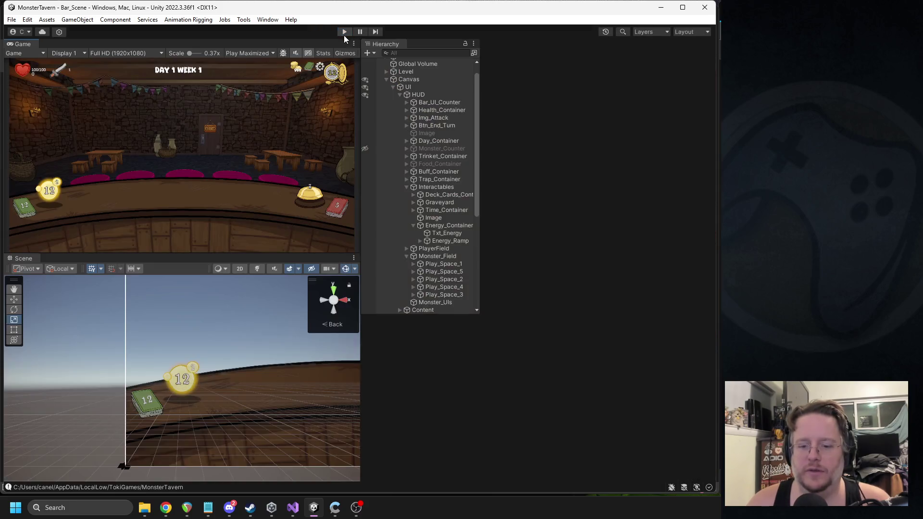
{"action": "left_click", "coordinate": [515, 188]}
{"action": "double_click", "coordinate": [515, 188]}
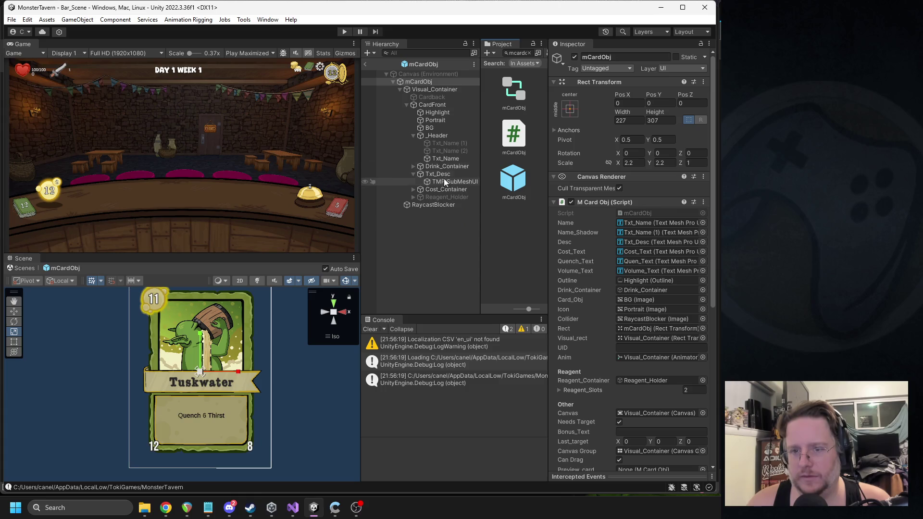
Set Txt_Name's Vertex Color to near-black, then switch to the browser's card image results
{"action": "left_click", "coordinate": [438, 159]}
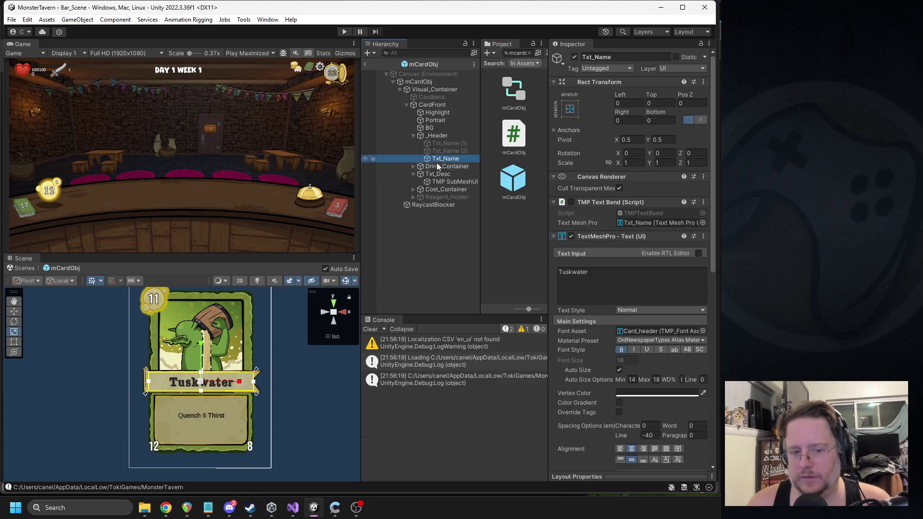
{"action": "left_click", "coordinate": [639, 395]}
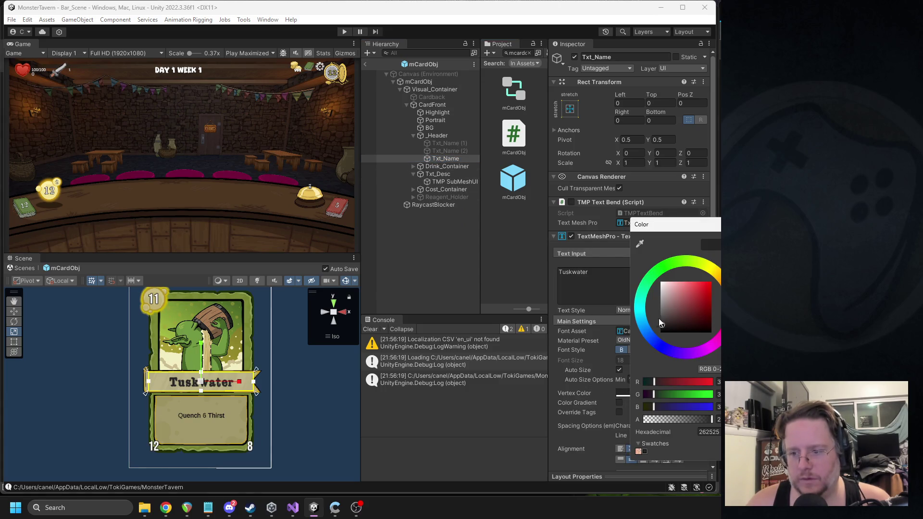
{"action": "left_click_drag", "start_coordinate": [663, 319], "coordinate": [661, 321]}
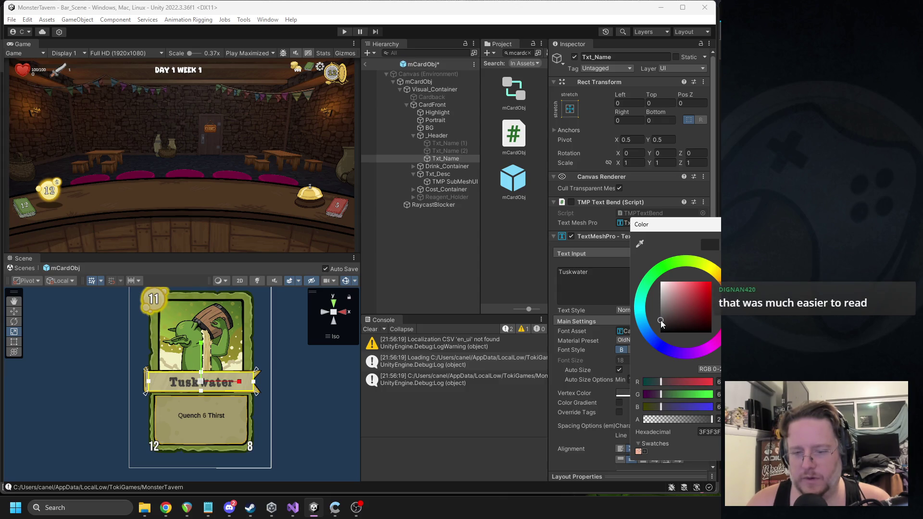
{"action": "mouse_move", "coordinate": [683, 232]}
{"action": "left_mouse_down"}
{"action": "mouse_move", "coordinate": [633, 205]}
{"action": "mouse_move", "coordinate": [711, 172]}
{"action": "mouse_move", "coordinate": [669, 179]}
{"action": "left_mouse_up"}
{"action": "scroll", "coordinate": [201, 377], "scroll_direction": "up", "scroll_amount": 10}
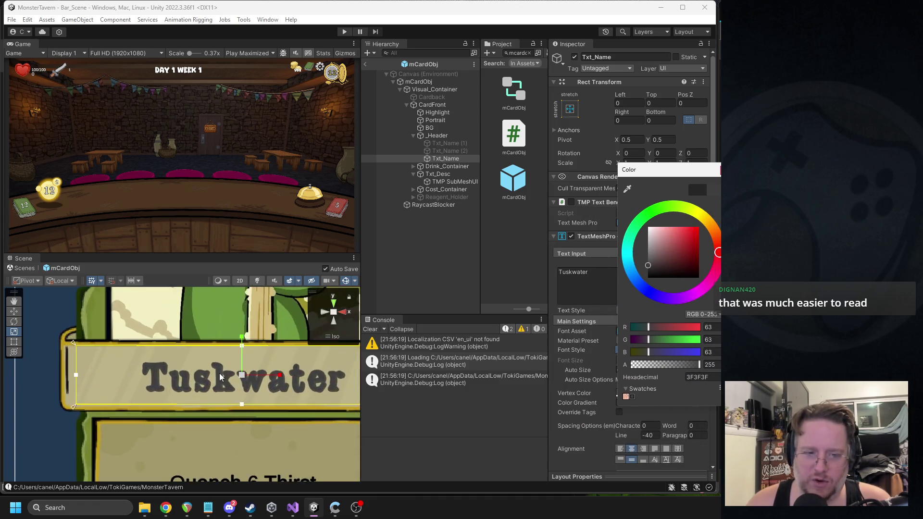
{"action": "scroll", "coordinate": [201, 377], "scroll_direction": "up", "scroll_amount": 3}
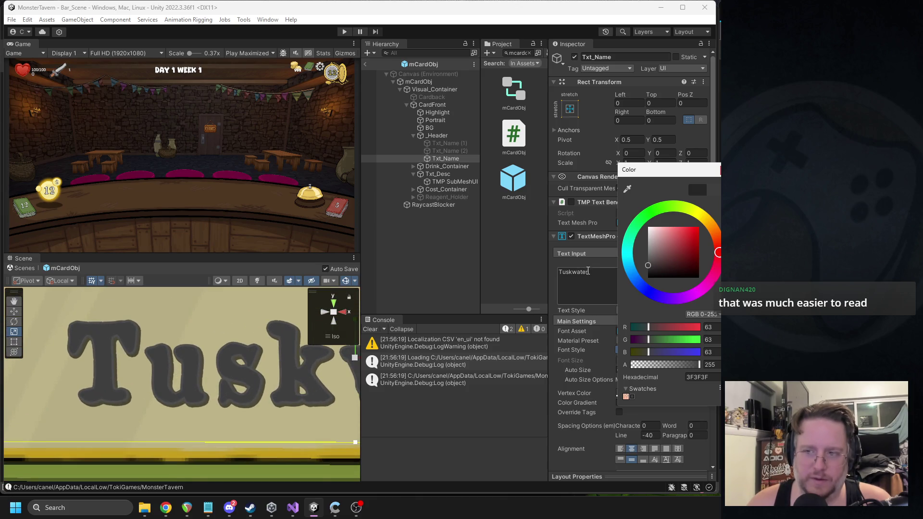
{"action": "left_click_drag", "start_coordinate": [650, 270], "coordinate": [647, 276]}
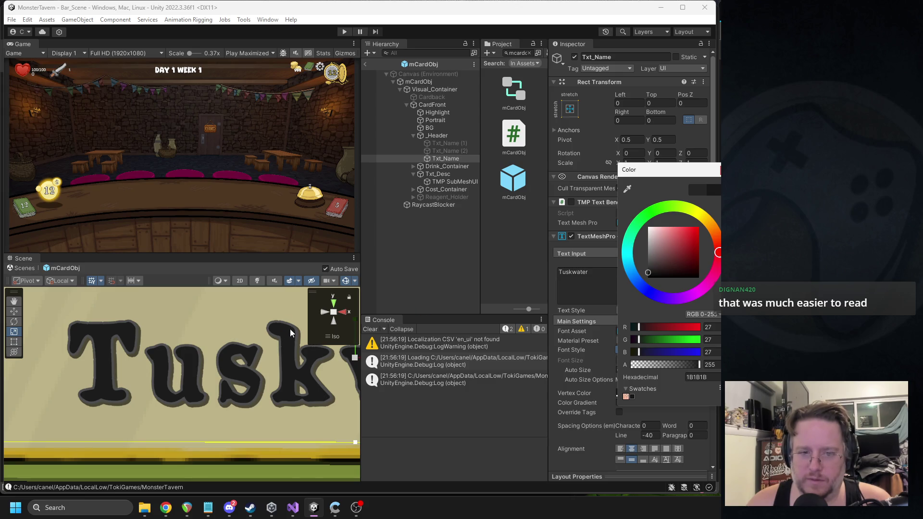
{"action": "key", "text": "alt+Tab"}
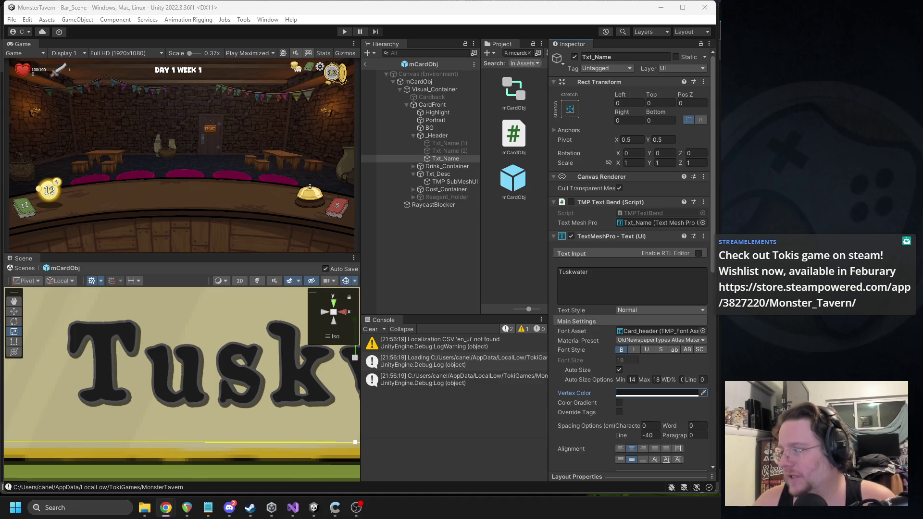
{"action": "key", "text": "alt+Tab"}
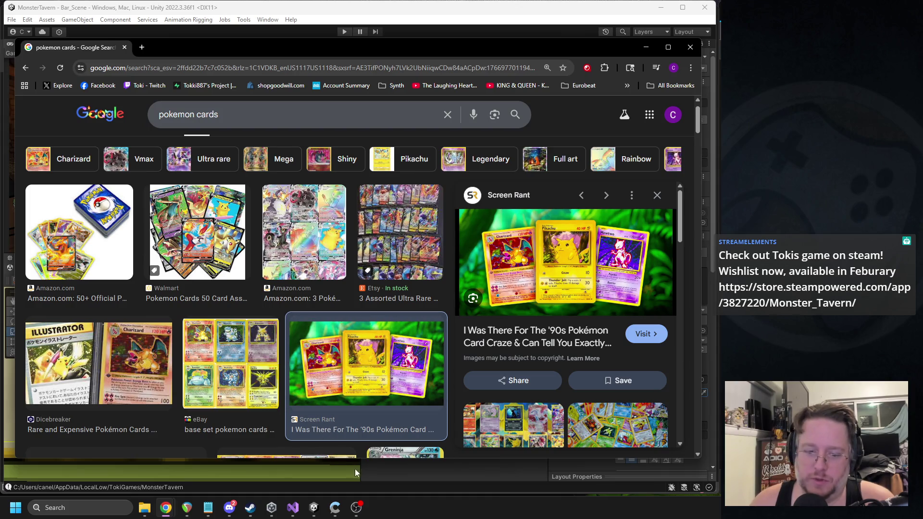
Search Google Images for 'MTG Cards'
{"action": "left_click", "coordinate": [355, 469]}
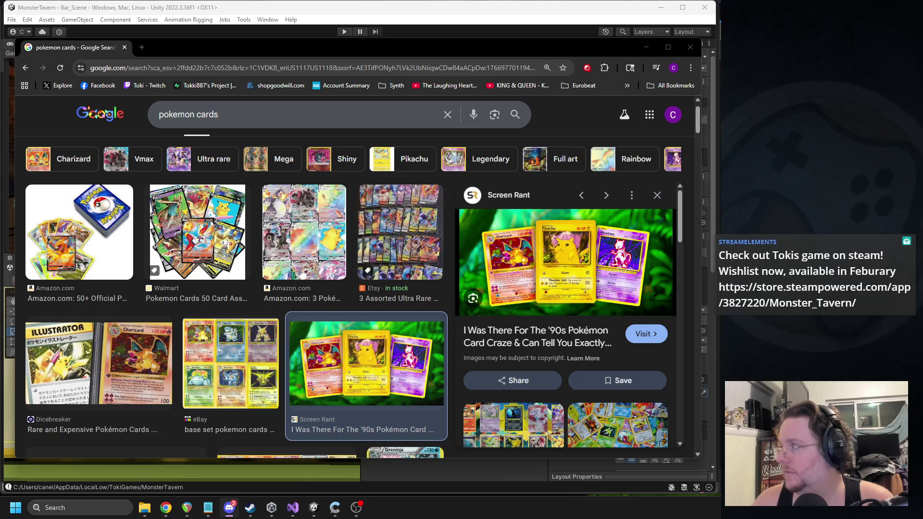
{"action": "triple_click", "coordinate": [210, 111]}
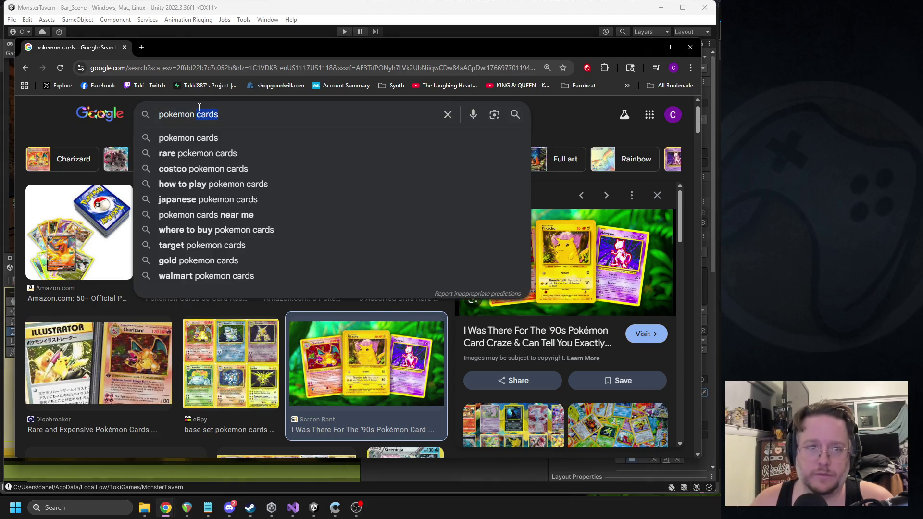
{"action": "type", "text": "MTG Cards"}
{"action": "key", "text": "Return"}
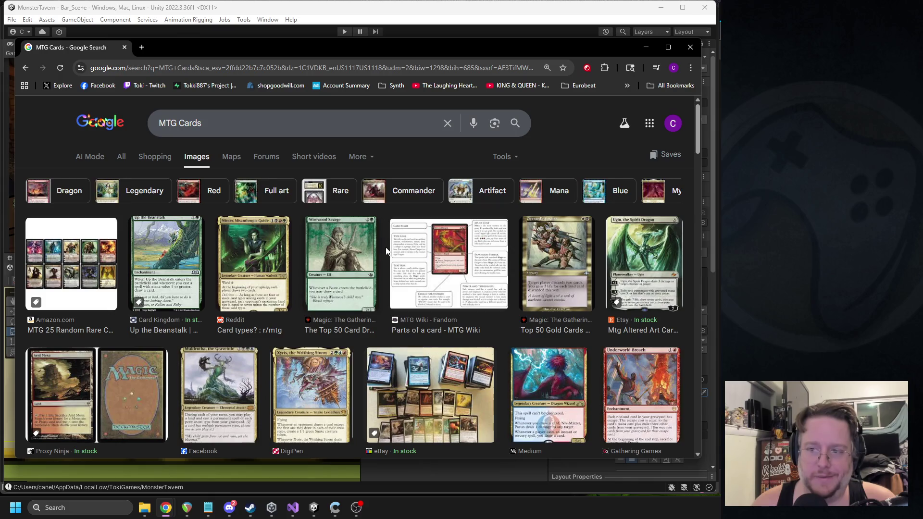
Search 'hearthstone card', preview the Rotgill card, browse the results, then close Chrome
{"action": "triple_click", "coordinate": [207, 121]}
{"action": "type", "text": "hearthstone"}
{"action": "key", "text": "Down"}
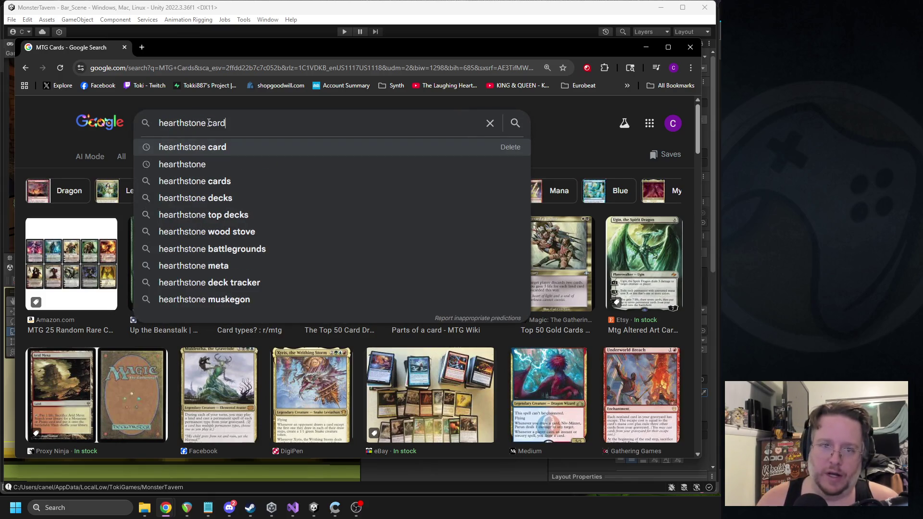
{"action": "key", "text": "Return"}
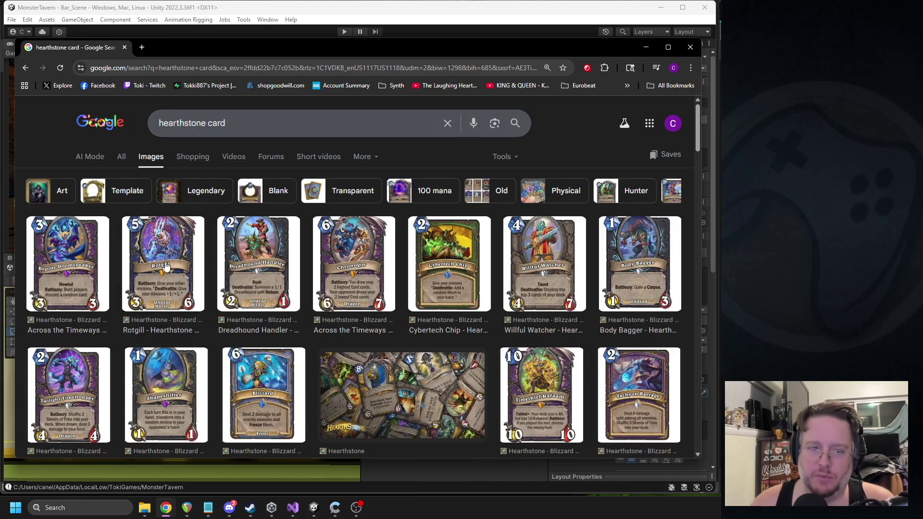
{"action": "left_click", "coordinate": [172, 263]}
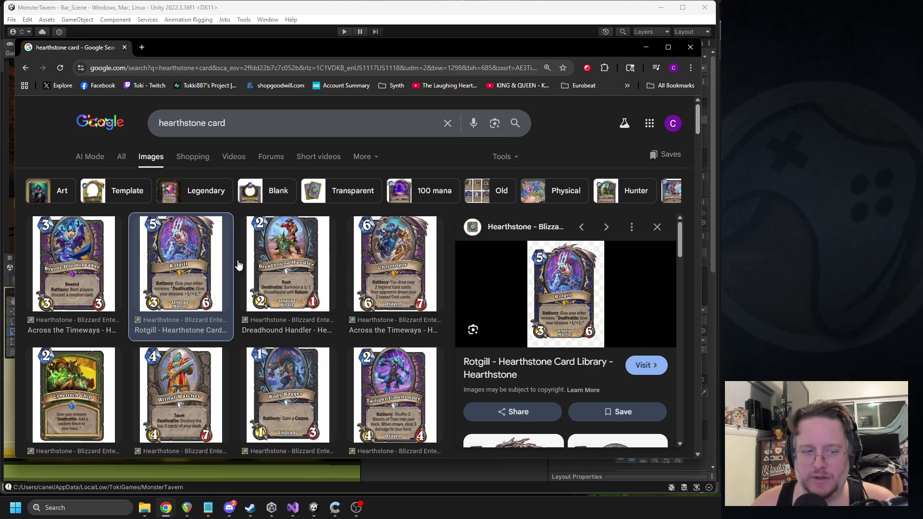
{"action": "scroll", "coordinate": [221, 264], "scroll_direction": "down", "scroll_amount": 6}
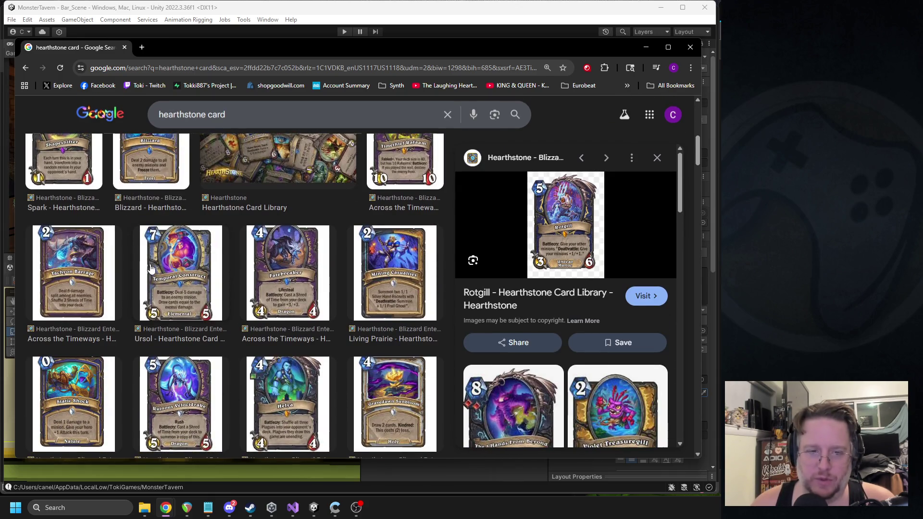
{"action": "scroll", "coordinate": [151, 265], "scroll_direction": "down", "scroll_amount": 4}
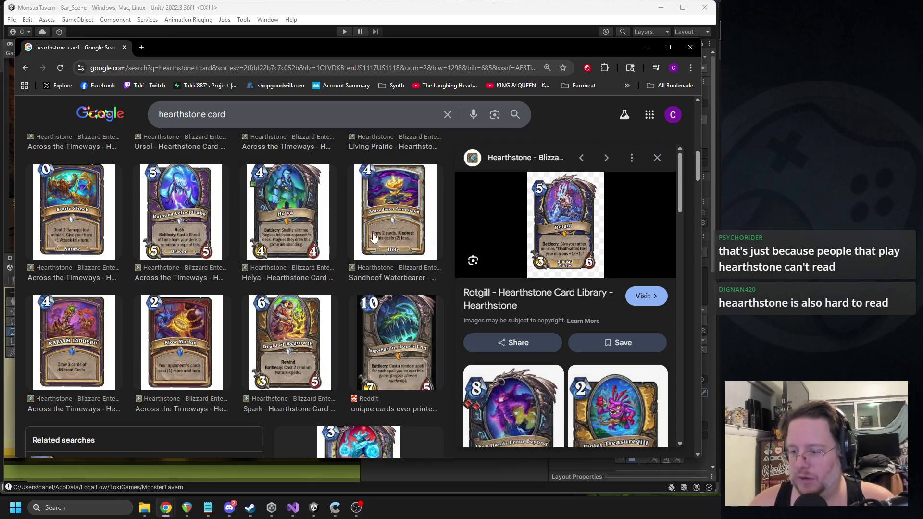
{"action": "scroll", "coordinate": [333, 246], "scroll_direction": "down", "scroll_amount": 2}
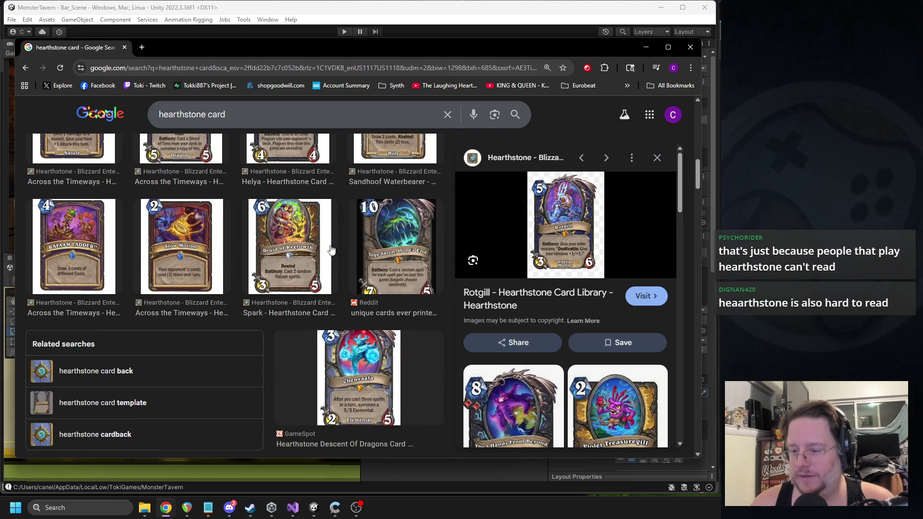
{"action": "left_click", "coordinate": [690, 47]}
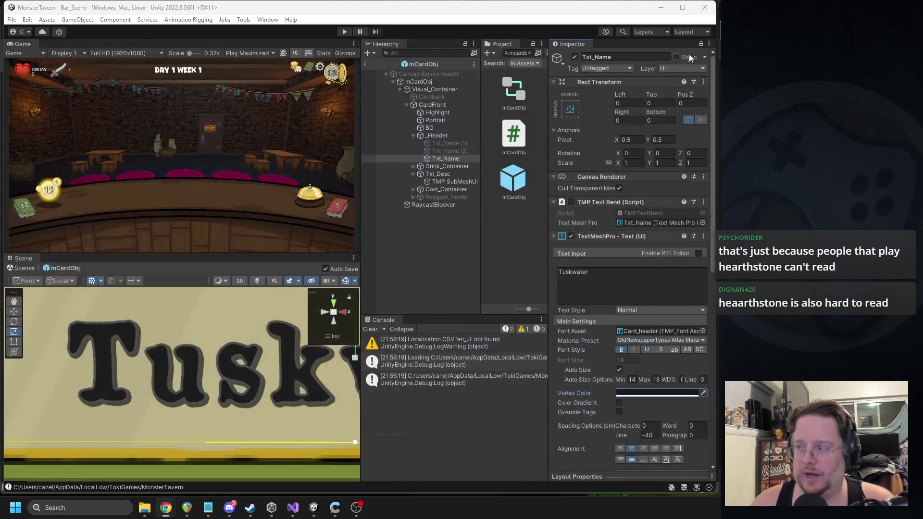
Set the Tuskwater title's Auto Size maximum font size to 16
{"action": "scroll", "coordinate": [184, 392], "scroll_direction": "down", "scroll_amount": 4}
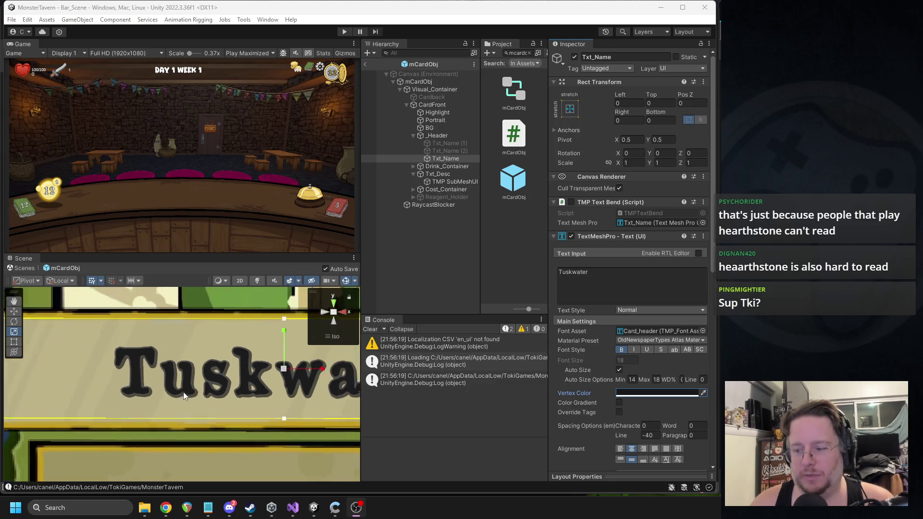
{"action": "scroll", "coordinate": [177, 395], "scroll_direction": "down", "scroll_amount": 3}
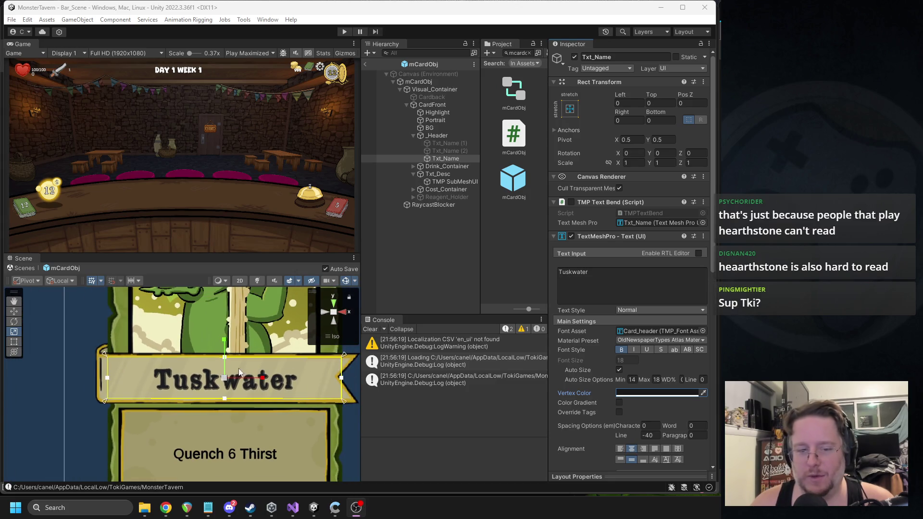
{"action": "scroll", "coordinate": [232, 393], "scroll_direction": "down", "scroll_amount": 2}
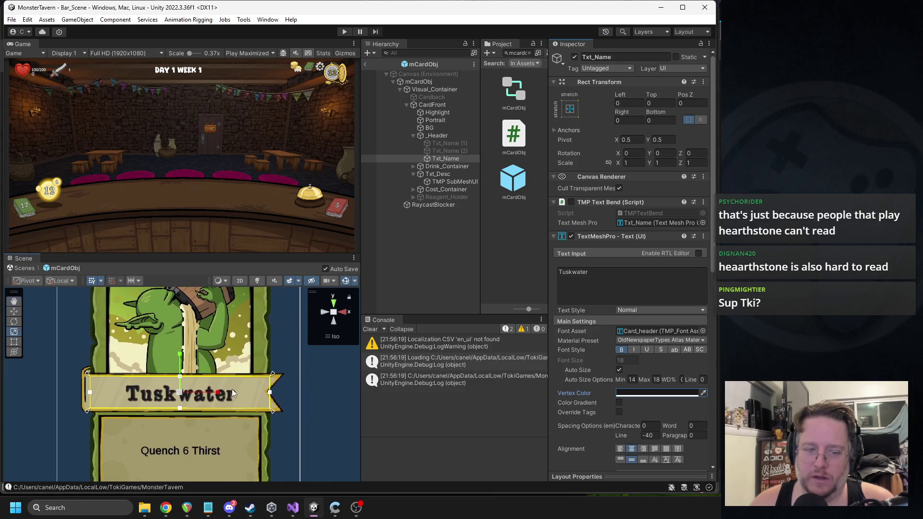
{"action": "scroll", "coordinate": [261, 336], "scroll_direction": "down", "scroll_amount": 5}
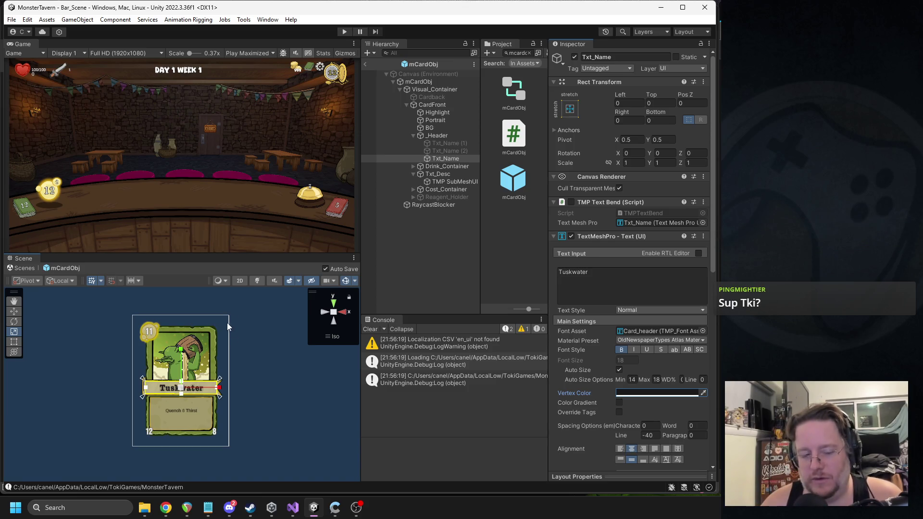
{"action": "scroll", "coordinate": [633, 333], "scroll_direction": "down", "scroll_amount": 5}
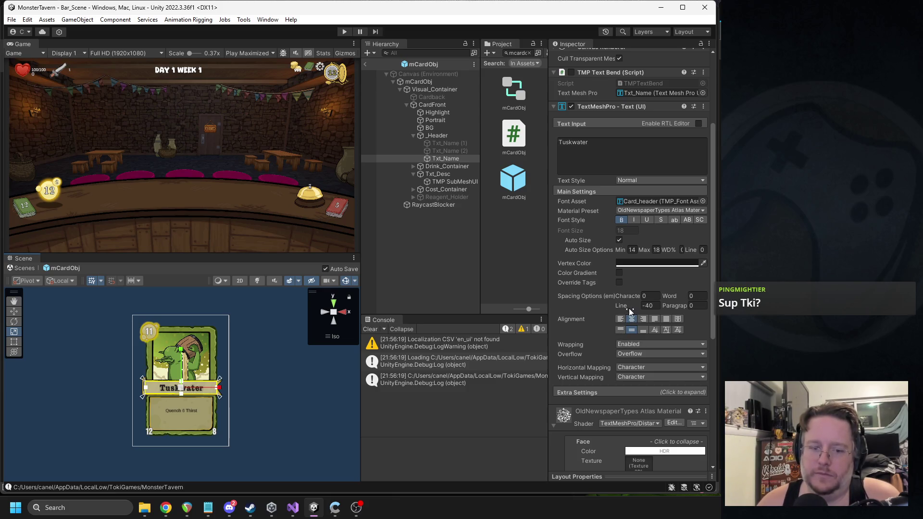
{"action": "left_click", "coordinate": [657, 250]}
{"action": "type", "text": "16"}
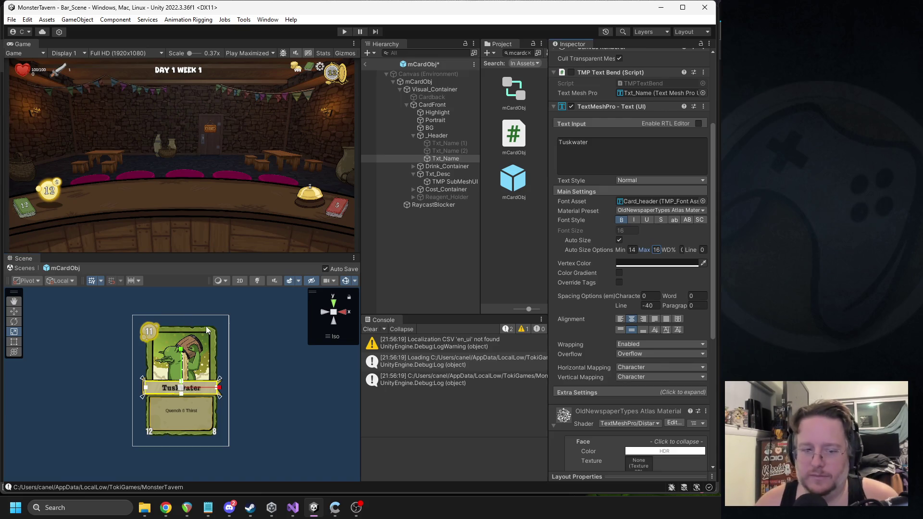
Turn off bold on the title, leave its vertex colour unchanged, and exit prefab mode
{"action": "scroll", "coordinate": [210, 387], "scroll_direction": "up", "scroll_amount": 3}
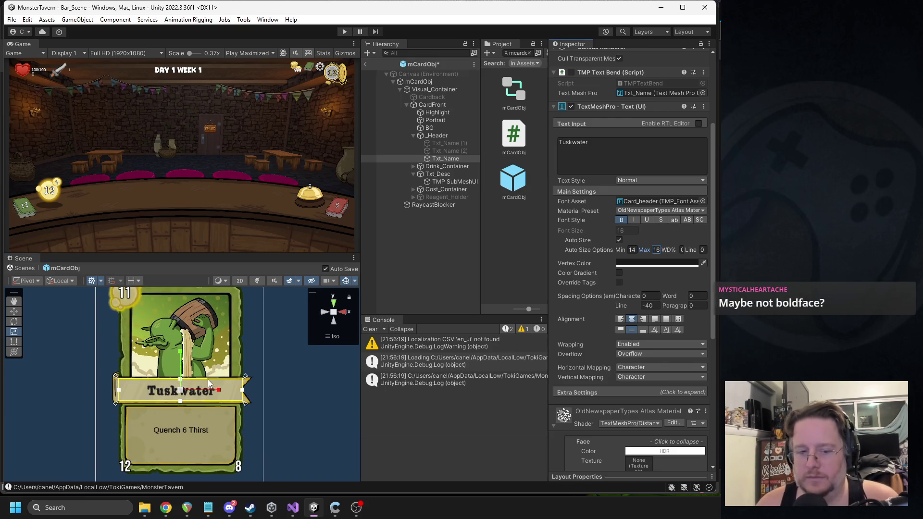
{"action": "left_click", "coordinate": [621, 221]}
{"action": "scroll", "coordinate": [607, 223], "scroll_direction": "up", "scroll_amount": 1}
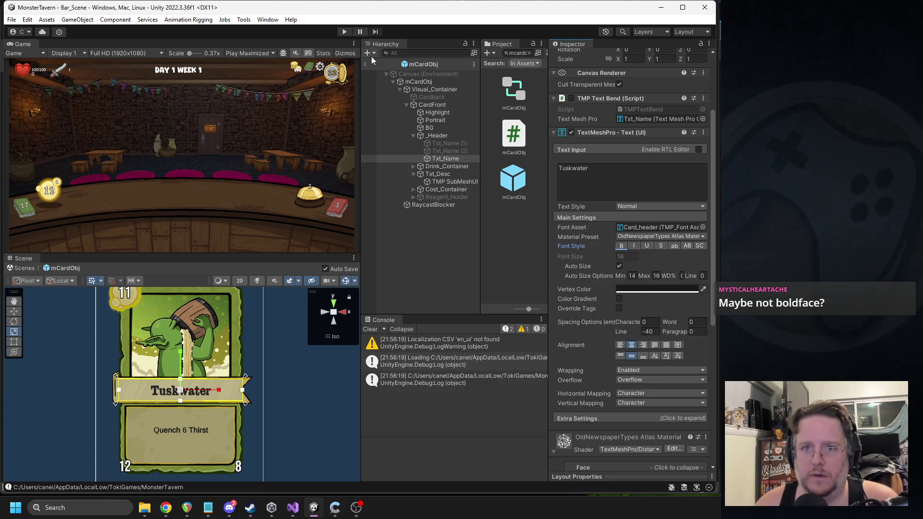
{"action": "left_click", "coordinate": [630, 289]}
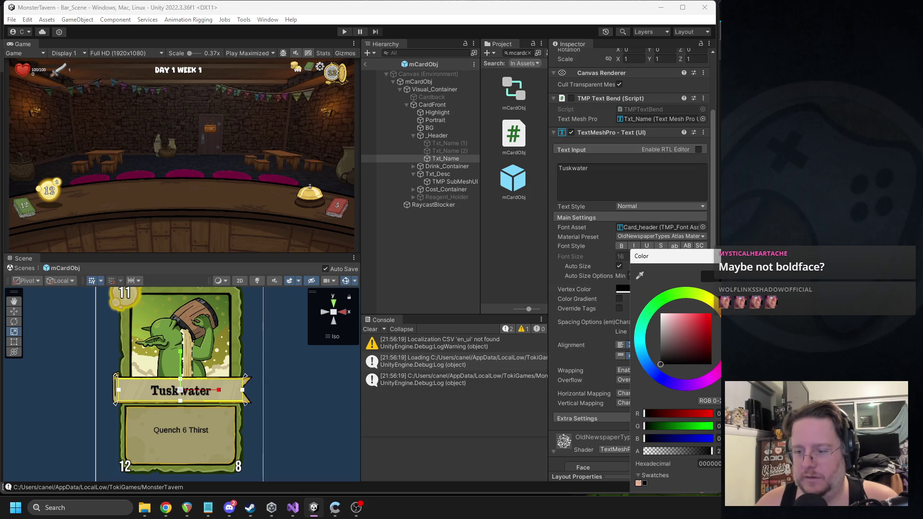
{"action": "key", "text": "Escape"}
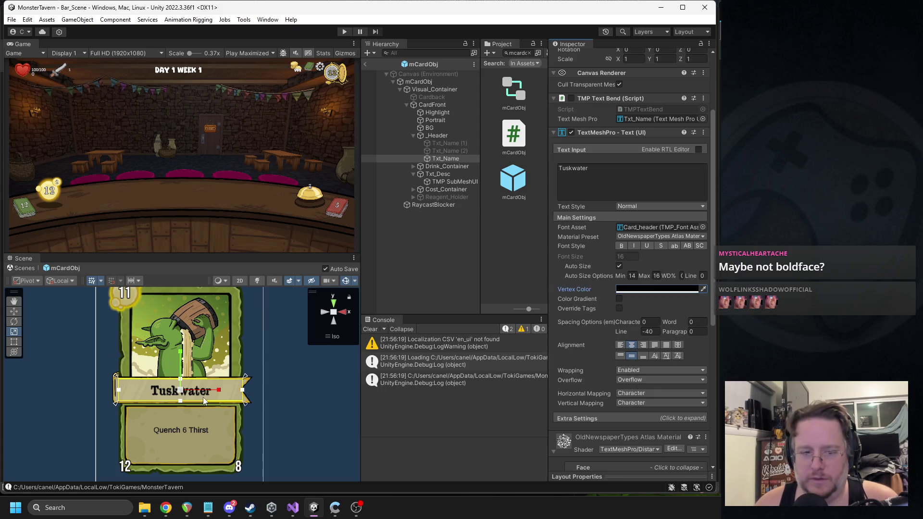
{"action": "scroll", "coordinate": [203, 398], "scroll_direction": "up", "scroll_amount": 6}
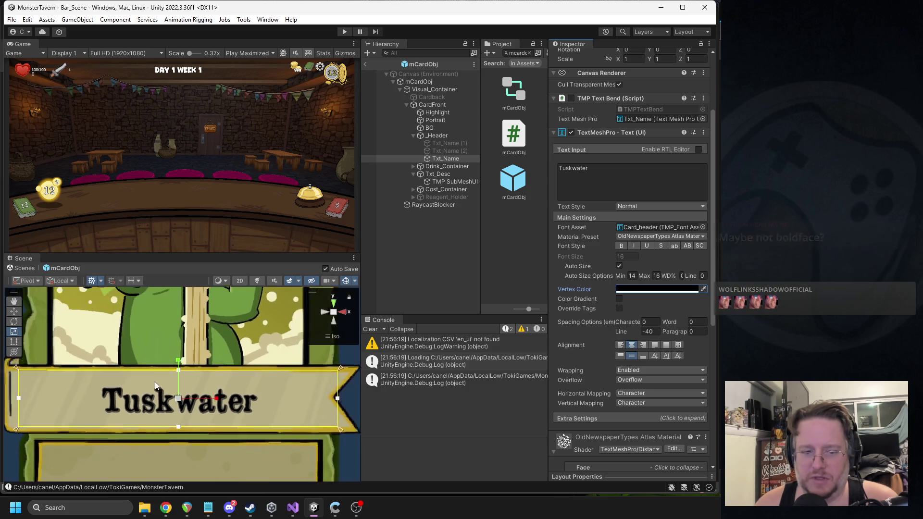
{"action": "scroll", "coordinate": [155, 387], "scroll_direction": "down", "scroll_amount": 2}
{"action": "left_click", "coordinate": [365, 64]}
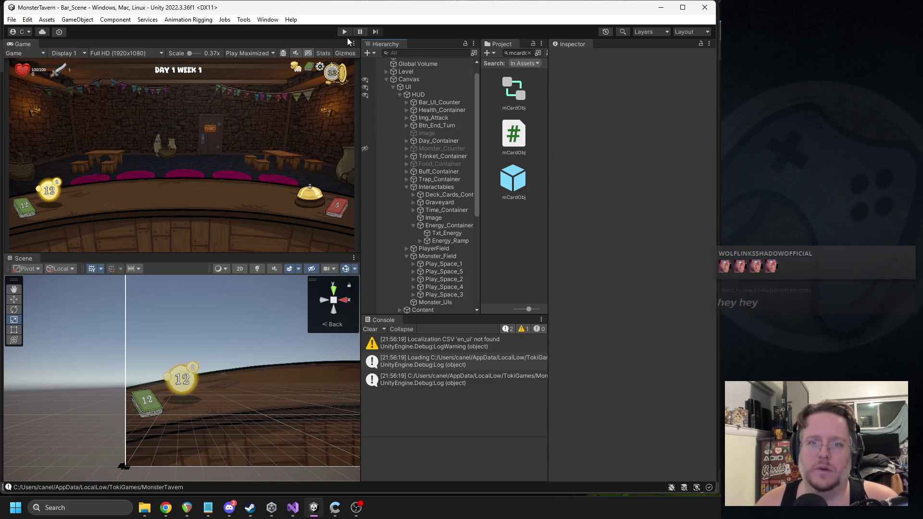
Play-test the game to inspect the card titles in hand, then stop Play
{"action": "left_click", "coordinate": [344, 31]}
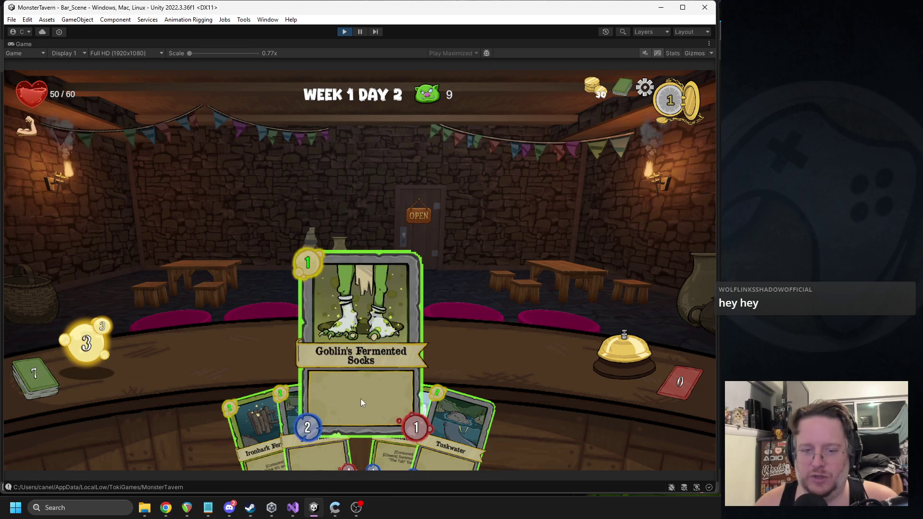
{"action": "mouse_move", "coordinate": [389, 405]}
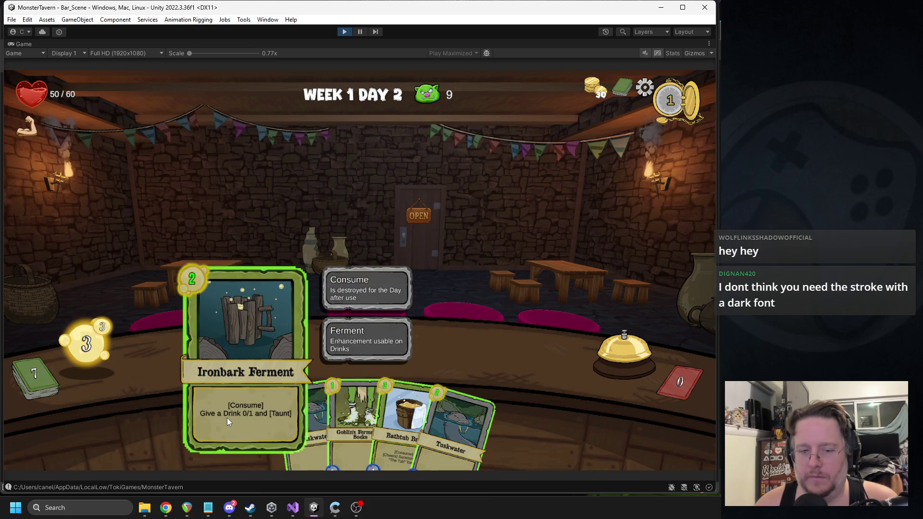
{"action": "left_click", "coordinate": [345, 32]}
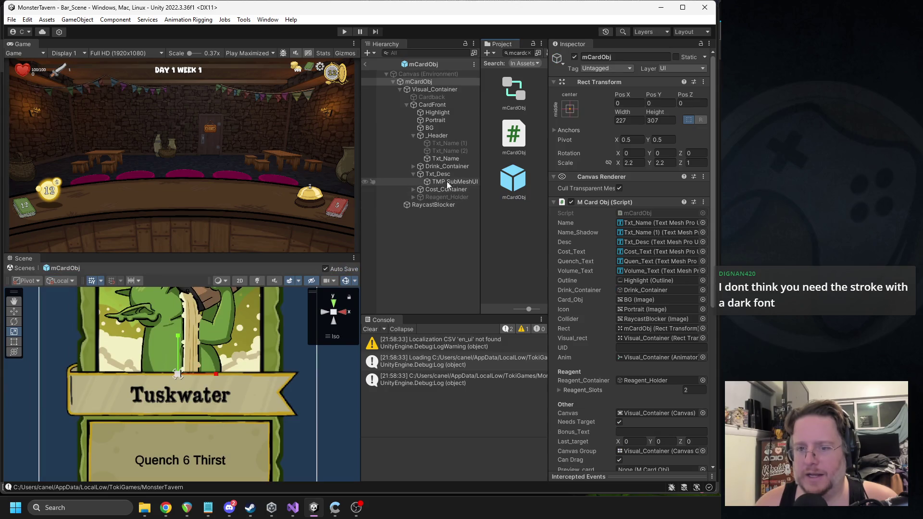
On Txt_Name, drag the outline thickness down to remove the outline and thin the letters
{"action": "left_click", "coordinate": [443, 181]}
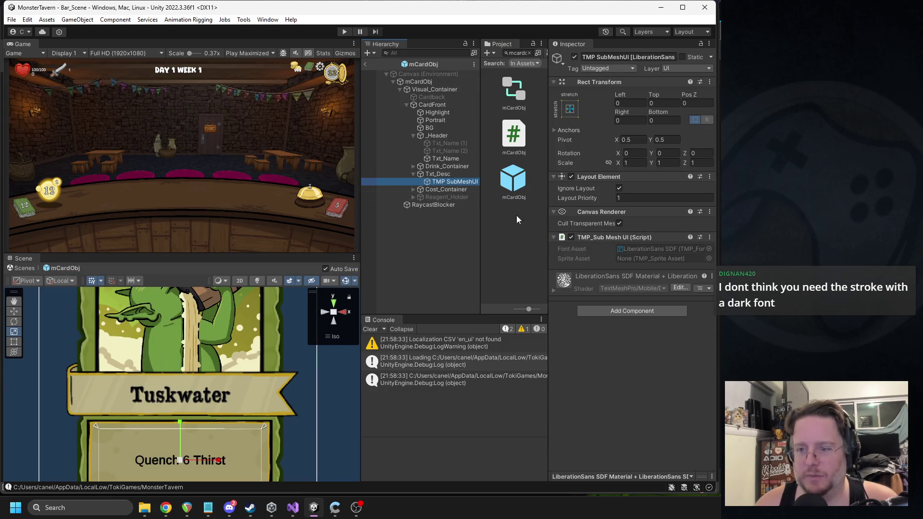
{"action": "left_click", "coordinate": [445, 158]}
{"action": "scroll", "coordinate": [622, 244], "scroll_direction": "down", "scroll_amount": 6}
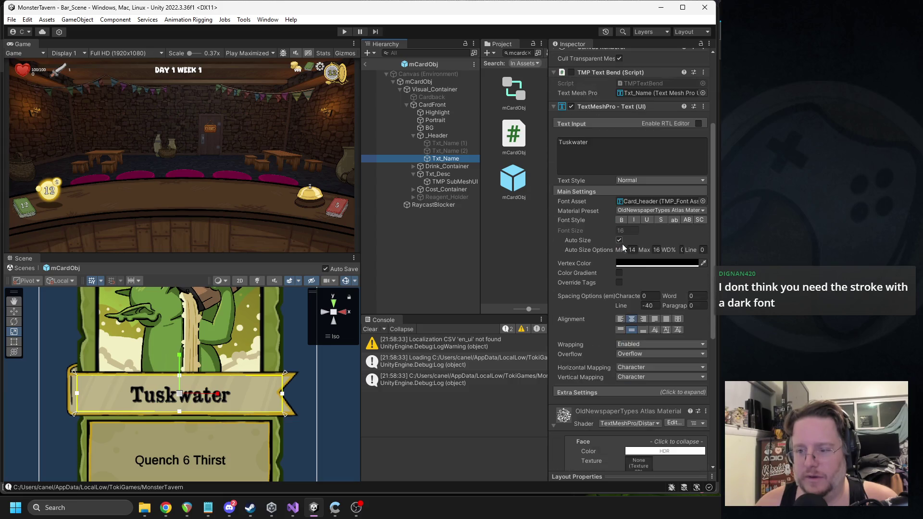
{"action": "scroll", "coordinate": [621, 290], "scroll_direction": "down", "scroll_amount": 3}
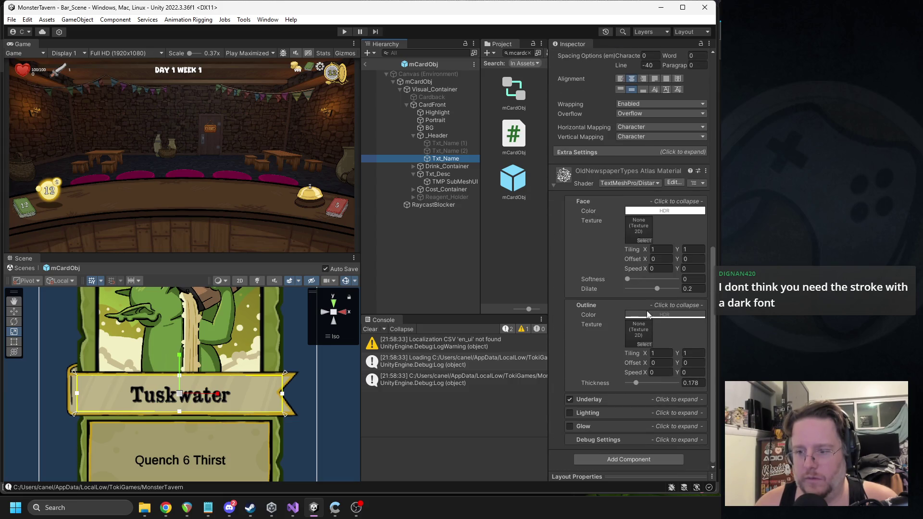
{"action": "mouse_move", "coordinate": [640, 383]}
{"action": "left_mouse_down"}
{"action": "mouse_move", "coordinate": [597, 384]}
{"action": "mouse_move", "coordinate": [675, 385]}
{"action": "mouse_move", "coordinate": [578, 383]}
{"action": "left_mouse_up"}
{"action": "mouse_move", "coordinate": [652, 288]}
{"action": "left_mouse_down"}
{"action": "mouse_move", "coordinate": [637, 291]}
{"action": "mouse_move", "coordinate": [680, 293]}
{"action": "mouse_move", "coordinate": [651, 294]}
{"action": "mouse_move", "coordinate": [667, 297]}
{"action": "left_mouse_up"}
Fine-tune the face Dilate to about 0.51, then view the monster train card references
{"action": "scroll", "coordinate": [145, 379], "scroll_direction": "up", "scroll_amount": 3}
{"action": "scroll", "coordinate": [165, 376], "scroll_direction": "up", "scroll_amount": 5}
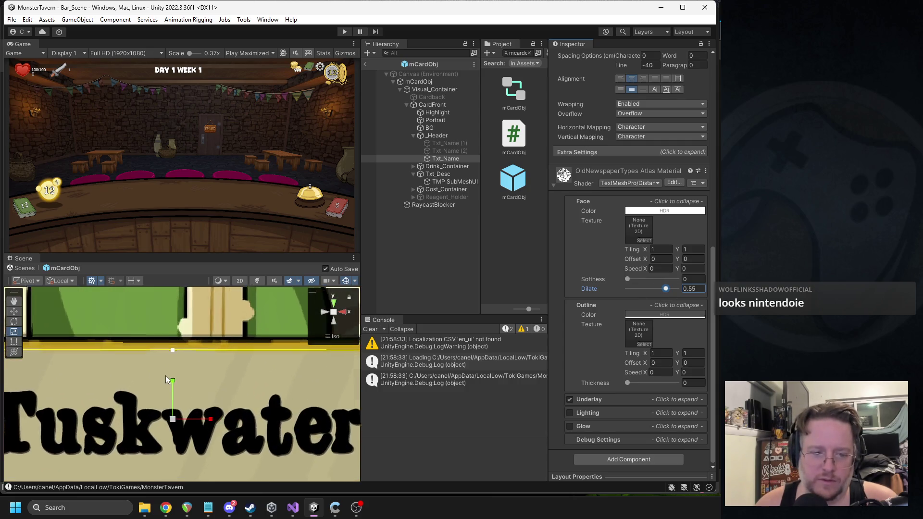
{"action": "left_click", "coordinate": [667, 288]}
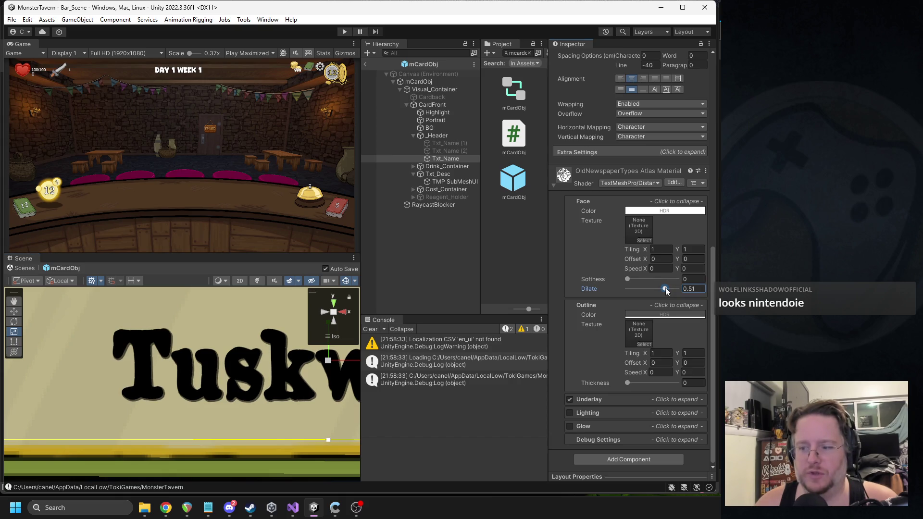
{"action": "left_click_drag", "start_coordinate": [667, 291], "coordinate": [668, 291]}
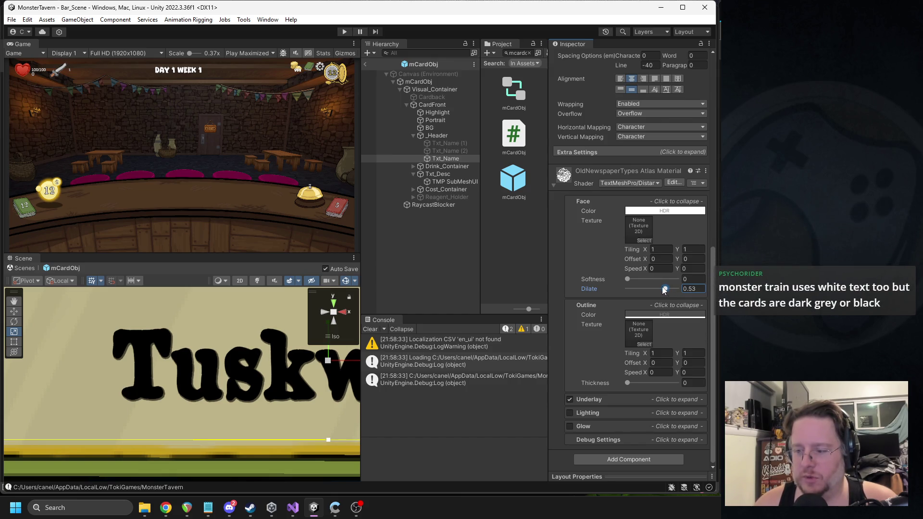
{"action": "key", "text": "alt+Tab"}
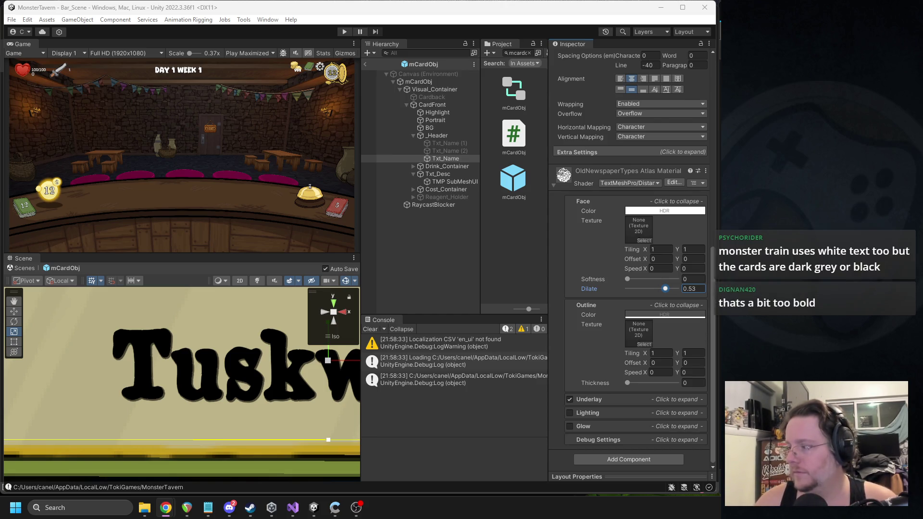
{"action": "key", "text": "alt+Tab"}
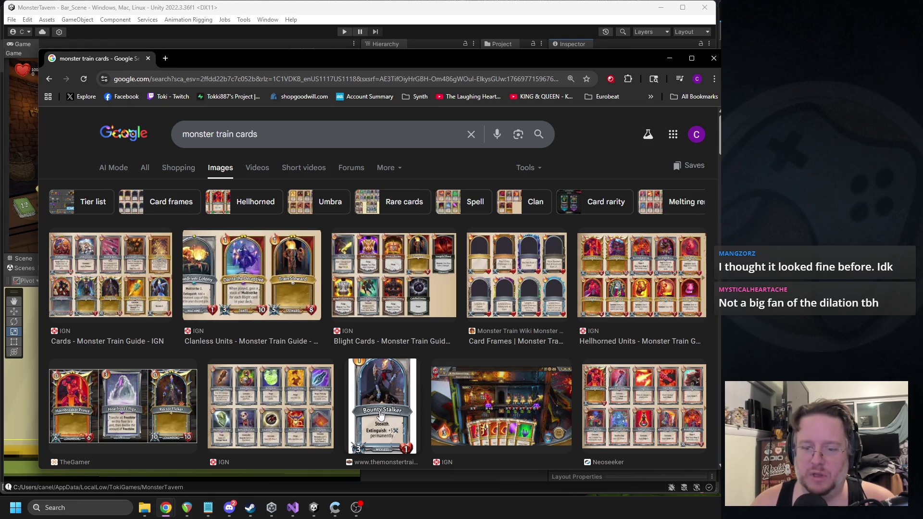
Close Chrome and set the title's face Dilate to 0
{"action": "left_click", "coordinate": [714, 58]}
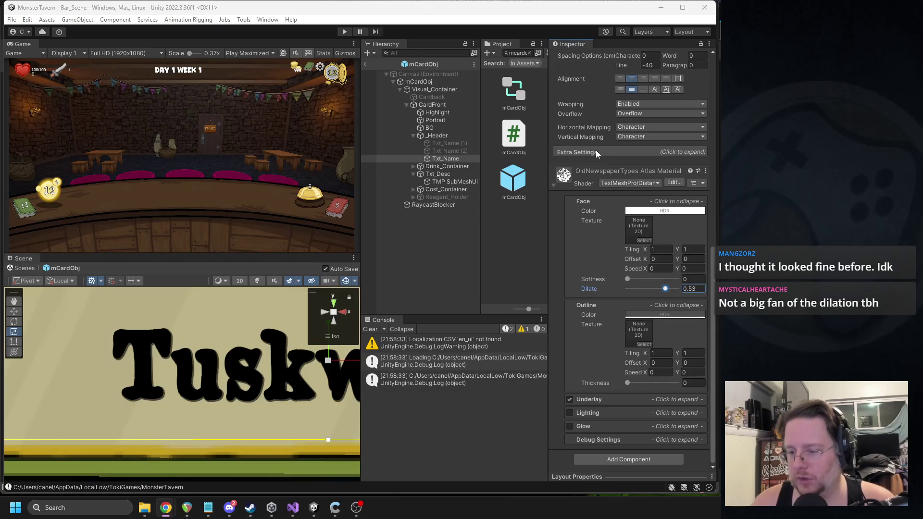
{"action": "scroll", "coordinate": [217, 347], "scroll_direction": "down", "scroll_amount": 2}
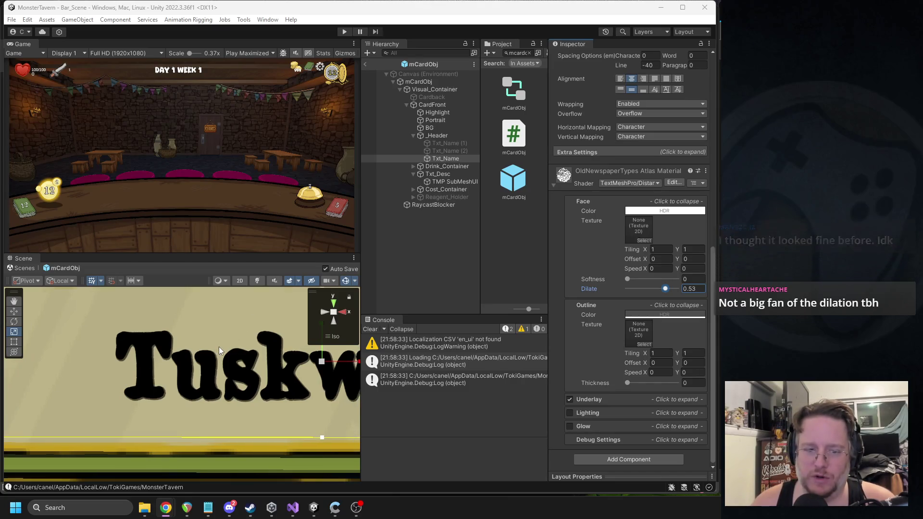
{"action": "scroll", "coordinate": [218, 345], "scroll_direction": "down", "scroll_amount": 4}
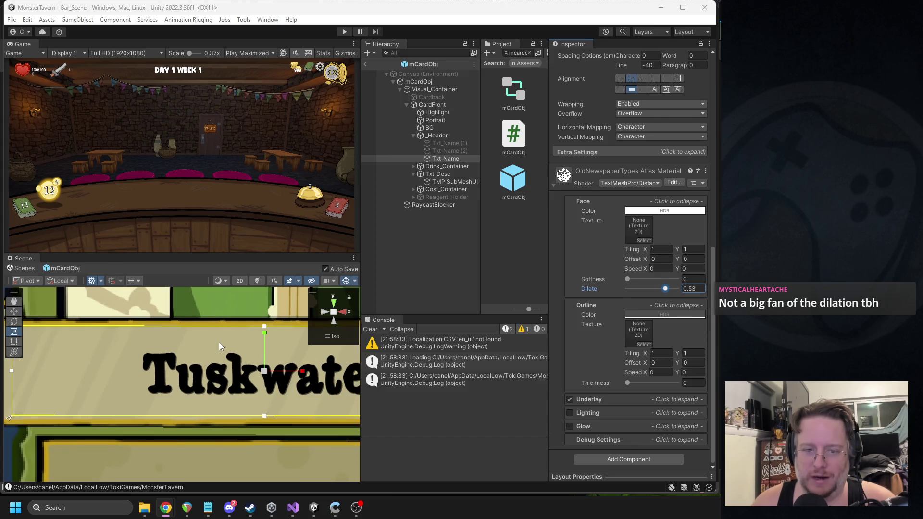
{"action": "scroll", "coordinate": [212, 338], "scroll_direction": "down", "scroll_amount": 2}
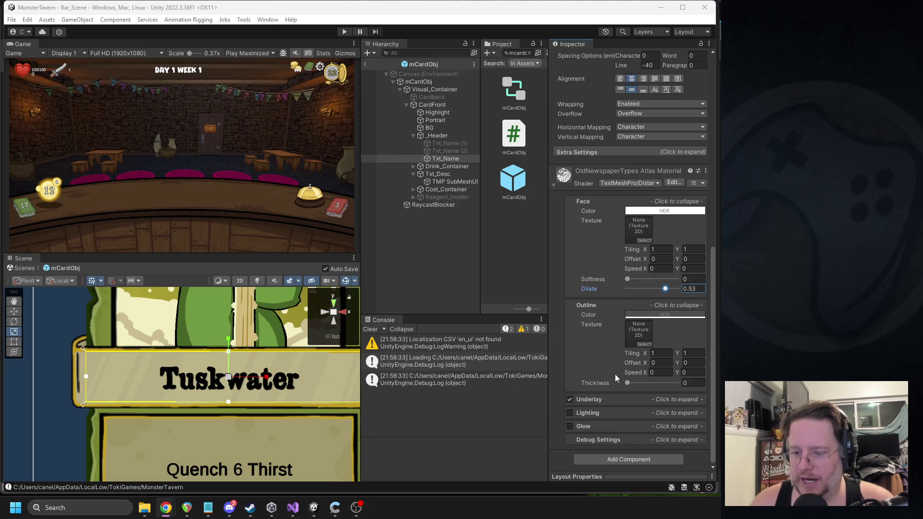
{"action": "mouse_move", "coordinate": [668, 290]}
{"action": "left_mouse_down"}
{"action": "mouse_move", "coordinate": [591, 290]}
{"action": "mouse_move", "coordinate": [695, 288]}
{"action": "left_mouse_up"}
{"action": "type", "text": "0"}
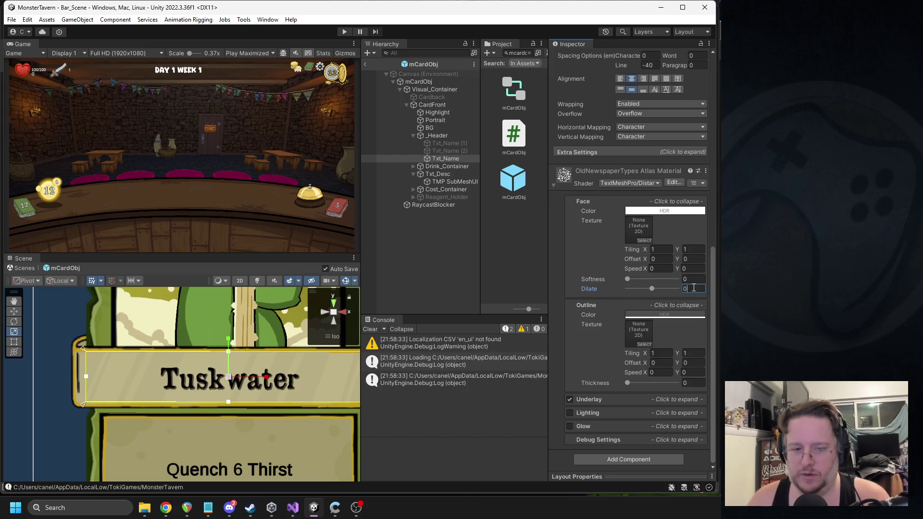
Toggle the title's Underlay off and back on, leaving the shadow enabled
{"action": "scroll", "coordinate": [270, 380], "scroll_direction": "down", "scroll_amount": 3}
{"action": "left_click", "coordinate": [569, 399]}
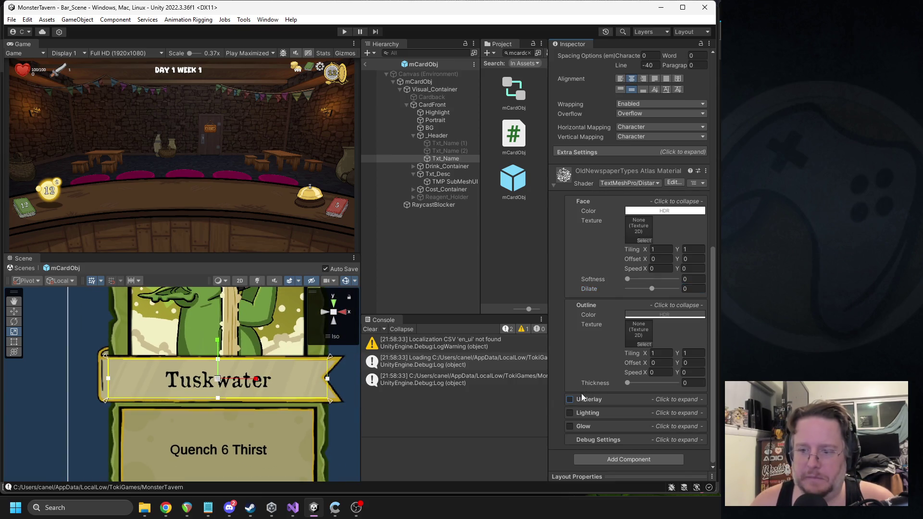
{"action": "left_click", "coordinate": [570, 400]}
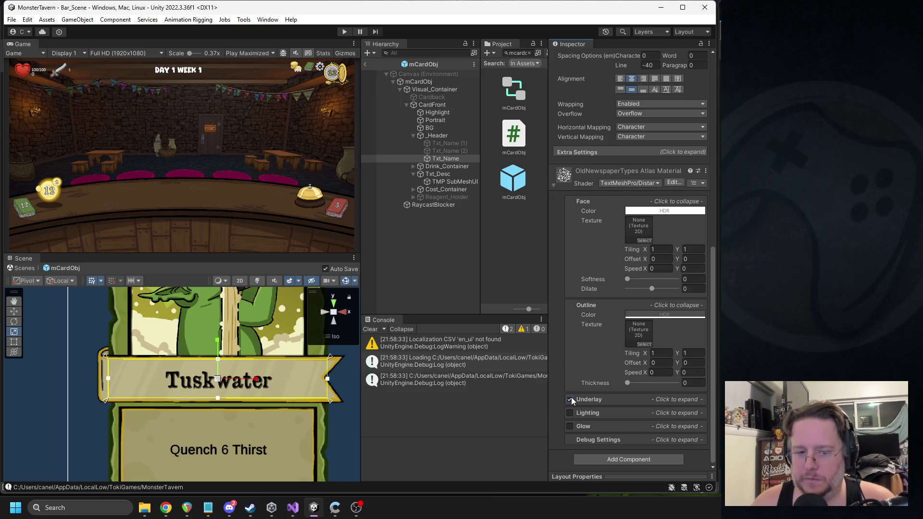
{"action": "scroll", "coordinate": [219, 380], "scroll_direction": "down", "scroll_amount": 3}
{"action": "scroll", "coordinate": [218, 369], "scroll_direction": "down", "scroll_amount": 1}
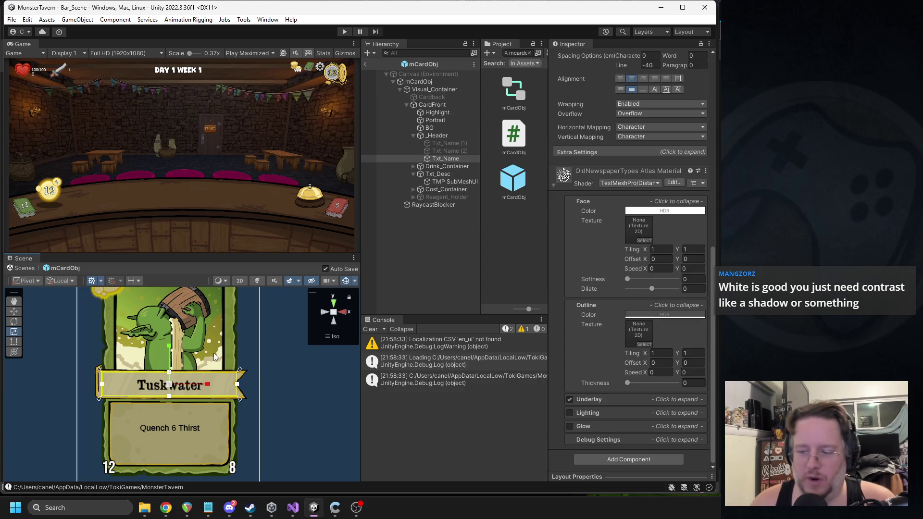
Play-test the cards in hand from Bar_Scene, then reopen mCardObj and select Txt_Name
{"action": "left_click", "coordinate": [365, 64]}
{"action": "left_click", "coordinate": [344, 31]}
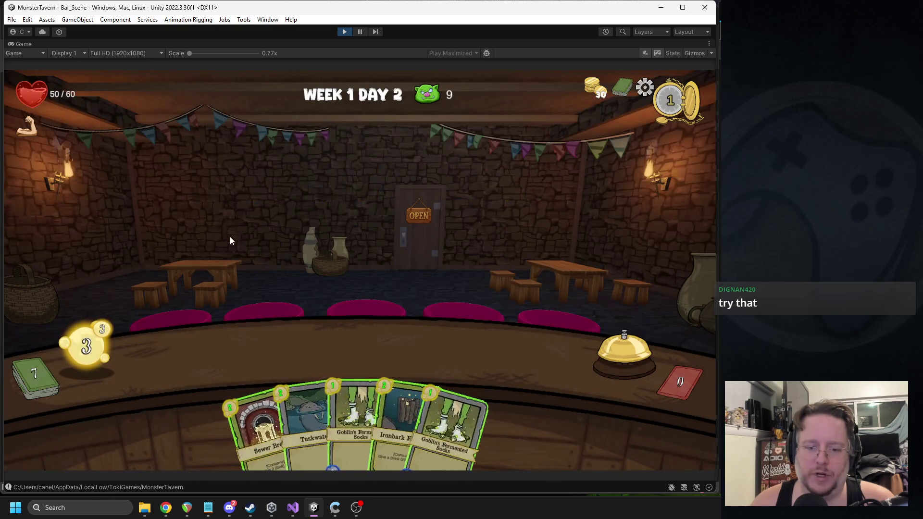
{"action": "mouse_move", "coordinate": [400, 440]}
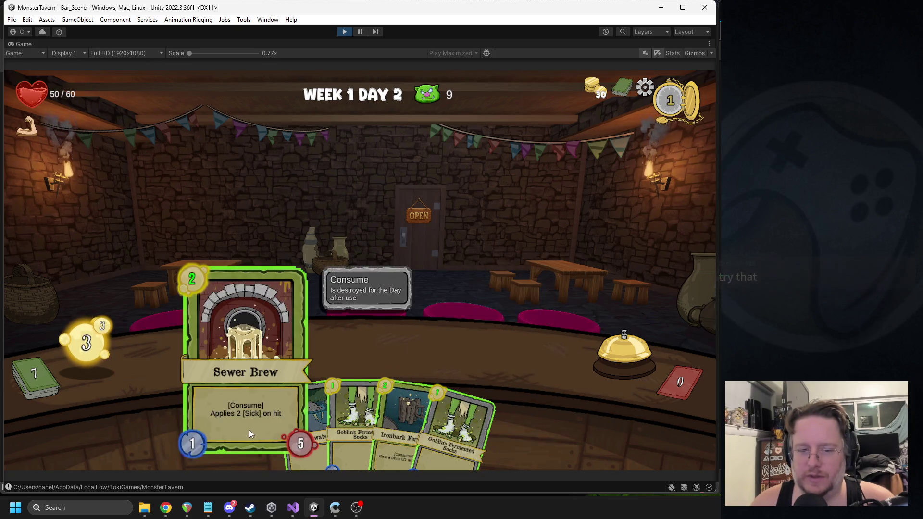
{"action": "mouse_move", "coordinate": [286, 429]}
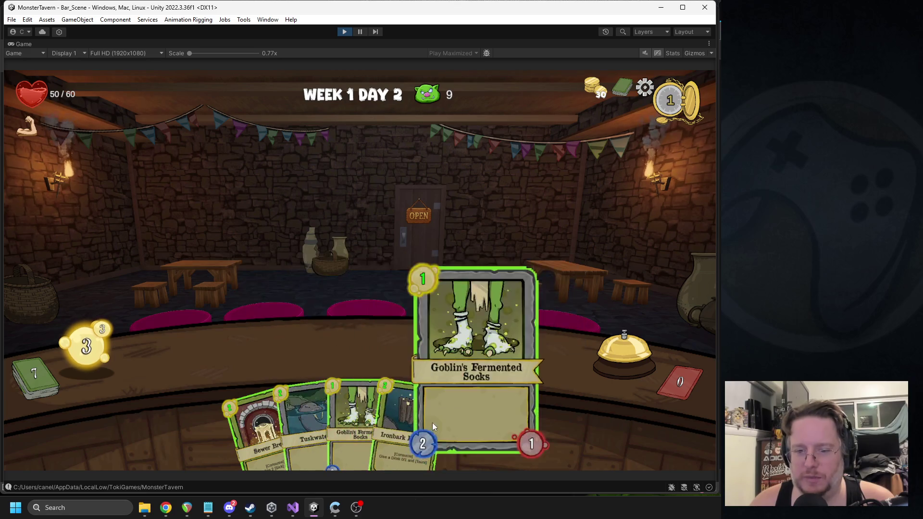
{"action": "left_click", "coordinate": [345, 30]}
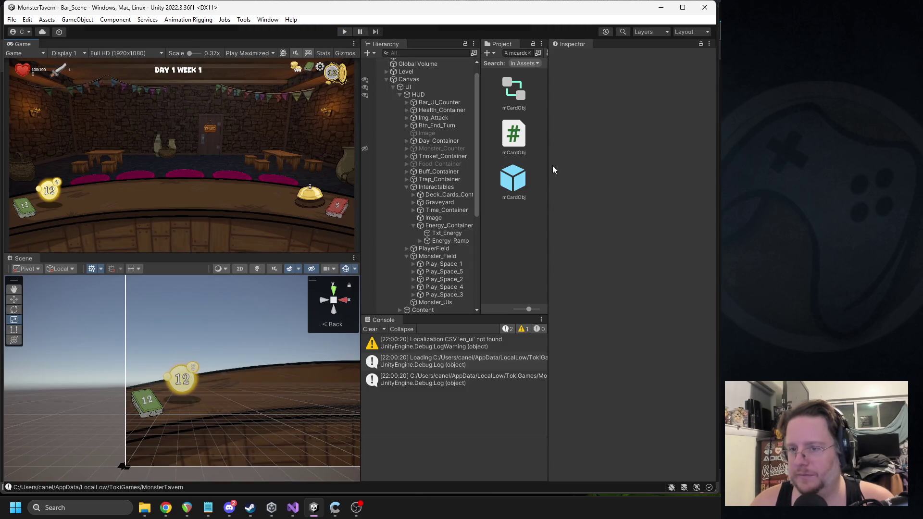
{"action": "double_click", "coordinate": [520, 190]}
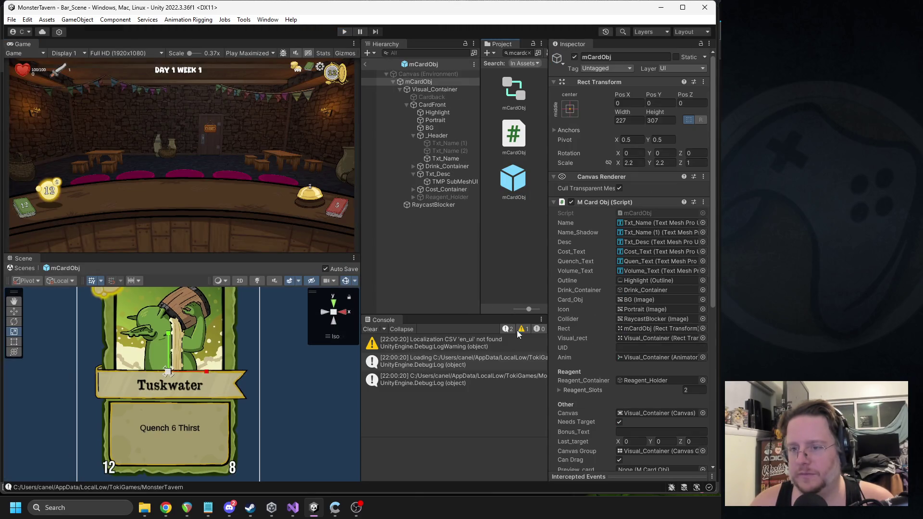
{"action": "left_click", "coordinate": [439, 158]}
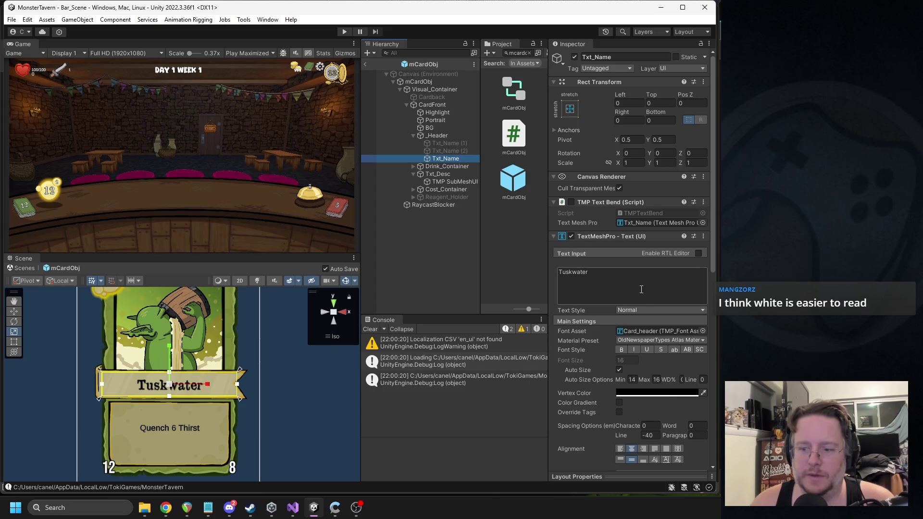
Preview title fonts Arvo, Anim_Text, Card_Type_Text, Card_Val_Text, Popup_Text, RobotoSlab, Untyped and OldNewspaperTypes
{"action": "left_click", "coordinate": [659, 393]}
{"action": "left_click", "coordinate": [666, 305]}
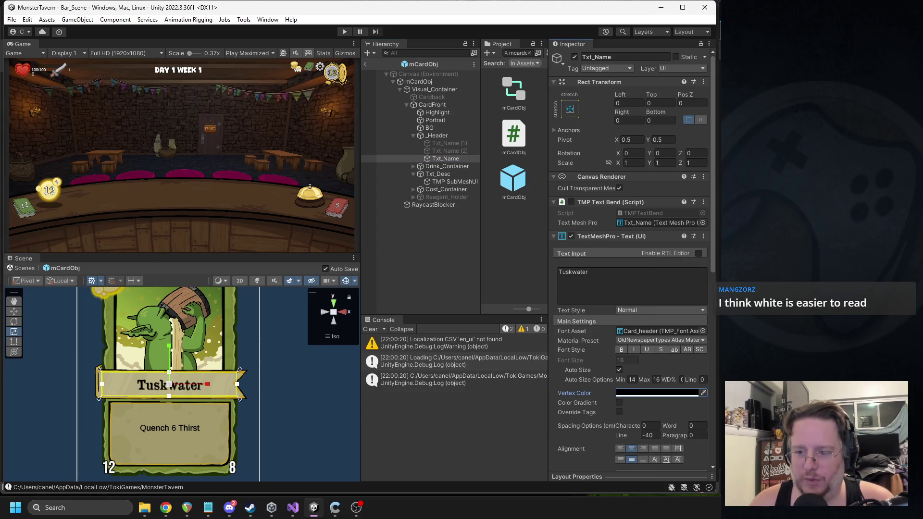
{"action": "left_click", "coordinate": [645, 331]}
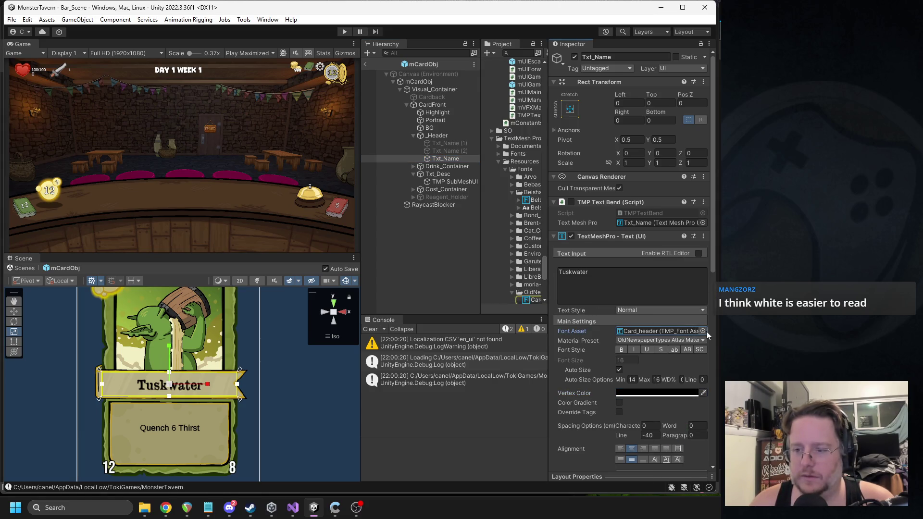
{"action": "left_click", "coordinate": [703, 331]}
{"action": "left_click", "coordinate": [530, 284]}
{"action": "left_click", "coordinate": [498, 292]}
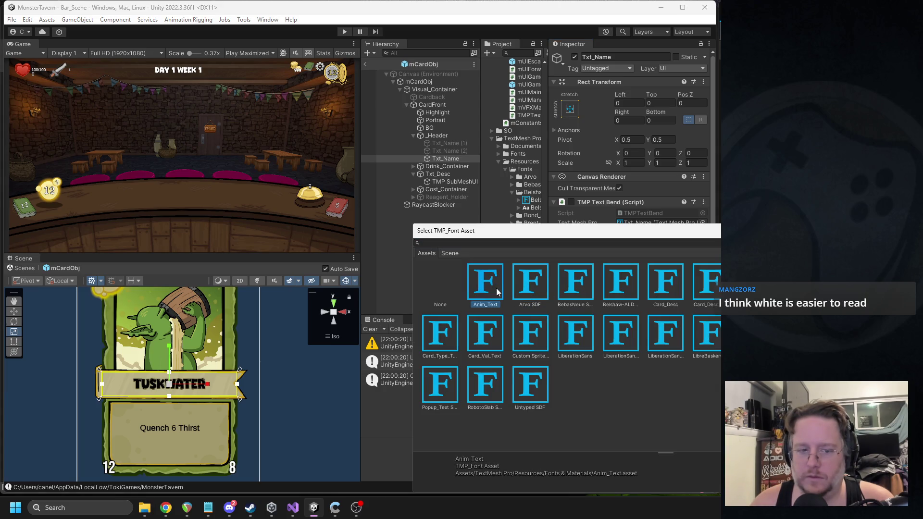
{"action": "left_click", "coordinate": [450, 335]}
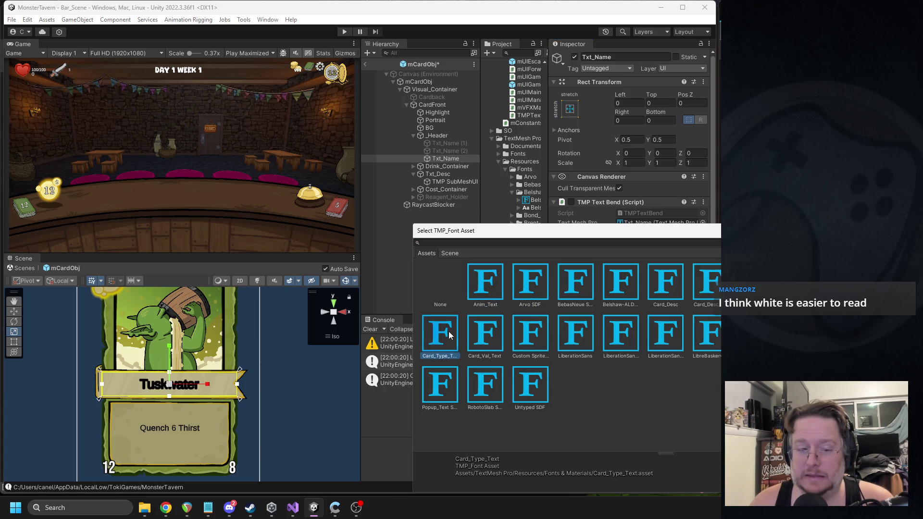
{"action": "left_click", "coordinate": [475, 339]}
{"action": "left_click", "coordinate": [446, 381]}
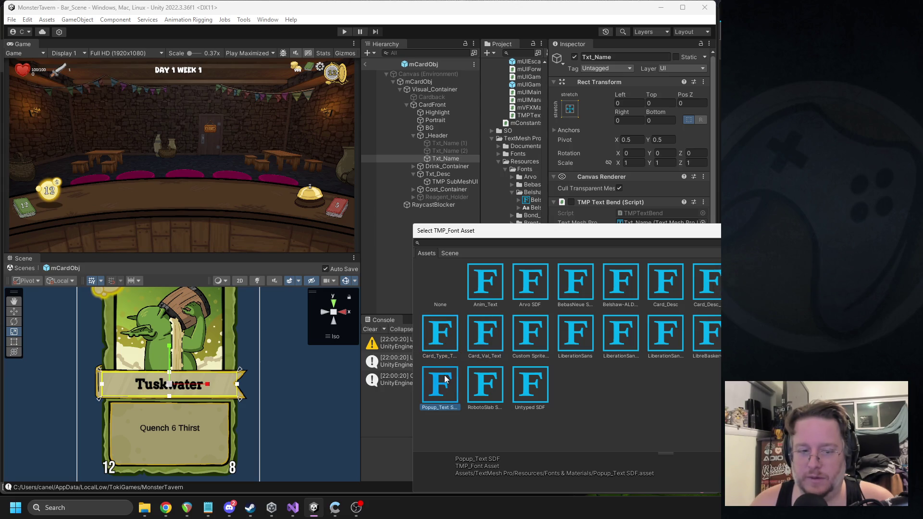
{"action": "left_click", "coordinate": [485, 383]}
{"action": "left_click", "coordinate": [530, 383]}
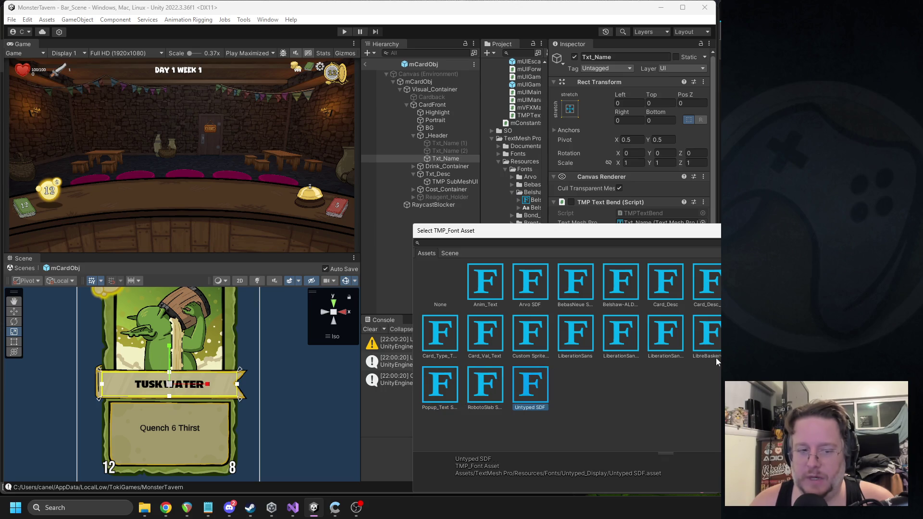
{"action": "left_click", "coordinate": [891, 333]}
Try the LibreBaskerville and LiberationSans fonts, then settle on Custom Sprite Font
{"action": "mouse_move", "coordinate": [742, 235]}
{"action": "left_mouse_down"}
{"action": "mouse_move", "coordinate": [531, 136]}
{"action": "mouse_move", "coordinate": [642, 97]}
{"action": "mouse_move", "coordinate": [718, 86]}
{"action": "left_mouse_up"}
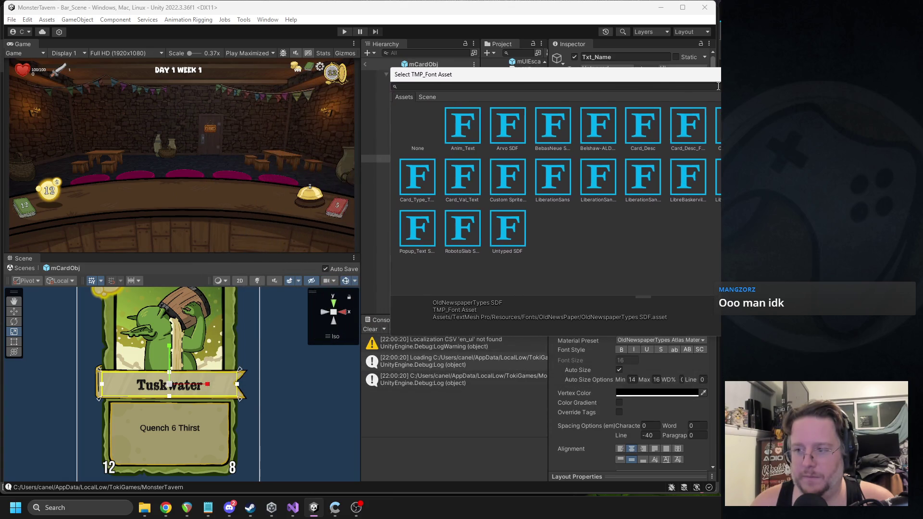
{"action": "key", "text": "Left"}
{"action": "key", "text": "Left"}
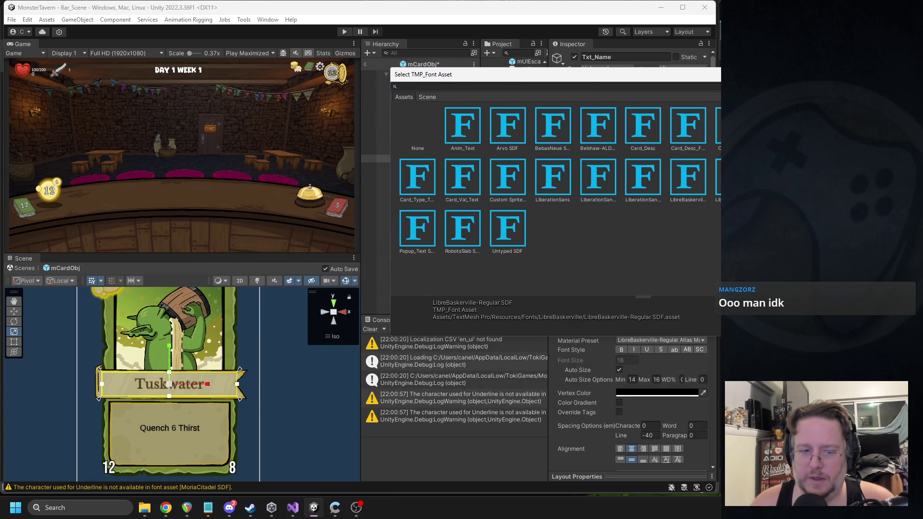
{"action": "left_click", "coordinate": [719, 193]}
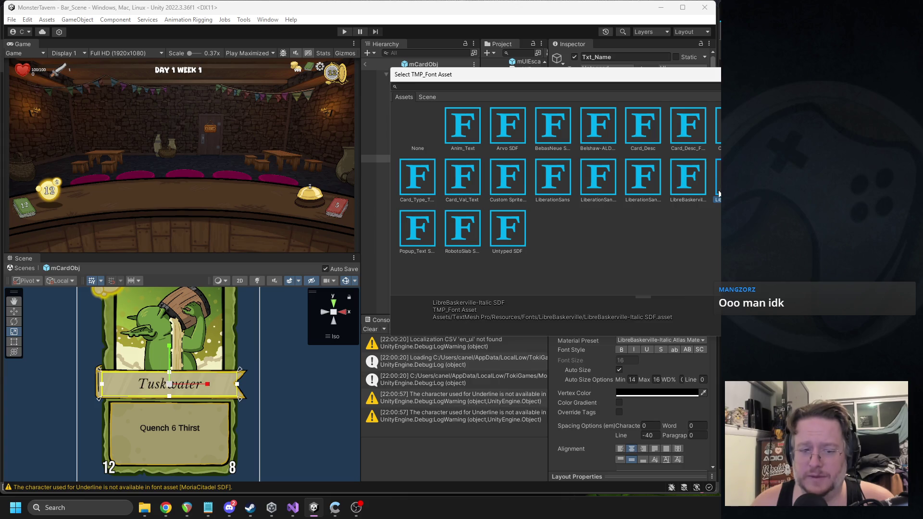
{"action": "left_click", "coordinate": [694, 191]}
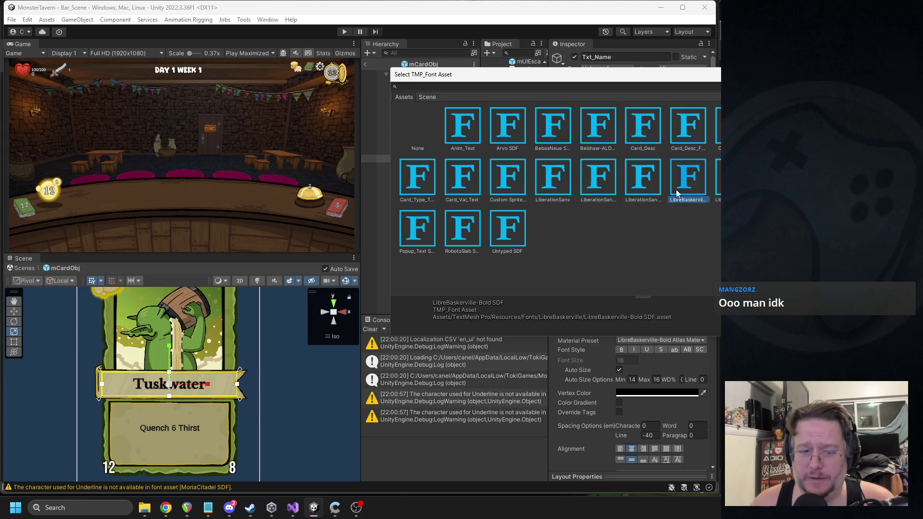
{"action": "left_click", "coordinate": [631, 188]}
{"action": "left_click", "coordinate": [601, 185]}
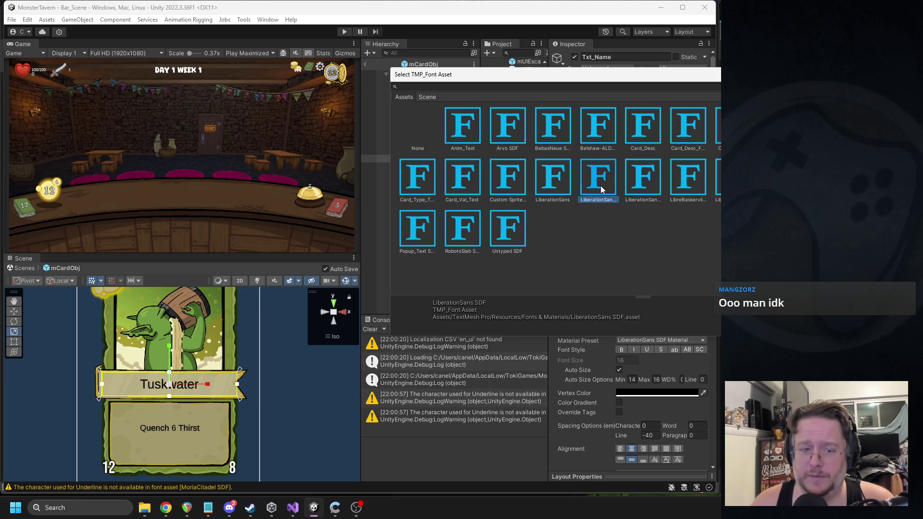
{"action": "left_click", "coordinate": [517, 181]}
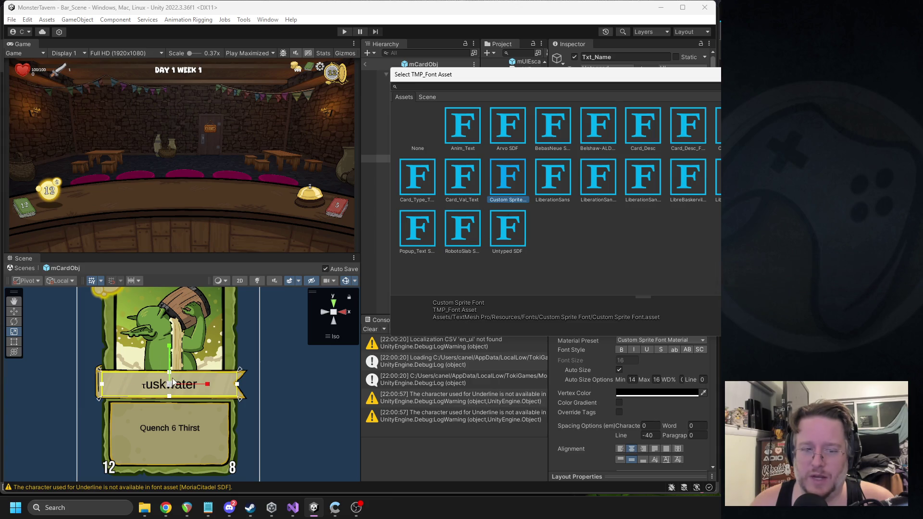
{"action": "scroll", "coordinate": [139, 394], "scroll_direction": "up", "scroll_amount": 5}
{"action": "key", "text": "Escape"}
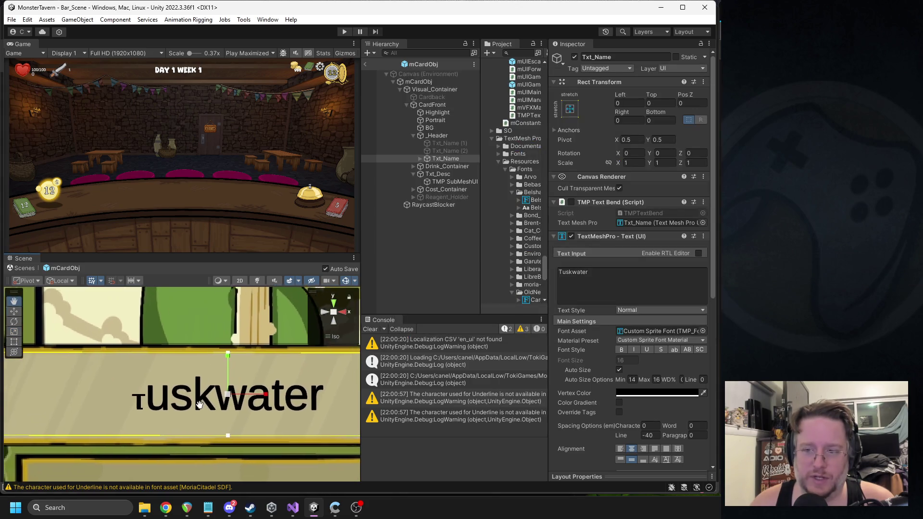
Select the Custom Sprite Font asset and open the TextMeshPro Font Asset Creator
{"action": "scroll", "coordinate": [120, 399], "scroll_direction": "up", "scroll_amount": 3}
{"action": "left_click", "coordinate": [661, 331]}
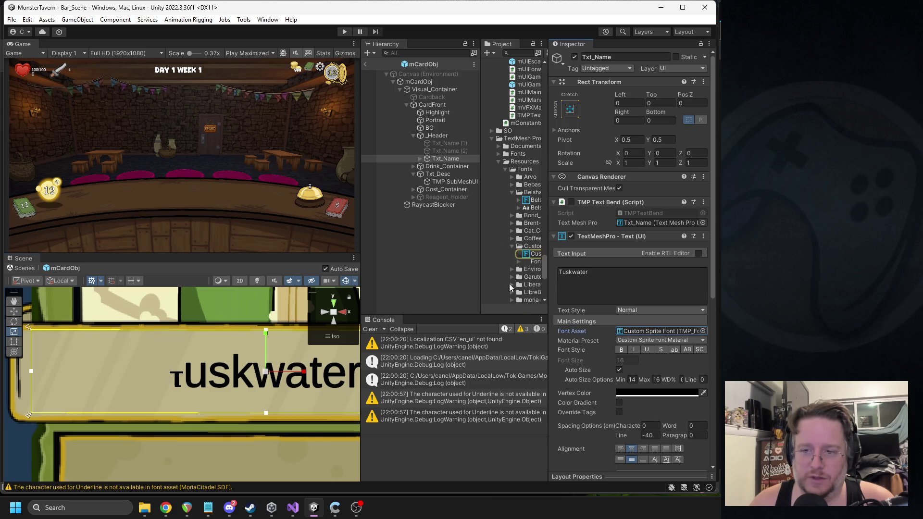
{"action": "left_click", "coordinate": [534, 254]}
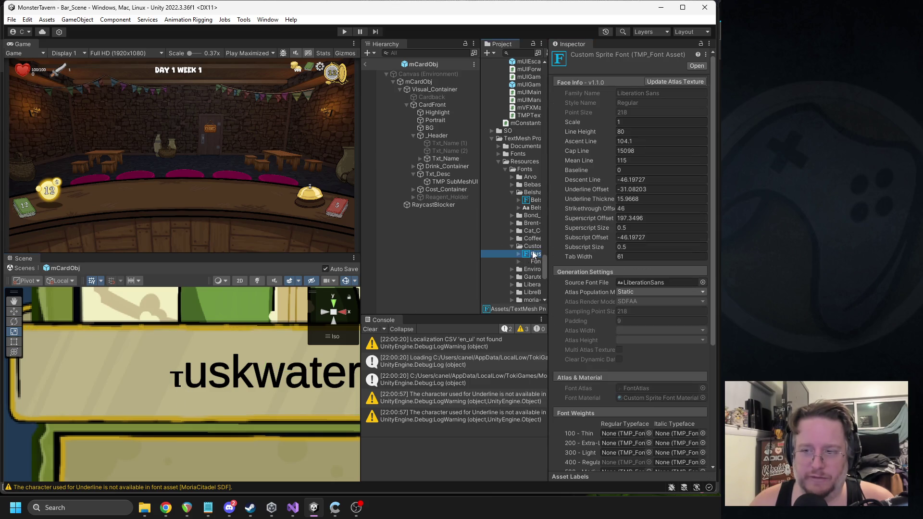
{"action": "left_click", "coordinate": [262, 19]}
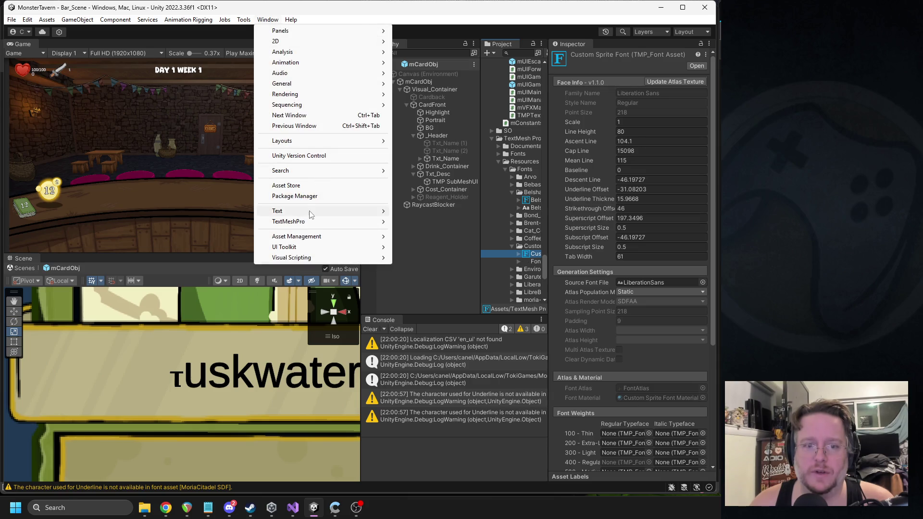
{"action": "mouse_move", "coordinate": [312, 222]}
{"action": "left_click", "coordinate": [428, 222]}
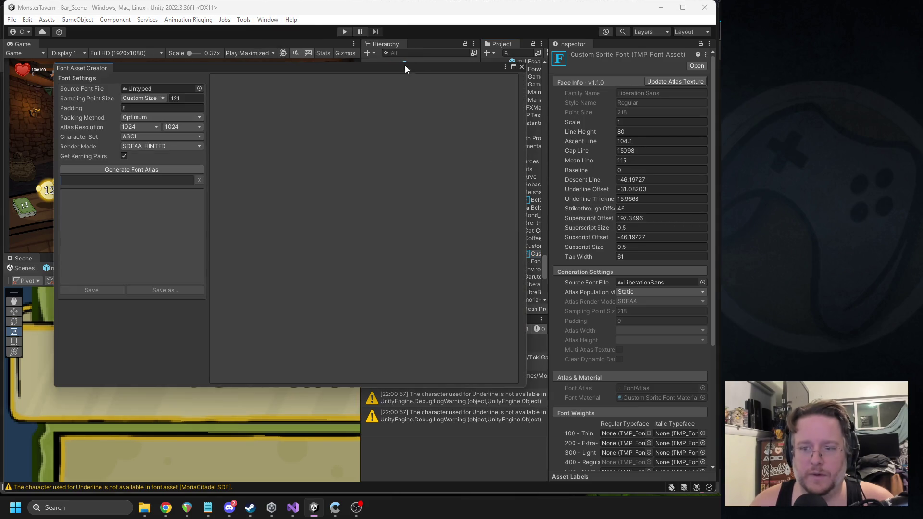
Arrange the panels and load the Custom Sprite Font settings into the Font Asset Creator
{"action": "left_click_drag", "start_coordinate": [341, 71], "coordinate": [283, 74]}
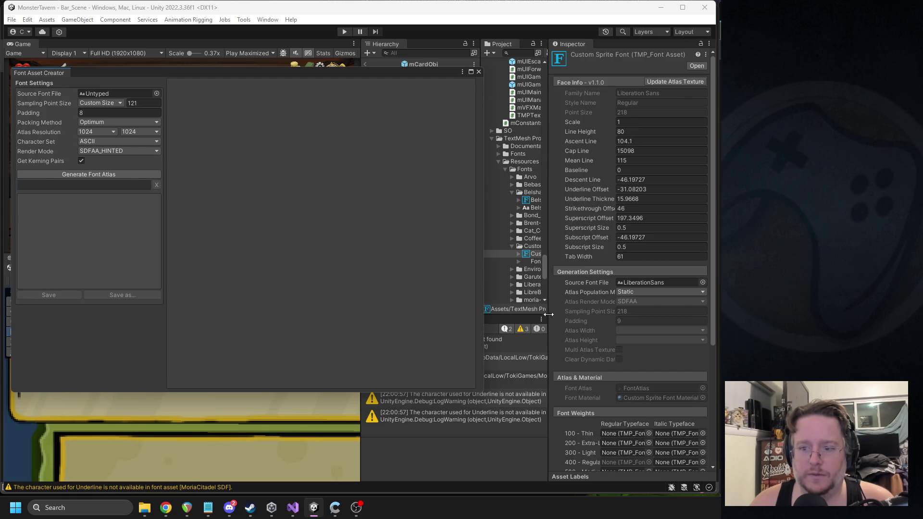
{"action": "left_click_drag", "start_coordinate": [533, 261], "coordinate": [105, 94]}
{"action": "mouse_move", "coordinate": [532, 261]}
{"action": "left_mouse_down"}
{"action": "mouse_move", "coordinate": [107, 93]}
{"action": "mouse_move", "coordinate": [154, 97]}
{"action": "left_mouse_up"}
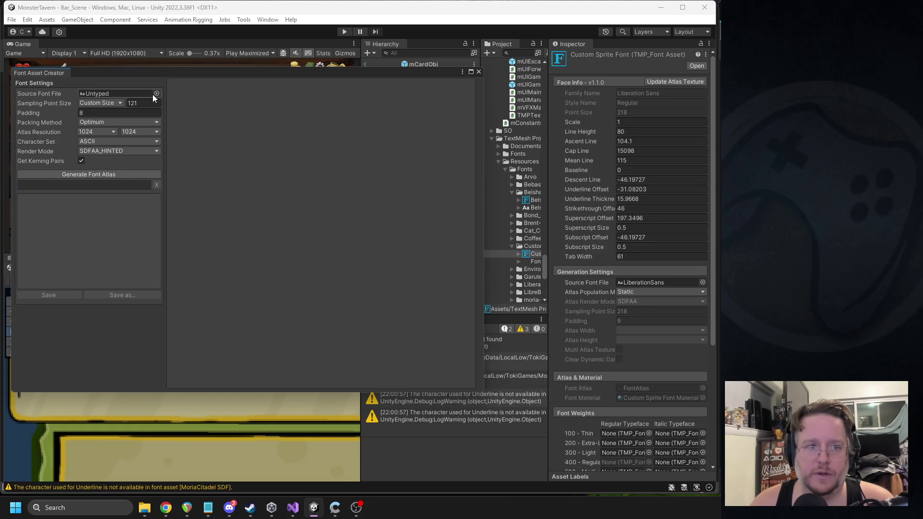
{"action": "mouse_move", "coordinate": [548, 252]}
{"action": "left_mouse_down"}
{"action": "mouse_move", "coordinate": [673, 255]}
{"action": "mouse_move", "coordinate": [638, 264]}
{"action": "left_mouse_up"}
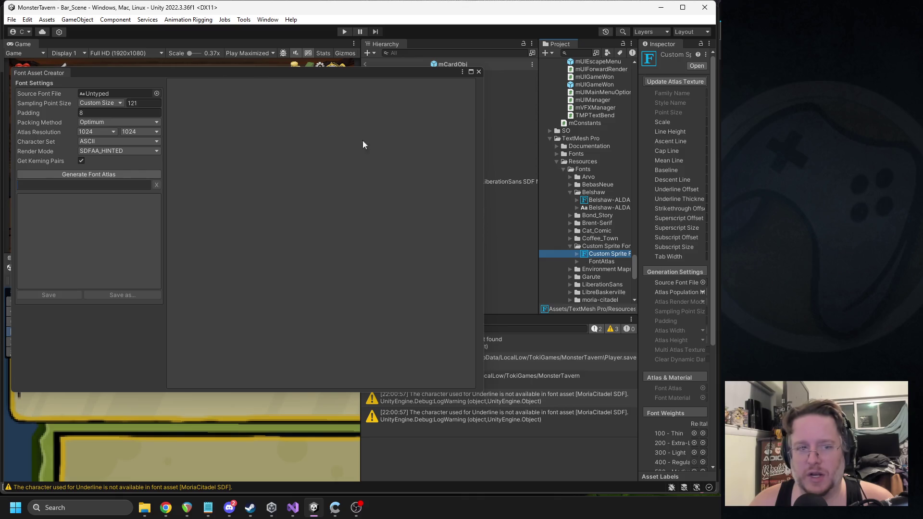
{"action": "mouse_move", "coordinate": [215, 64]}
{"action": "left_mouse_down"}
{"action": "mouse_move", "coordinate": [276, 74]}
{"action": "mouse_move", "coordinate": [258, 69]}
{"action": "left_mouse_up"}
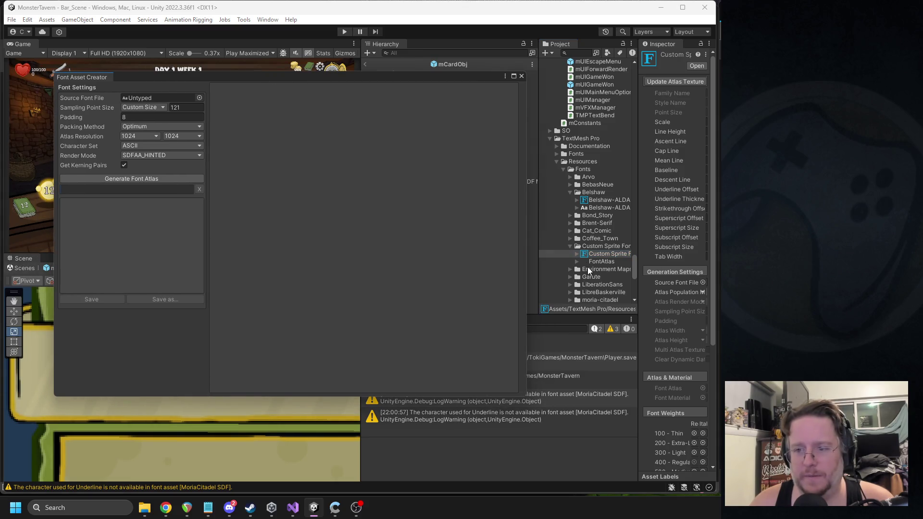
{"action": "mouse_move", "coordinate": [638, 166]}
{"action": "left_mouse_down"}
{"action": "mouse_move", "coordinate": [565, 170]}
{"action": "mouse_move", "coordinate": [574, 169]}
{"action": "left_mouse_up"}
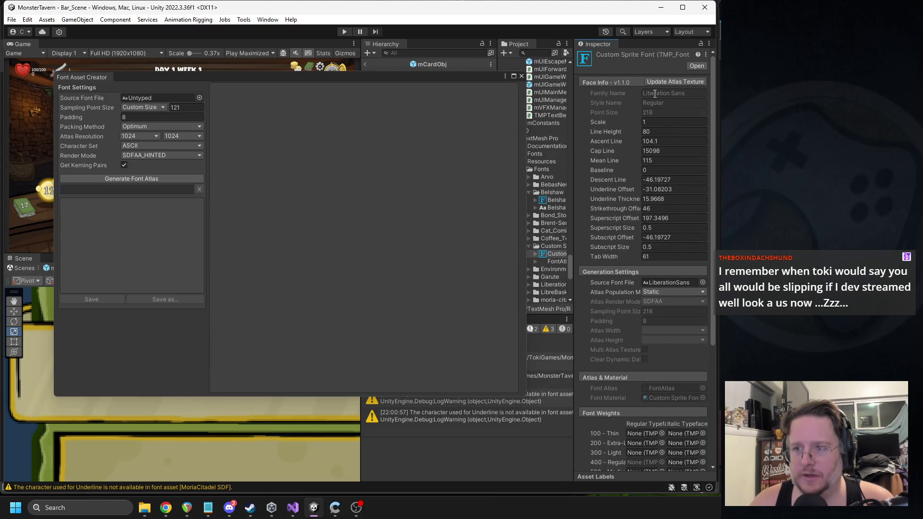
{"action": "left_click", "coordinate": [667, 82]}
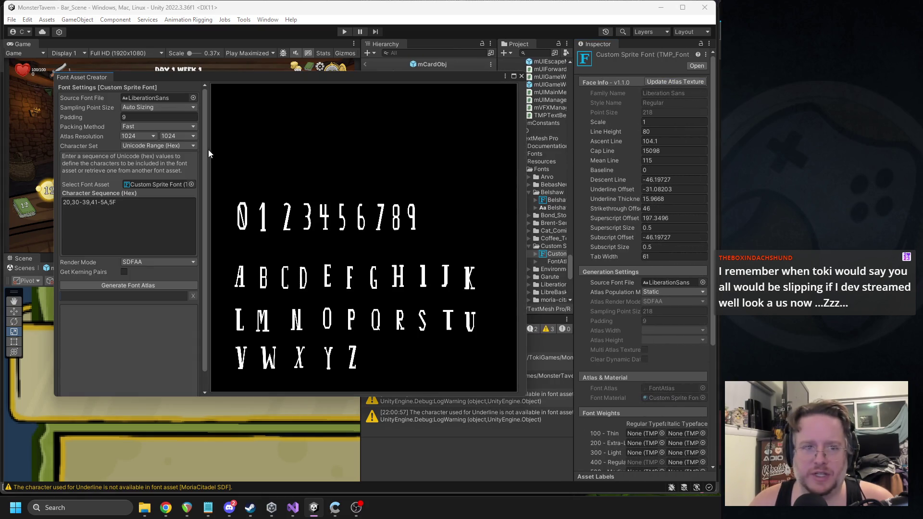
Regenerate the atlas with the ASCII character set, save it, and close the creator
{"action": "left_click", "coordinate": [107, 200]}
{"action": "left_click", "coordinate": [143, 146]}
{"action": "left_click", "coordinate": [154, 157]}
{"action": "left_click", "coordinate": [134, 177]}
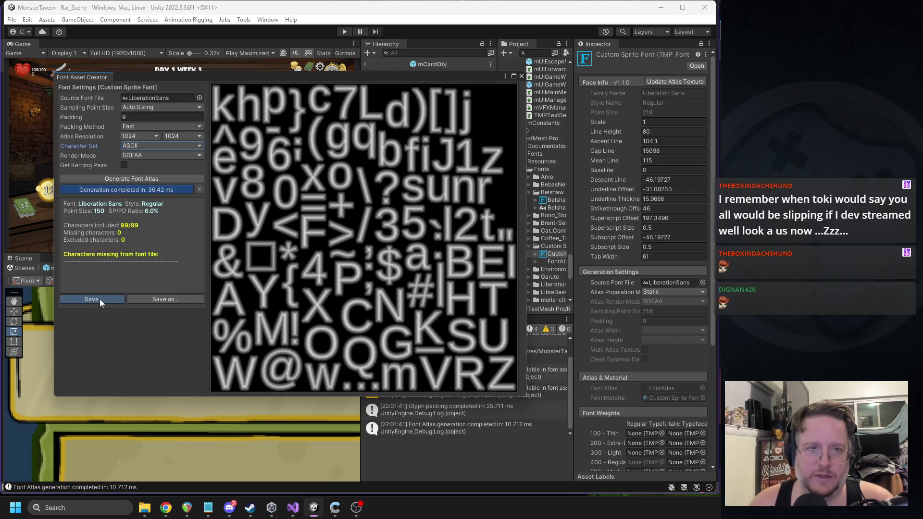
{"action": "left_click", "coordinate": [100, 299]}
{"action": "left_click", "coordinate": [521, 76]}
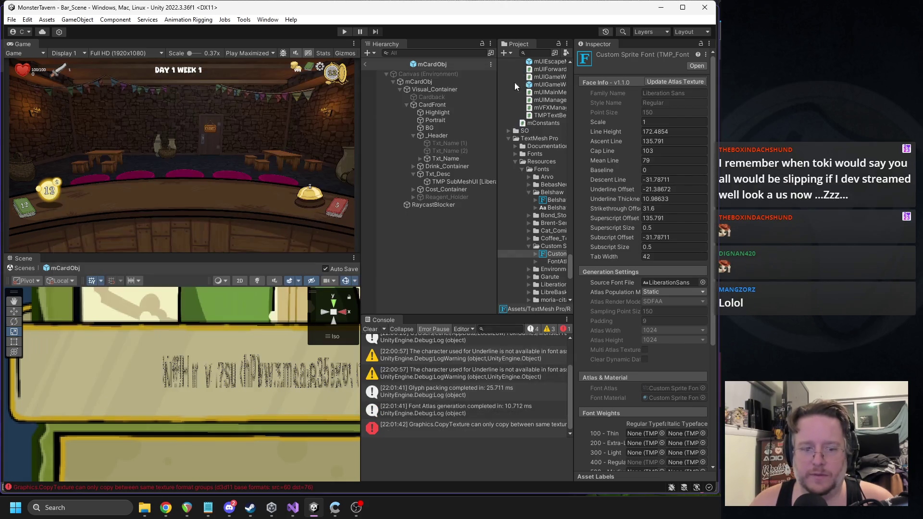
Select Txt_Name and toggle its Auto Size off and back on
{"action": "left_click", "coordinate": [446, 150]}
{"action": "left_click", "coordinate": [445, 159]}
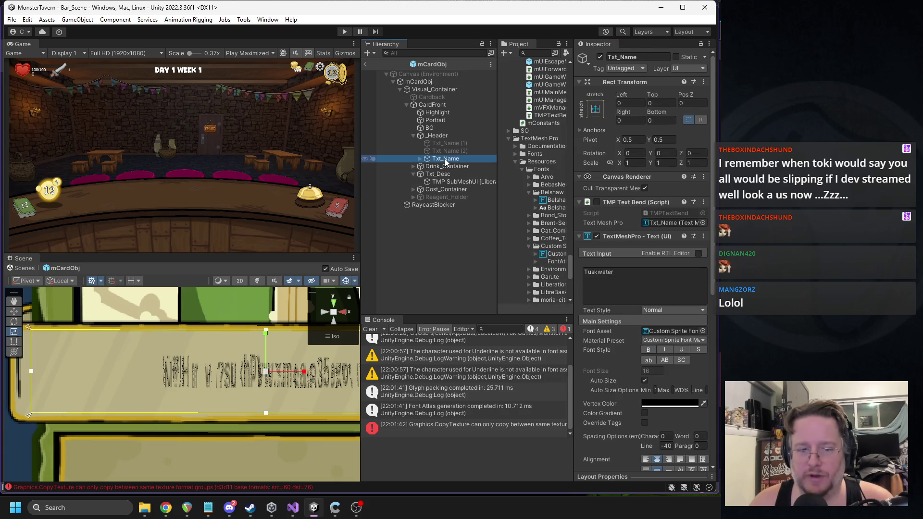
{"action": "left_click", "coordinate": [645, 381]}
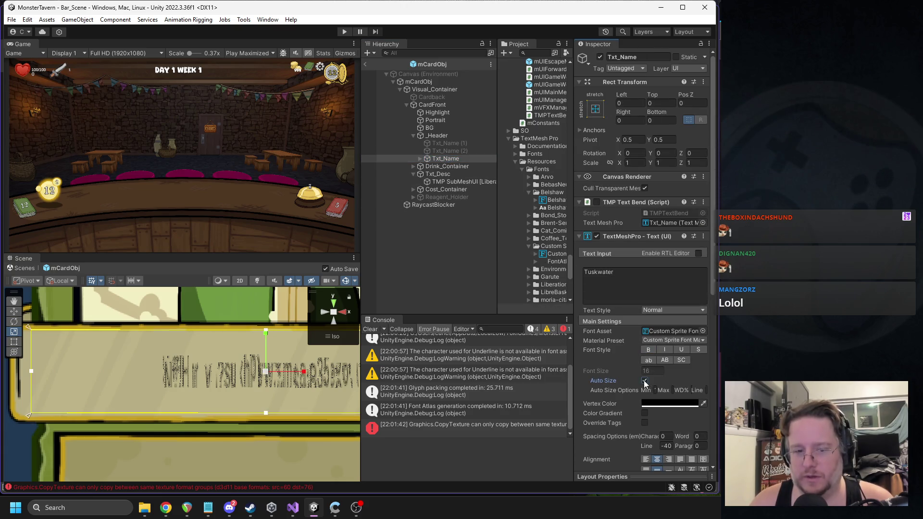
{"action": "left_click", "coordinate": [645, 381]}
{"action": "left_click", "coordinate": [637, 272]}
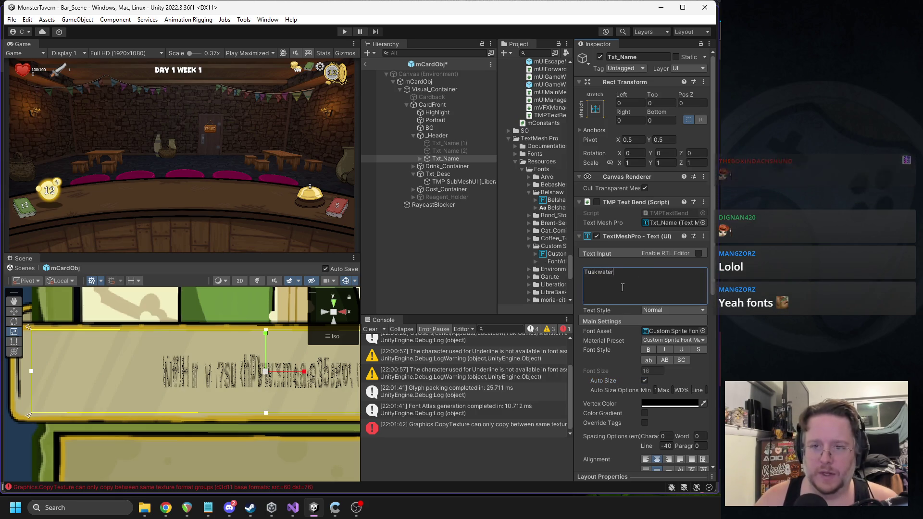
Frame the name text in the Scene view and clear the Console
{"action": "key", "text": "f"}
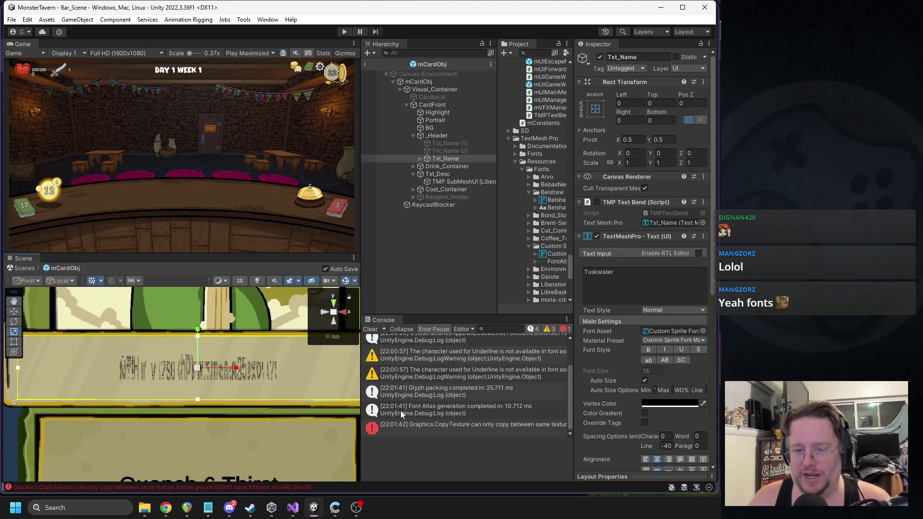
{"action": "left_click", "coordinate": [371, 331]}
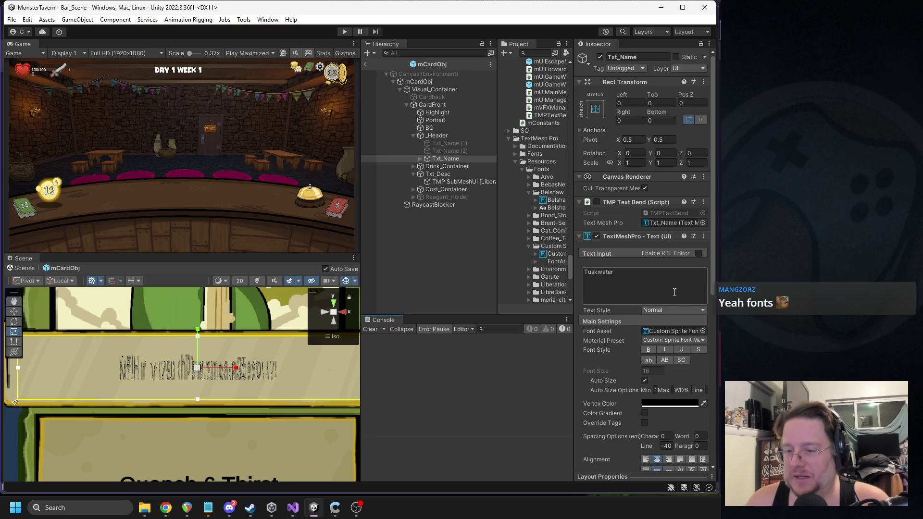
{"action": "left_click", "coordinate": [702, 331]}
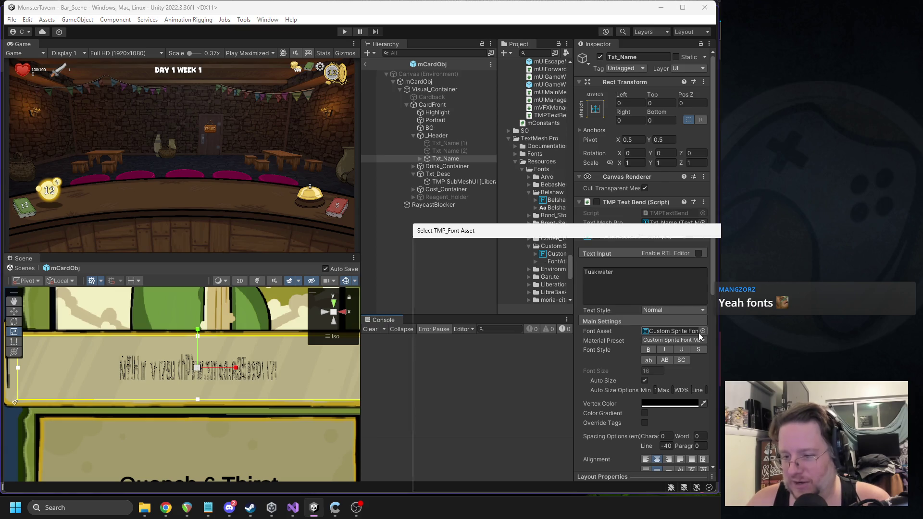
Assign LiberationSans SDF as the Tuskwater name's font, then switch to the browser
{"action": "left_click", "coordinate": [666, 331]}
{"action": "left_click", "coordinate": [620, 331]}
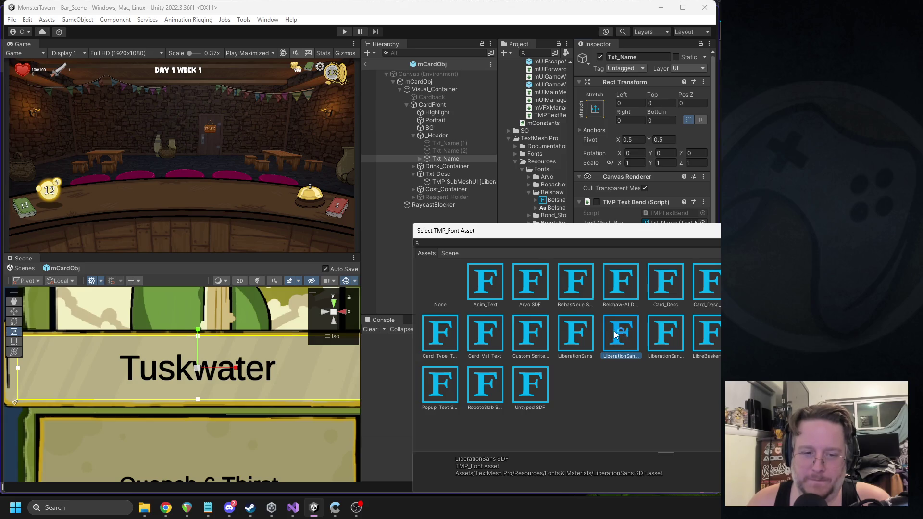
{"action": "double_click", "coordinate": [617, 335]}
{"action": "key", "text": "f"}
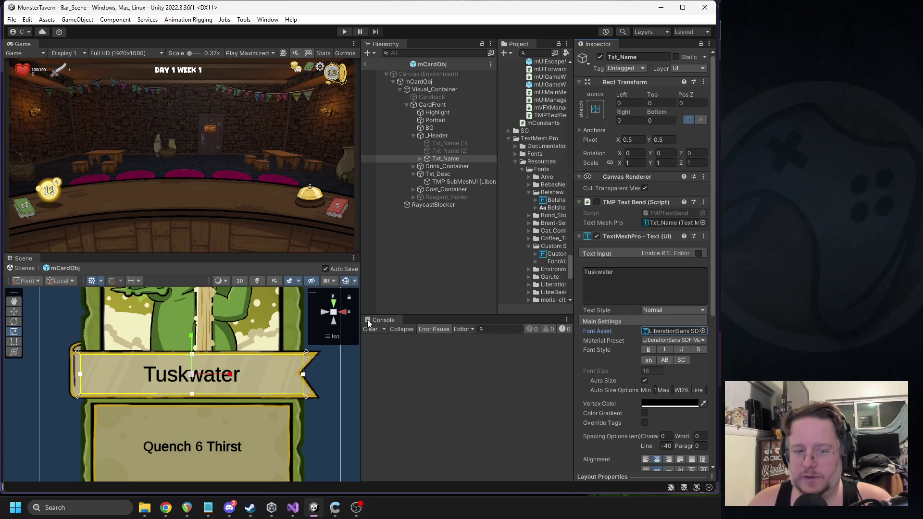
{"action": "scroll", "coordinate": [305, 371], "scroll_direction": "down", "scroll_amount": 5}
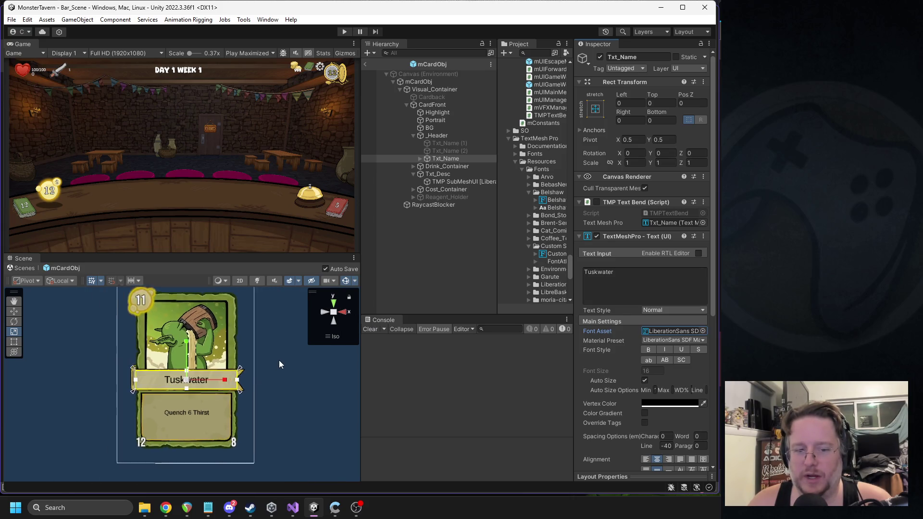
{"action": "scroll", "coordinate": [278, 361], "scroll_direction": "up", "scroll_amount": 2}
{"action": "key", "text": "alt+Tab"}
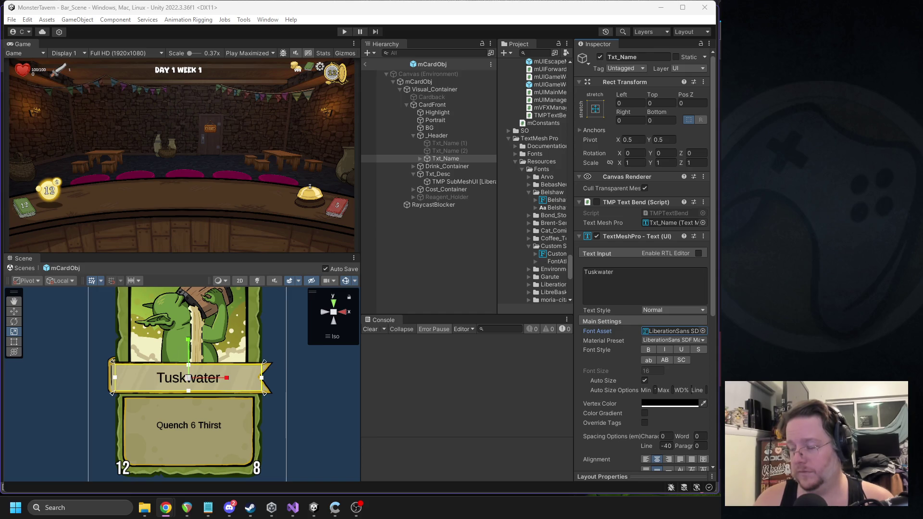
{"action": "key", "text": "alt+Tab"}
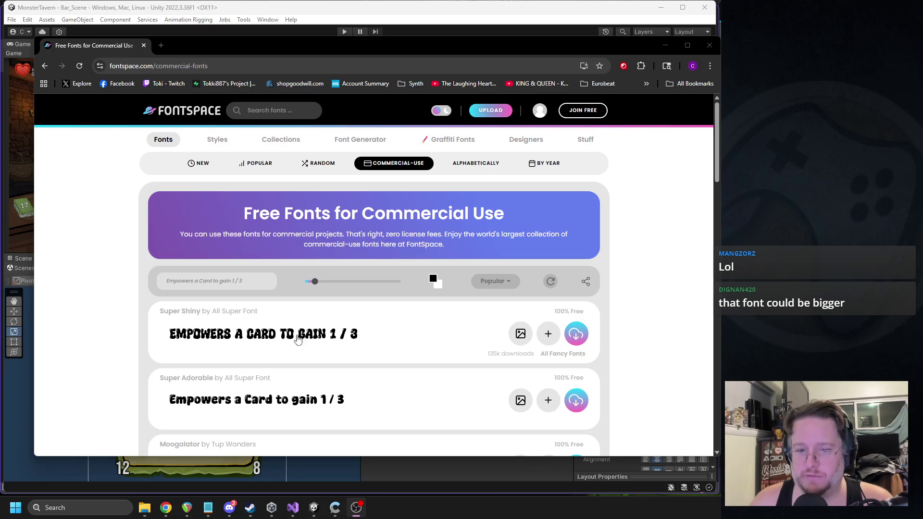
Replace the FontSpace preview text with 'Tuskwater' and browse the font previews
{"action": "triple_click", "coordinate": [202, 279]}
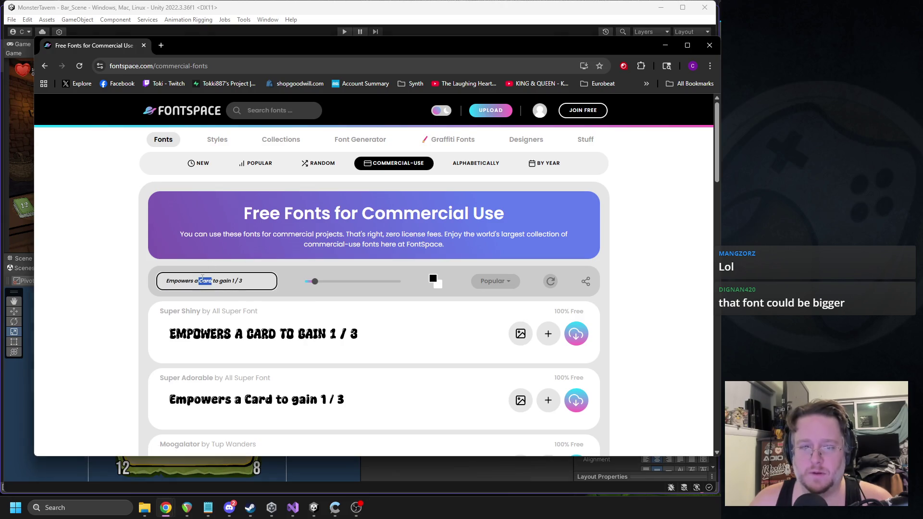
{"action": "type", "text": "Tuskwater"}
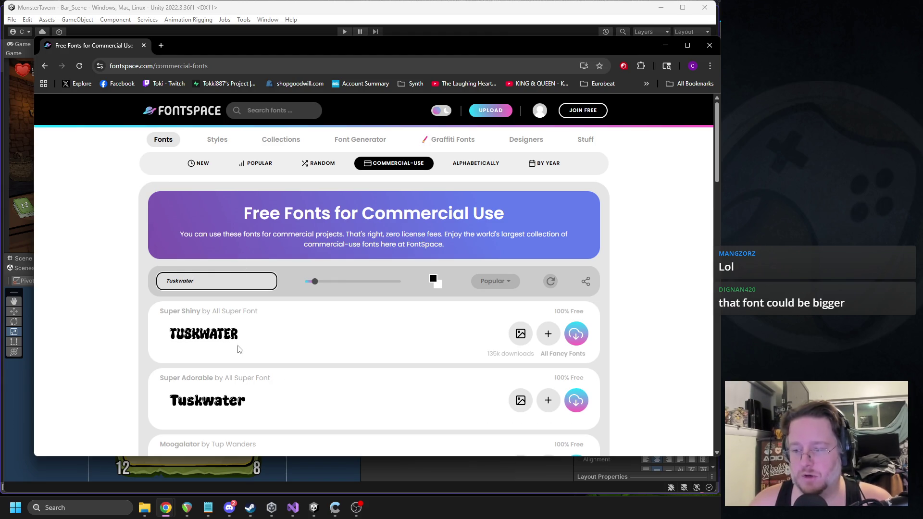
{"action": "scroll", "coordinate": [348, 339], "scroll_direction": "down", "scroll_amount": 2}
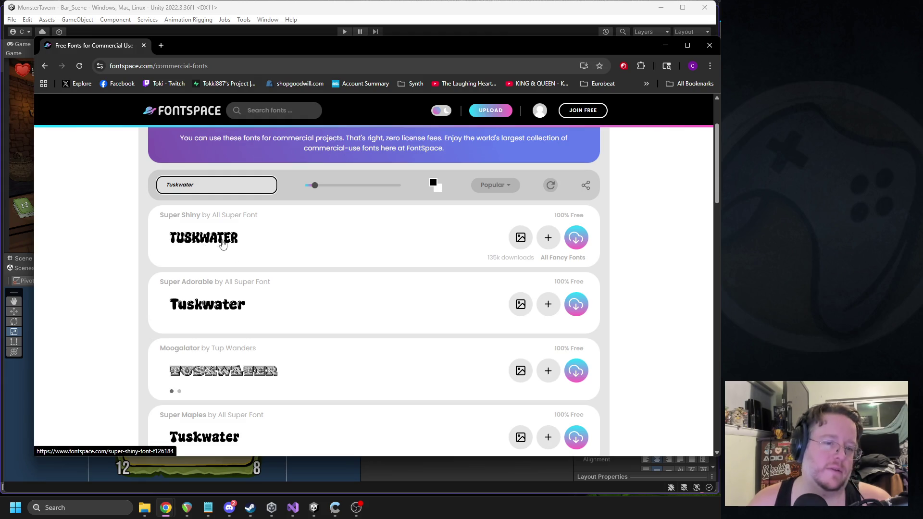
{"action": "scroll", "coordinate": [219, 246], "scroll_direction": "up", "scroll_amount": 2}
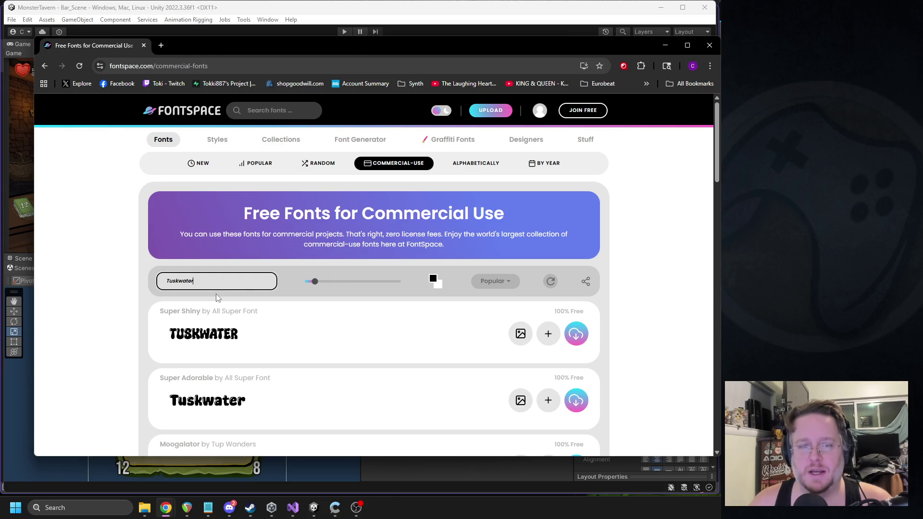
Try the card description and 'Goblins Fermented Sock' as sample text, then preview Super Adorable
{"action": "key", "text": "ctrl+a"}
{"action": "type", "text": "Empowers a Card to gain 1 / 3"}
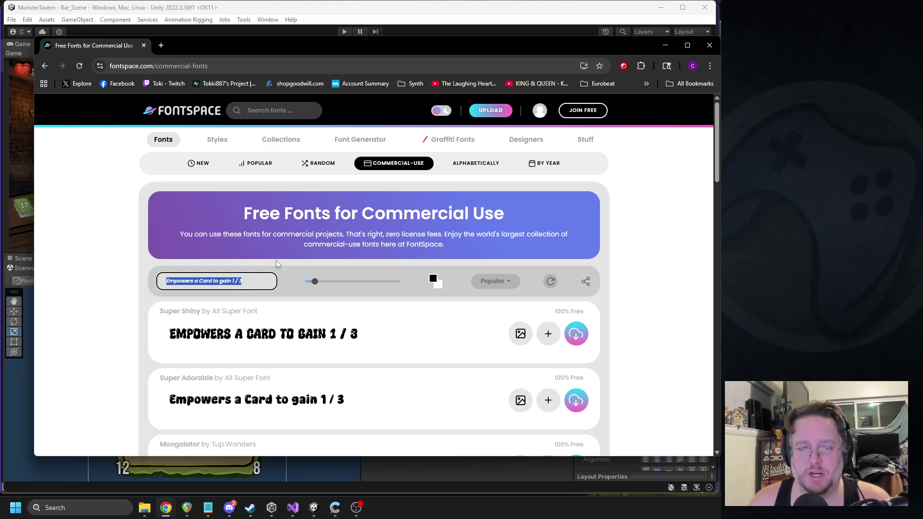
{"action": "left_click", "coordinate": [252, 279]}
{"action": "triple_click", "coordinate": [252, 279]}
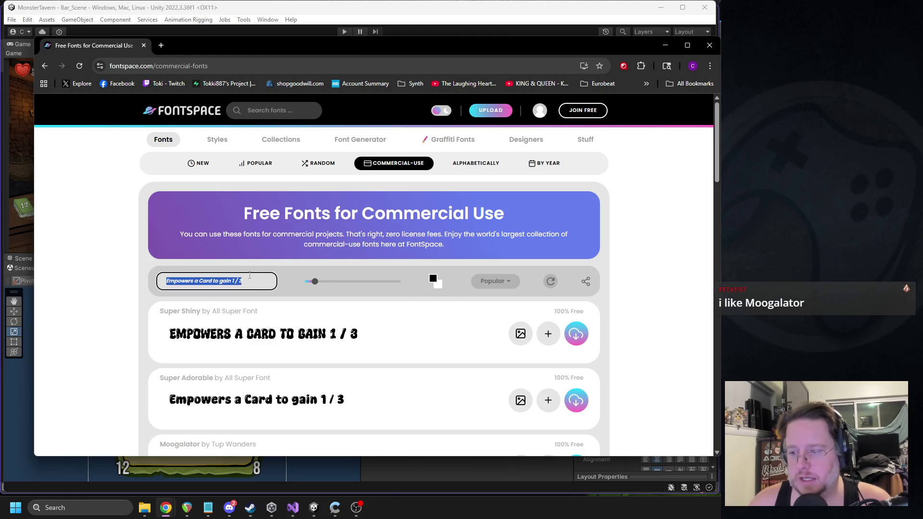
{"action": "scroll", "coordinate": [238, 288], "scroll_direction": "down", "scroll_amount": 2}
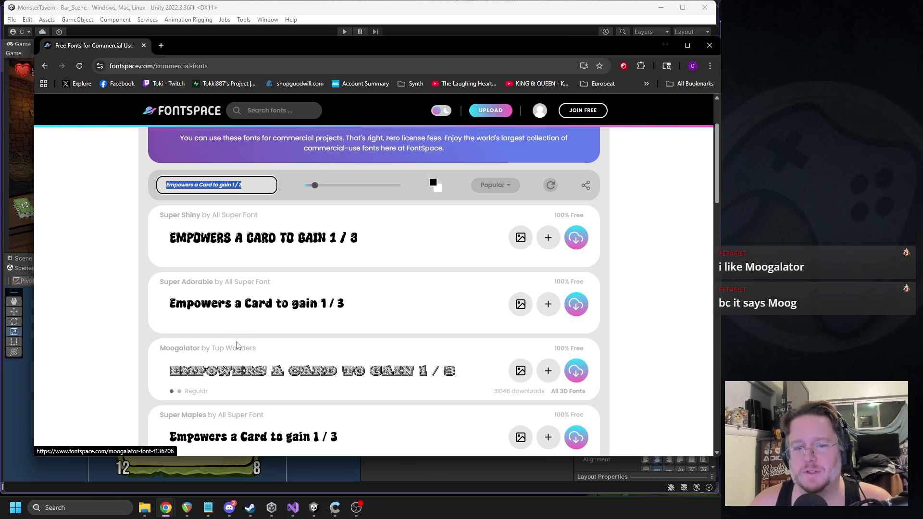
{"action": "type", "text": "G"}
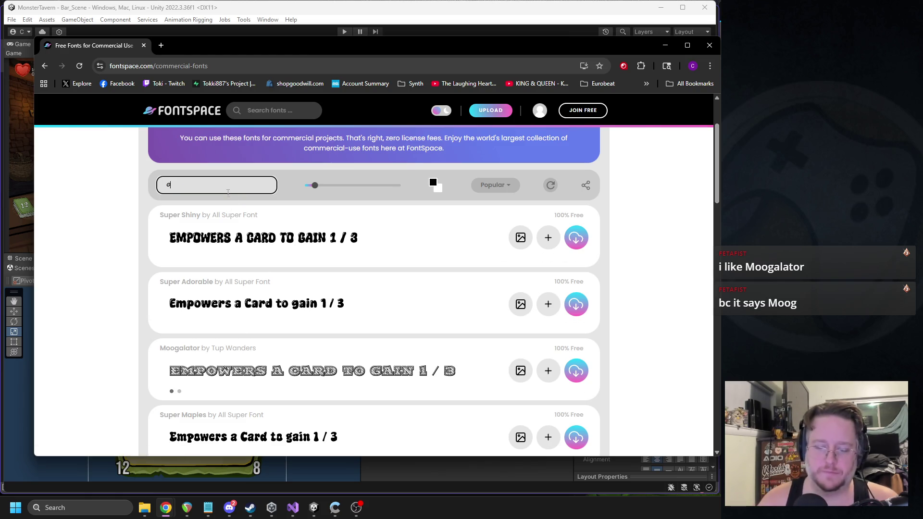
{"action": "type", "text": "oblins Fermented Sock"}
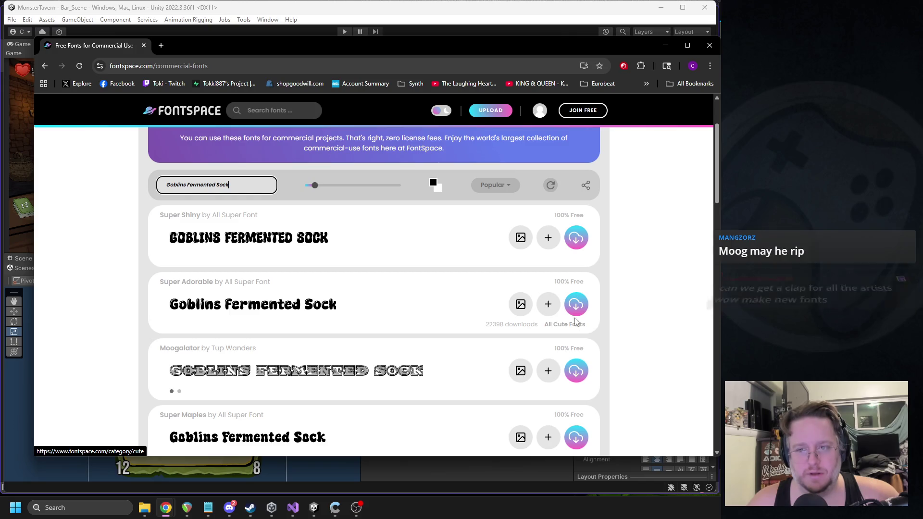
{"action": "left_click", "coordinate": [520, 312]}
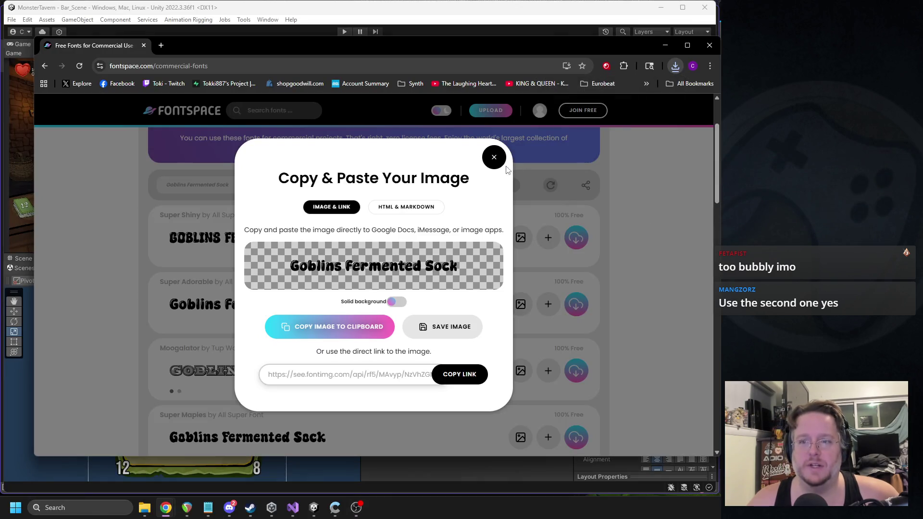
{"action": "left_click", "coordinate": [493, 157]}
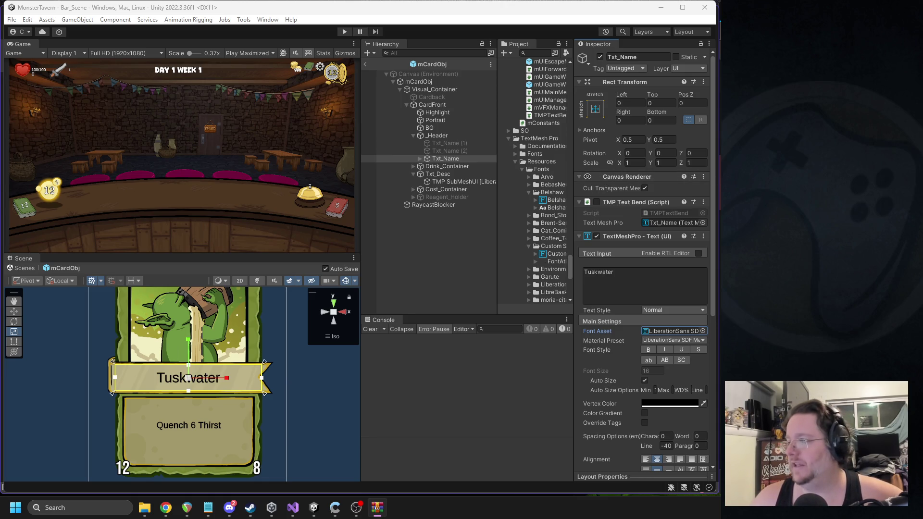
Create a SuperAdorable folder inside the TextMesh Pro Fonts folder
{"action": "left_click_drag", "start_coordinate": [498, 196], "coordinate": [468, 197]}
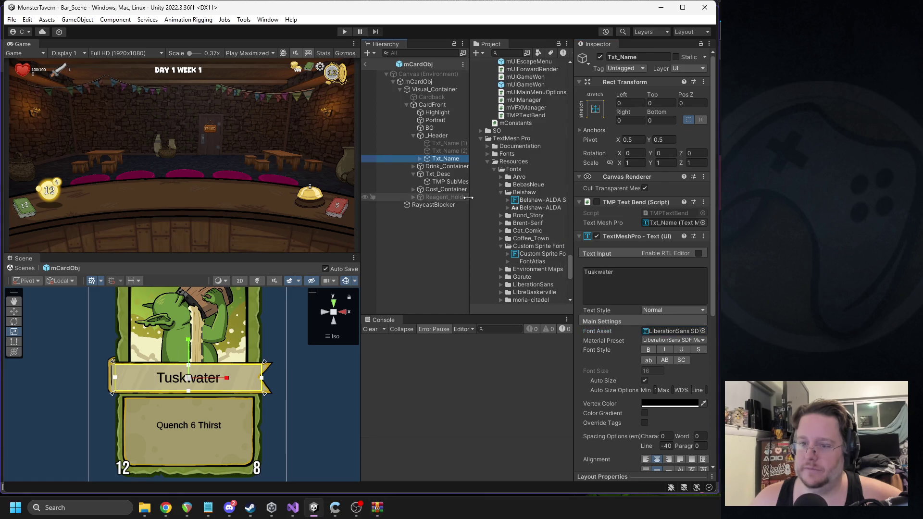
{"action": "right_click", "coordinate": [514, 170]}
{"action": "mouse_move", "coordinate": [543, 176]}
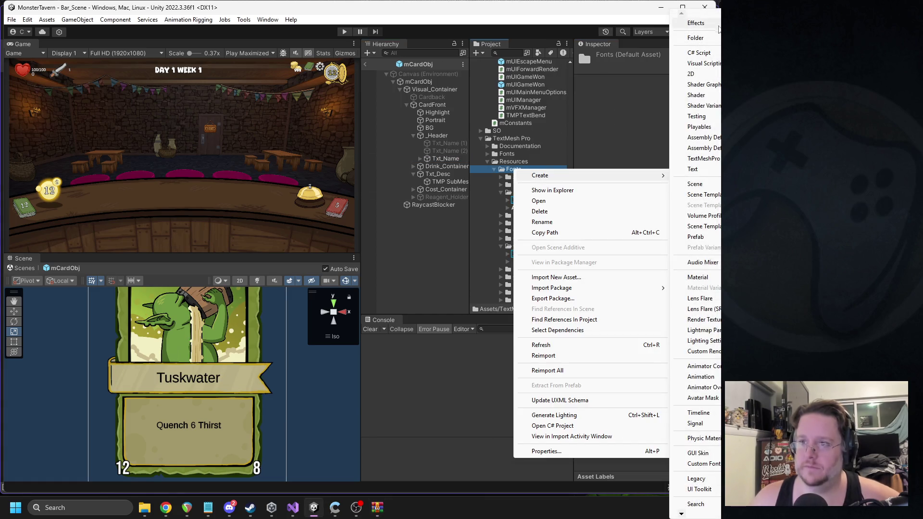
{"action": "left_click", "coordinate": [717, 38]}
{"action": "type", "text": "Super"}
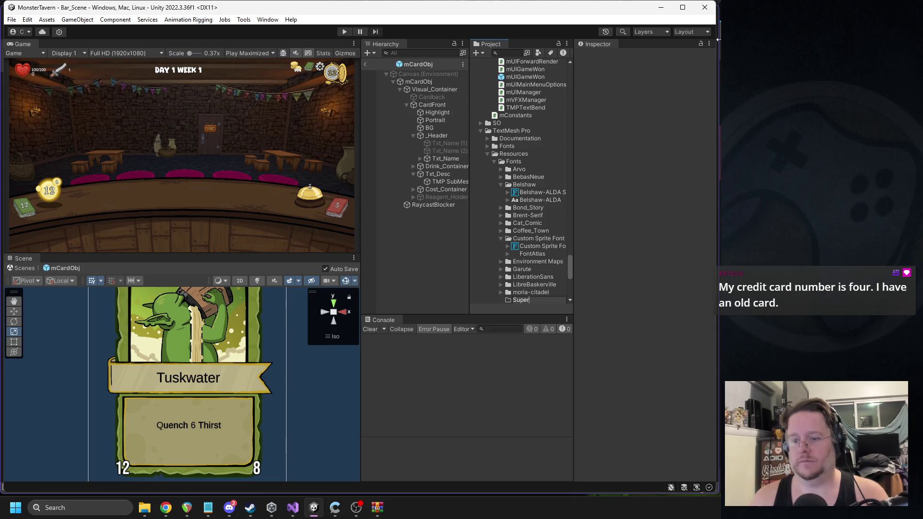
{"action": "type", "text": "Adorable"}
{"action": "key", "text": "Return"}
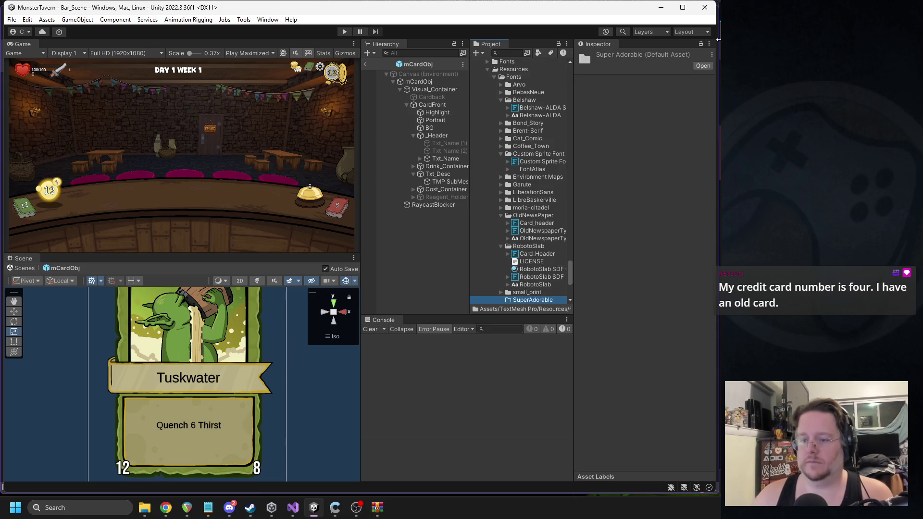
Import the Super Adorable font file from WinRAR into the SuperAdorable folder
{"action": "left_click_drag", "start_coordinate": [534, 355], "coordinate": [525, 292]}
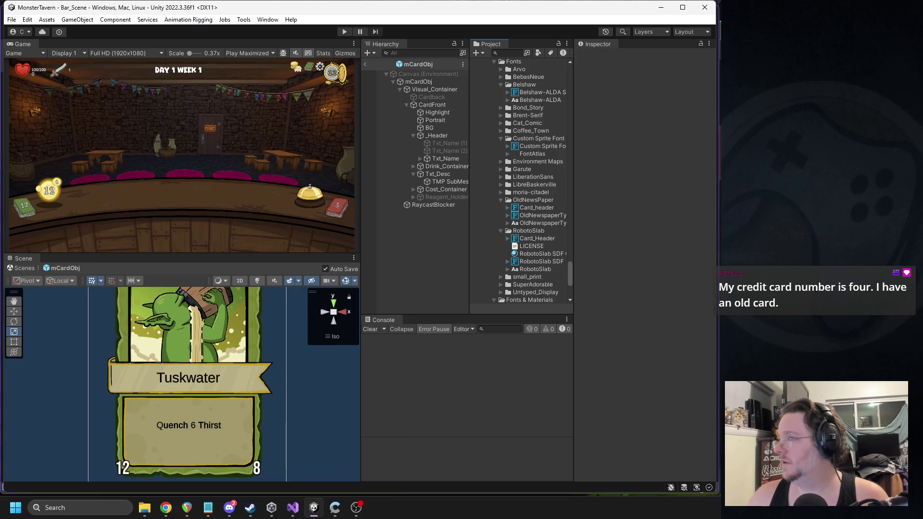
{"action": "key", "text": "alt+Tab"}
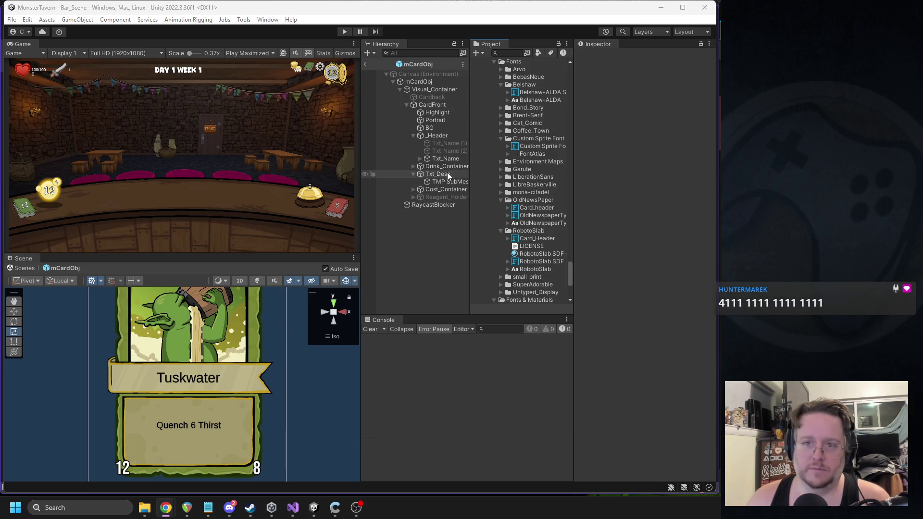
{"action": "left_click", "coordinate": [268, 19]}
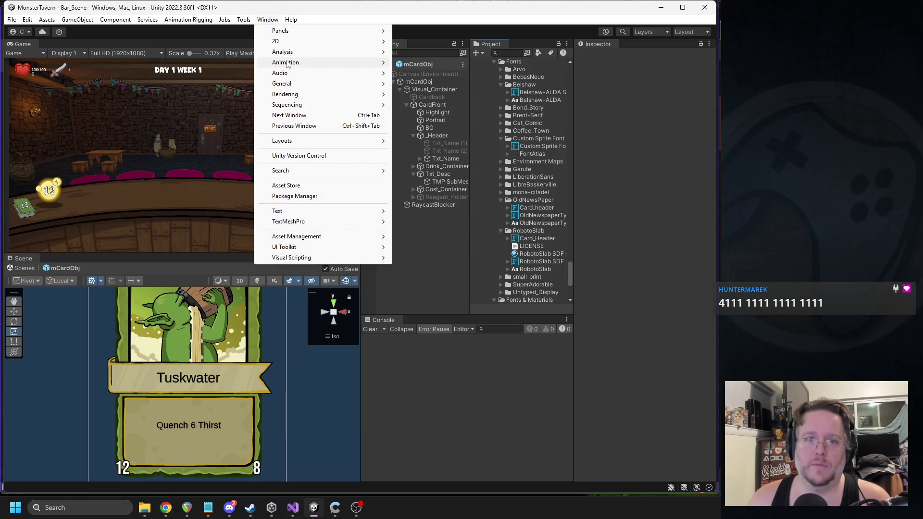
Open the Font Asset Creator and collapse the font folders to reveal the SuperAdorable font
{"action": "mouse_move", "coordinate": [288, 65]}
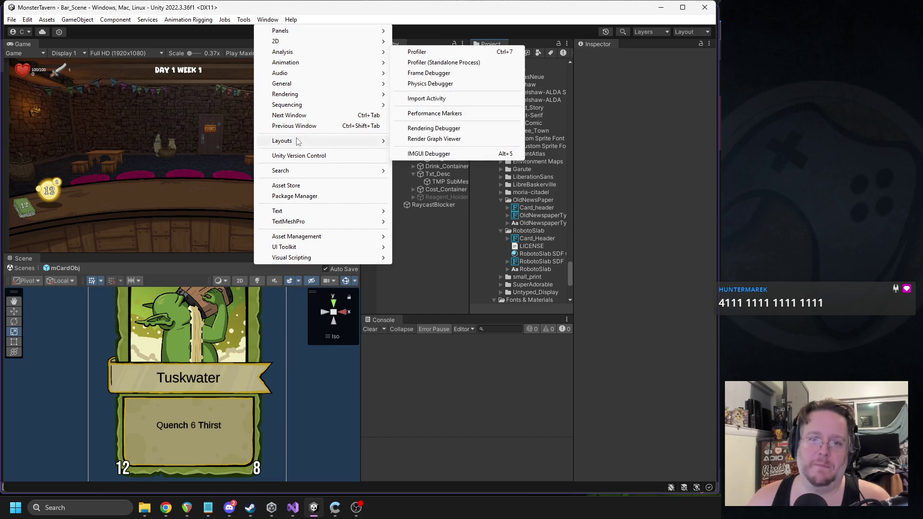
{"action": "mouse_move", "coordinate": [298, 226]}
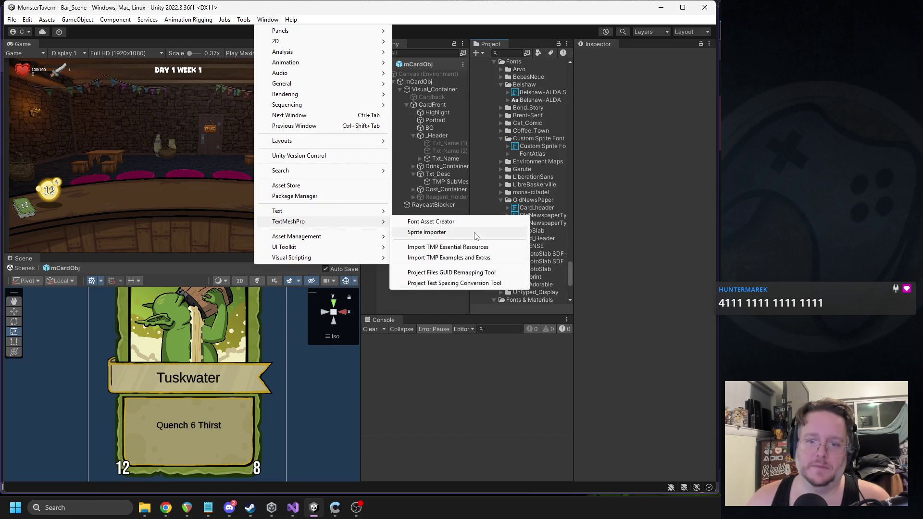
{"action": "left_click", "coordinate": [462, 220]}
{"action": "mouse_move", "coordinate": [329, 71]}
{"action": "left_mouse_down"}
{"action": "mouse_move", "coordinate": [241, 83]}
{"action": "mouse_move", "coordinate": [264, 76]}
{"action": "left_mouse_up"}
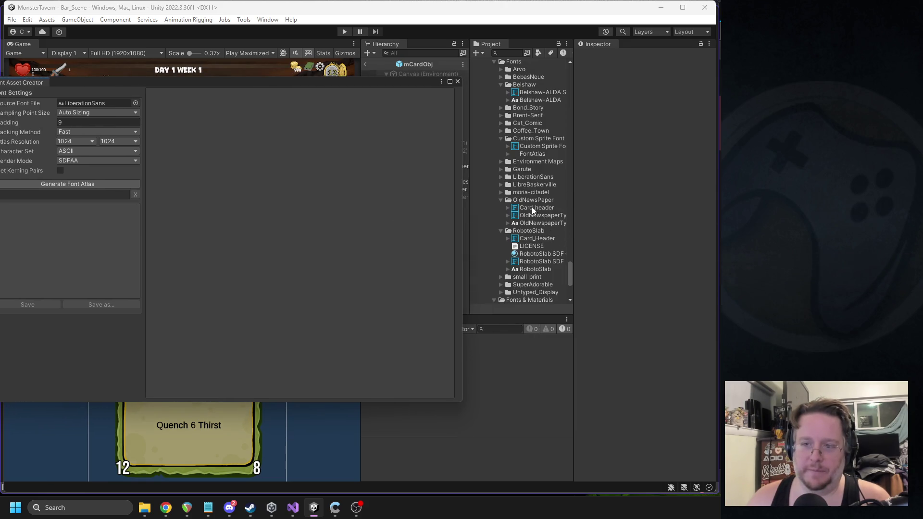
{"action": "scroll", "coordinate": [542, 252], "scroll_direction": "down", "scroll_amount": 3}
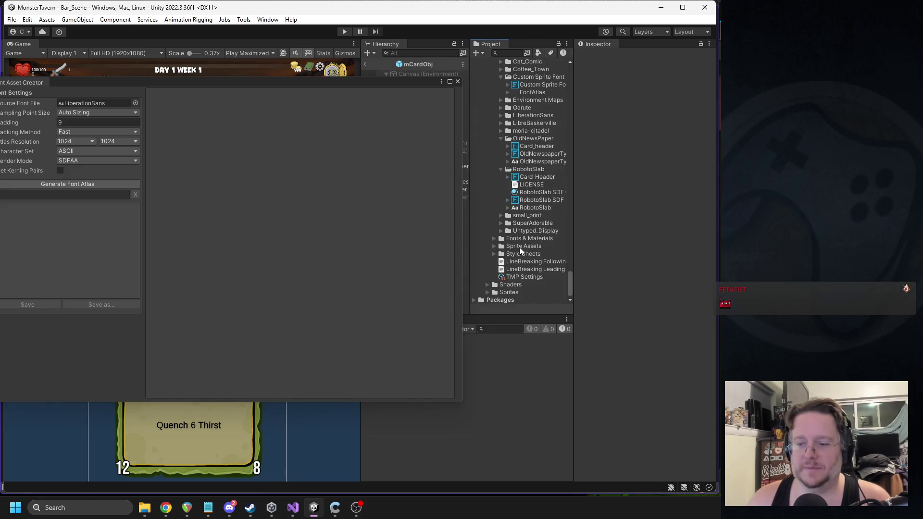
{"action": "left_click", "coordinate": [500, 139]}
{"action": "left_click", "coordinate": [501, 169]}
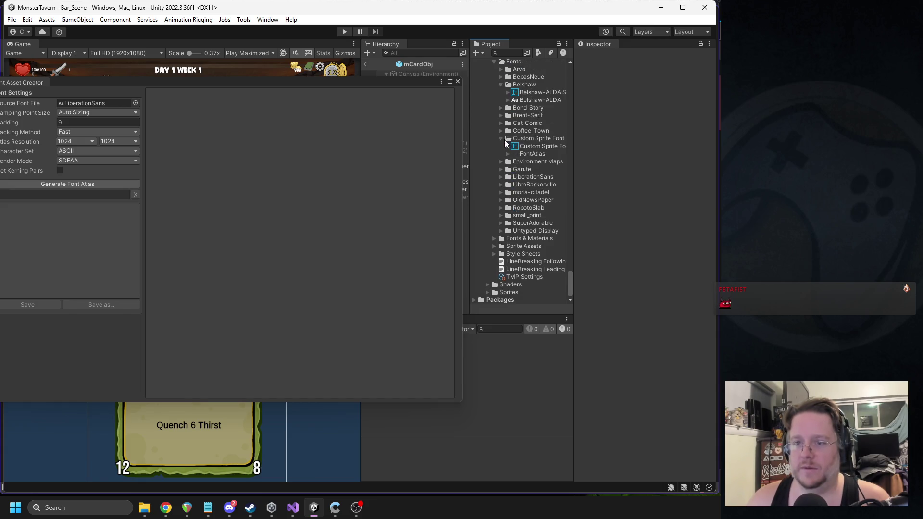
{"action": "left_click", "coordinate": [502, 139]}
{"action": "left_click", "coordinate": [501, 100]}
{"action": "left_click", "coordinate": [501, 223]}
Generate a SuperAdorable-MAvyp SDF atlas and save it in the SuperAdorable folder
{"action": "mouse_move", "coordinate": [535, 232]}
{"action": "left_mouse_down"}
{"action": "mouse_move", "coordinate": [80, 107]}
{"action": "mouse_move", "coordinate": [106, 103]}
{"action": "left_mouse_up"}
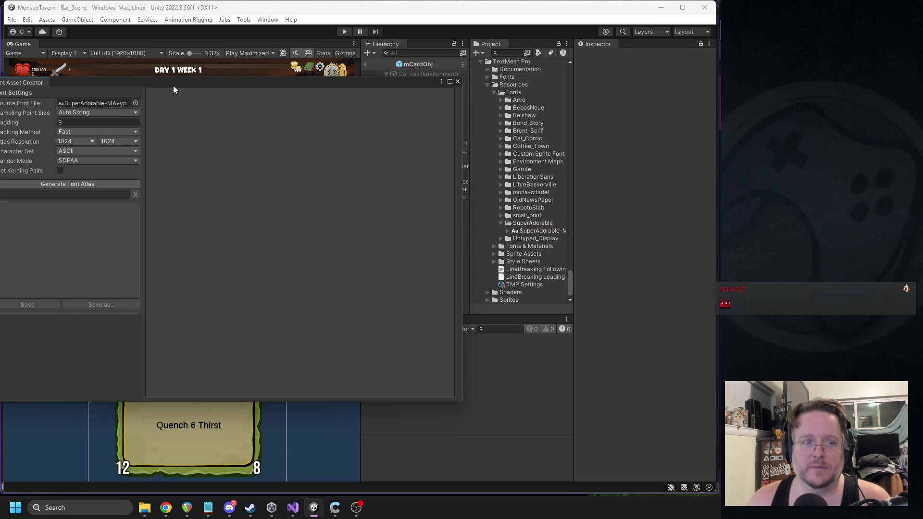
{"action": "left_click_drag", "start_coordinate": [168, 83], "coordinate": [356, 68]}
{"action": "left_click", "coordinate": [237, 169]}
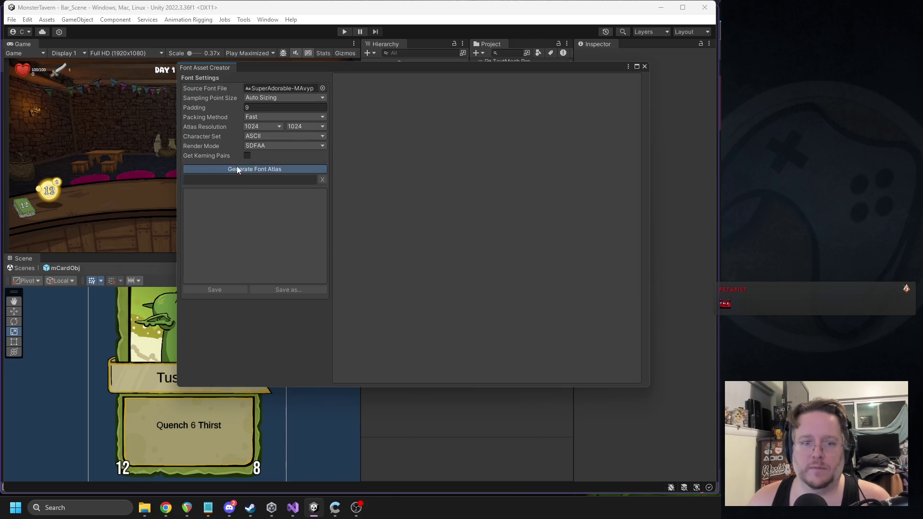
{"action": "left_click", "coordinate": [223, 290]}
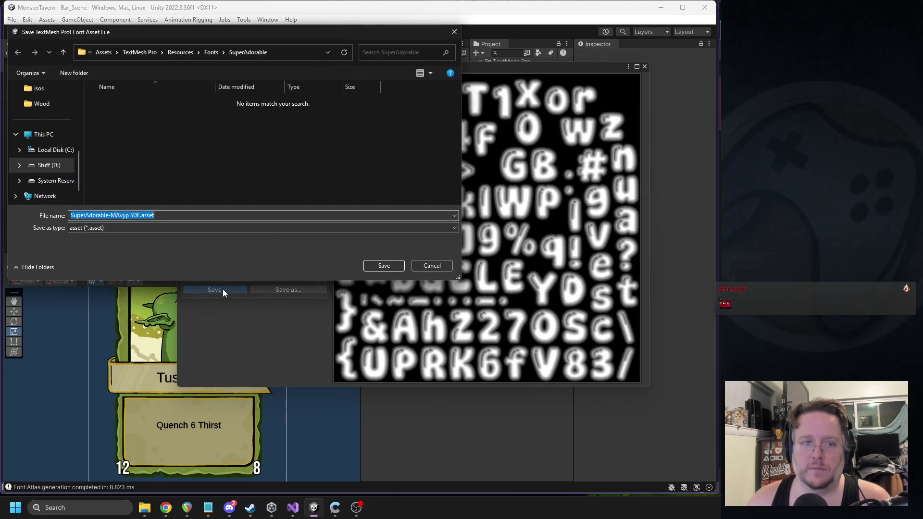
{"action": "left_click", "coordinate": [383, 266]}
{"action": "left_click", "coordinate": [644, 67]}
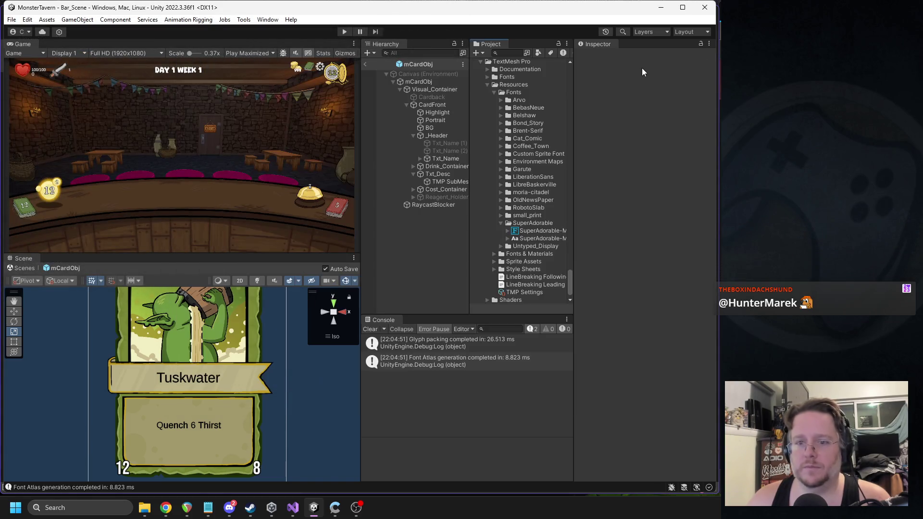
Assign the SuperAdorable-MAvyp SDF font asset to Txt_Name
{"action": "left_click", "coordinate": [439, 159]}
{"action": "left_click_drag", "start_coordinate": [540, 239], "coordinate": [663, 294]}
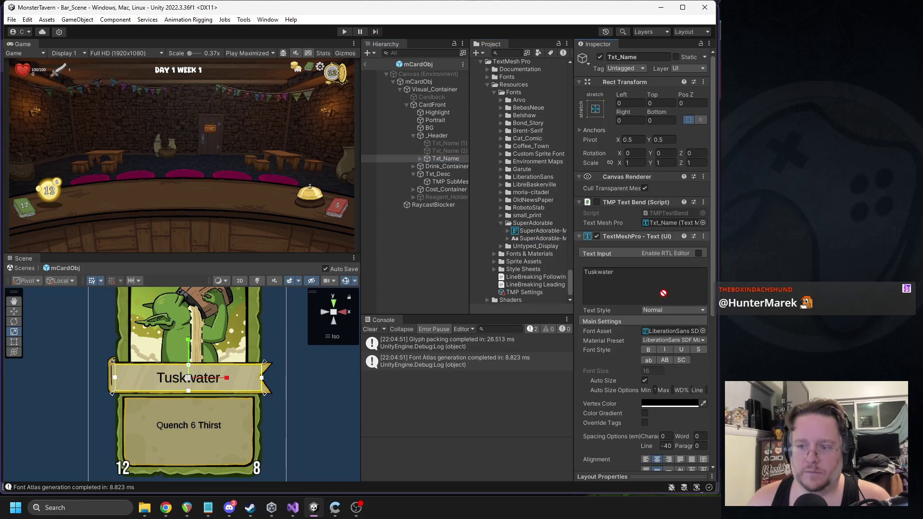
{"action": "left_click_drag", "start_coordinate": [662, 333], "coordinate": [671, 331]}
{"action": "scroll", "coordinate": [267, 362], "scroll_direction": "up", "scroll_amount": 2}
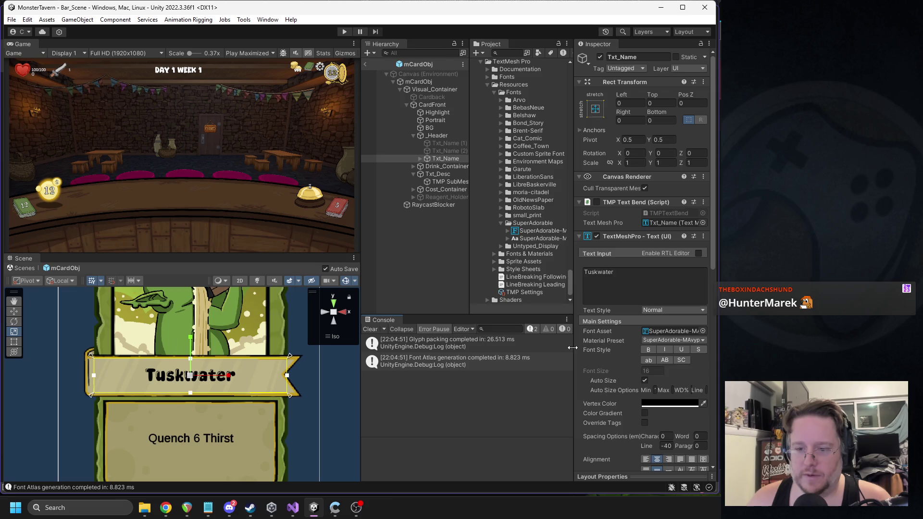
Set the name's Auto Size limits to min 18 and max 22, then exit Prefab Mode
{"action": "left_click_drag", "start_coordinate": [573, 348], "coordinate": [505, 347]}
{"action": "left_click_drag", "start_coordinate": [361, 253], "coordinate": [324, 257]}
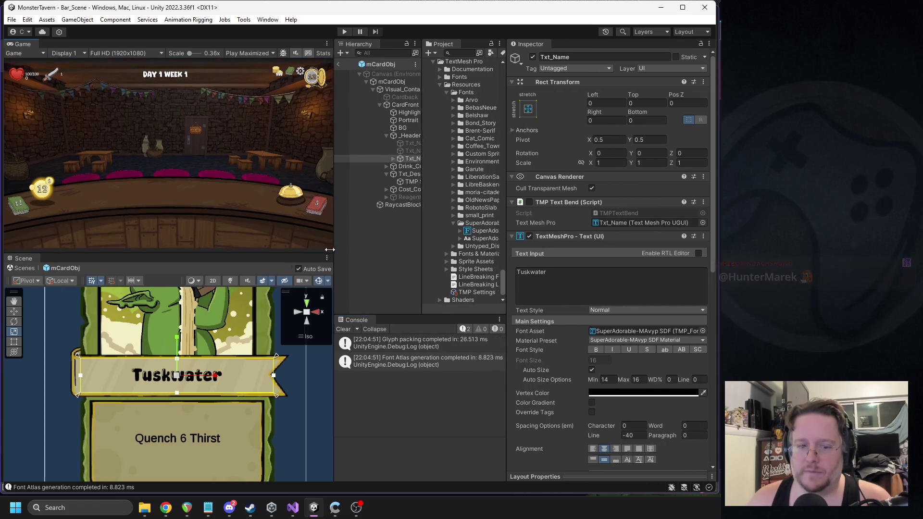
{"action": "scroll", "coordinate": [628, 340], "scroll_direction": "down", "scroll_amount": 3}
{"action": "type", "text": "24"}
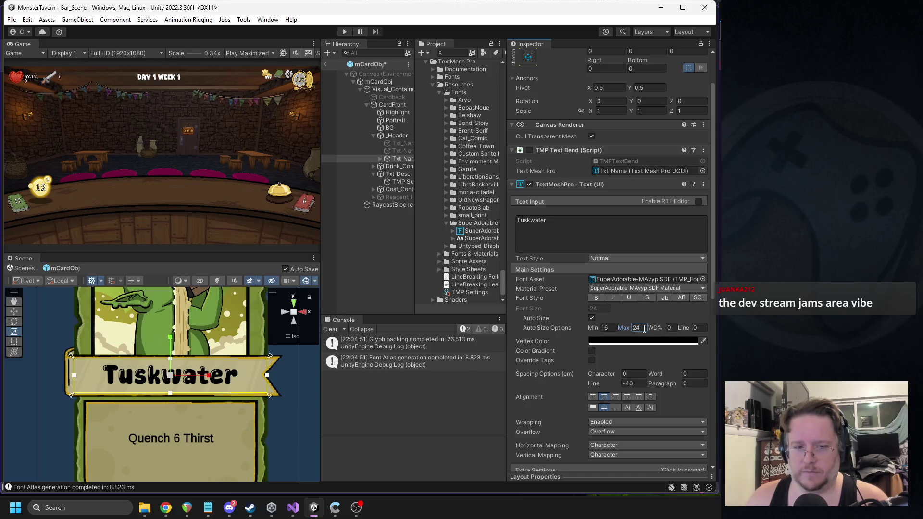
{"action": "type", "text": "22"}
{"action": "left_click", "coordinate": [606, 328]}
{"action": "type", "text": "18"}
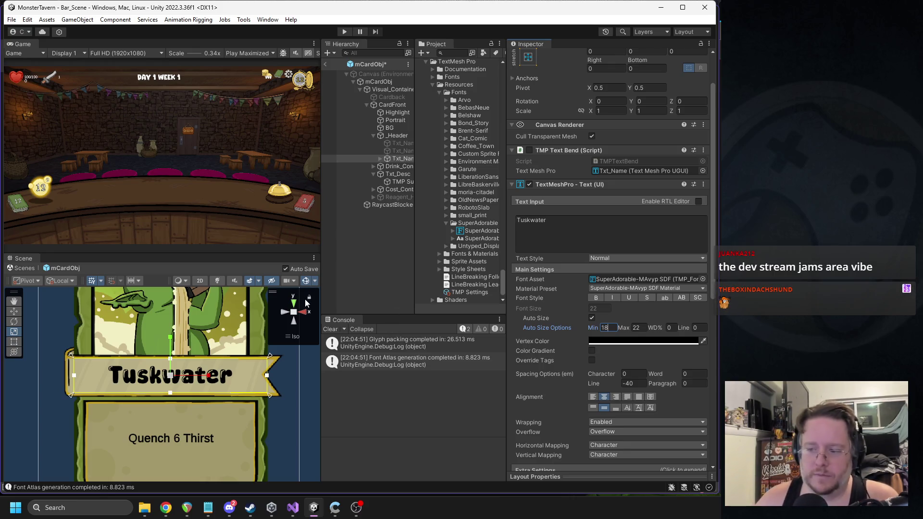
{"action": "scroll", "coordinate": [698, 289], "scroll_direction": "down", "scroll_amount": 10}
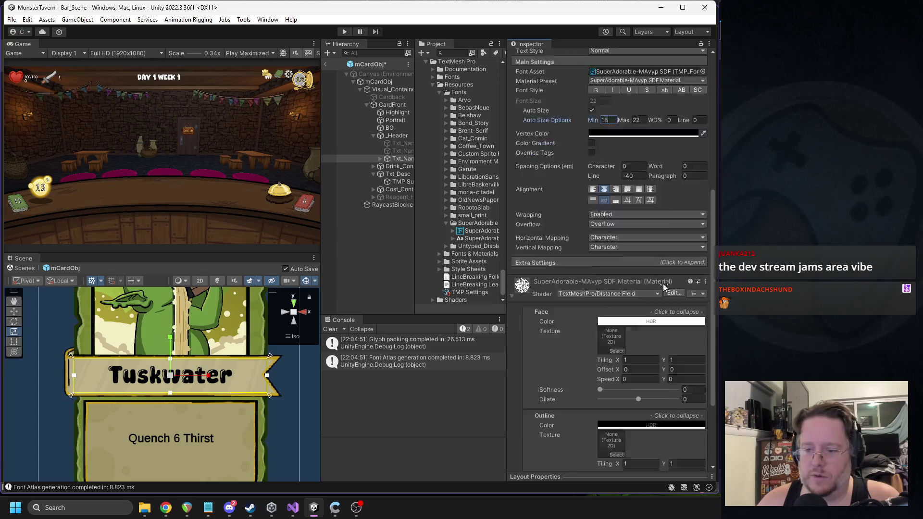
{"action": "left_click", "coordinate": [327, 64]}
{"action": "left_click", "coordinate": [344, 32]}
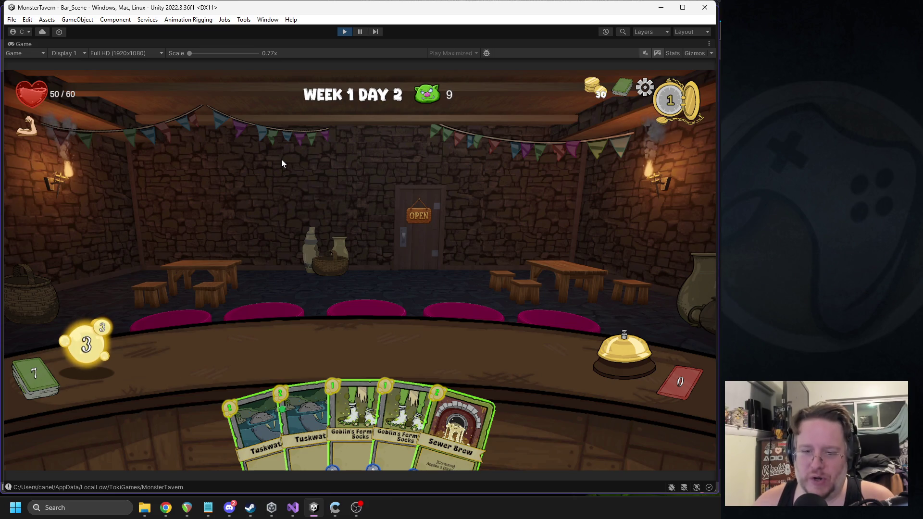
Play-test the game, inspect a Tuskwater card in hand, then stop play
{"action": "mouse_move", "coordinate": [281, 441]}
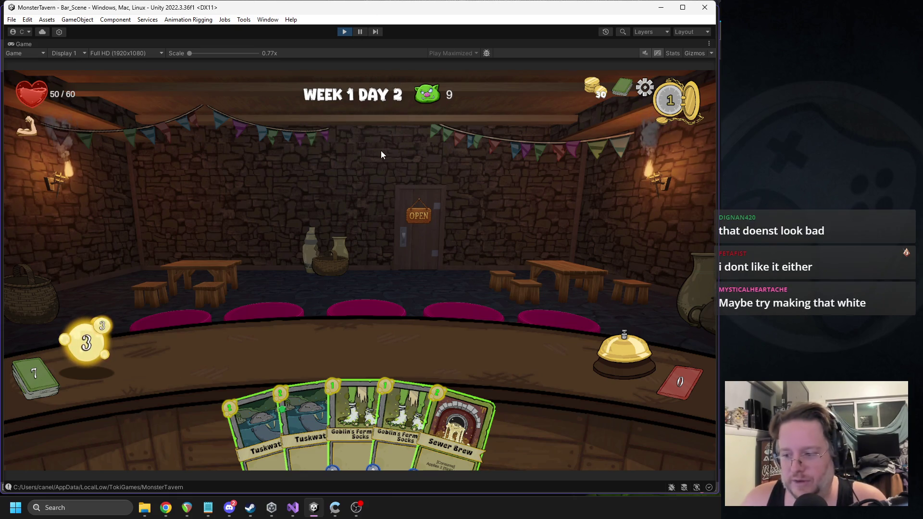
{"action": "left_click", "coordinate": [346, 32]}
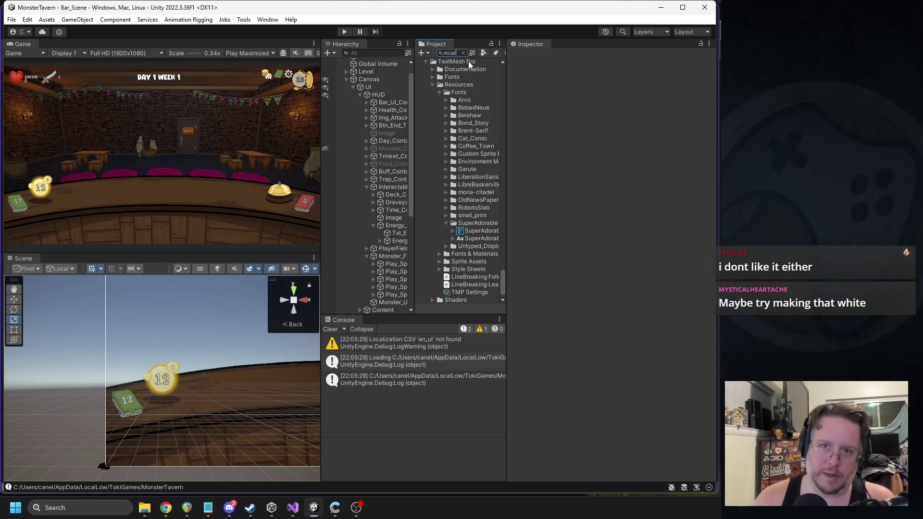
In mCardObj, make the Tuskwater name white (FFFFFF) with a thin outline
{"action": "double_click", "coordinate": [435, 136]}
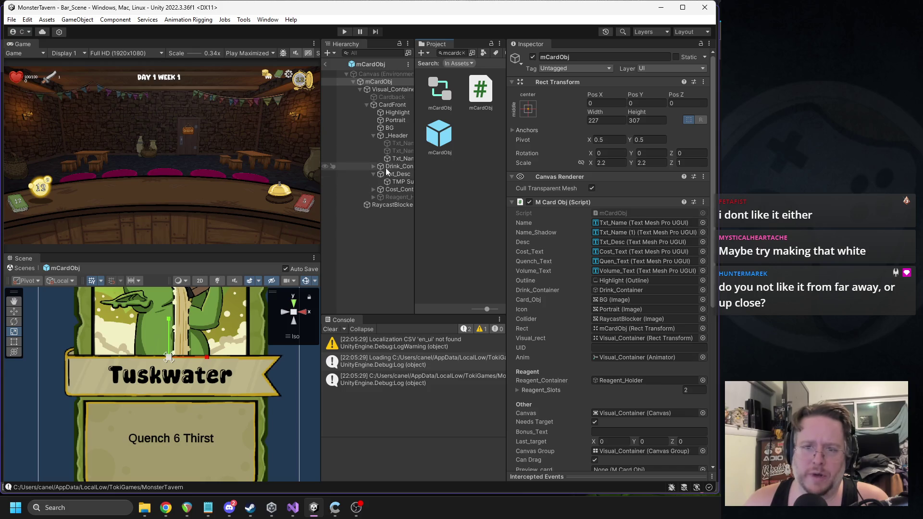
{"action": "left_click", "coordinate": [400, 159]}
{"action": "left_click", "coordinate": [645, 393]}
{"action": "left_click_drag", "start_coordinate": [646, 358], "coordinate": [639, 313]}
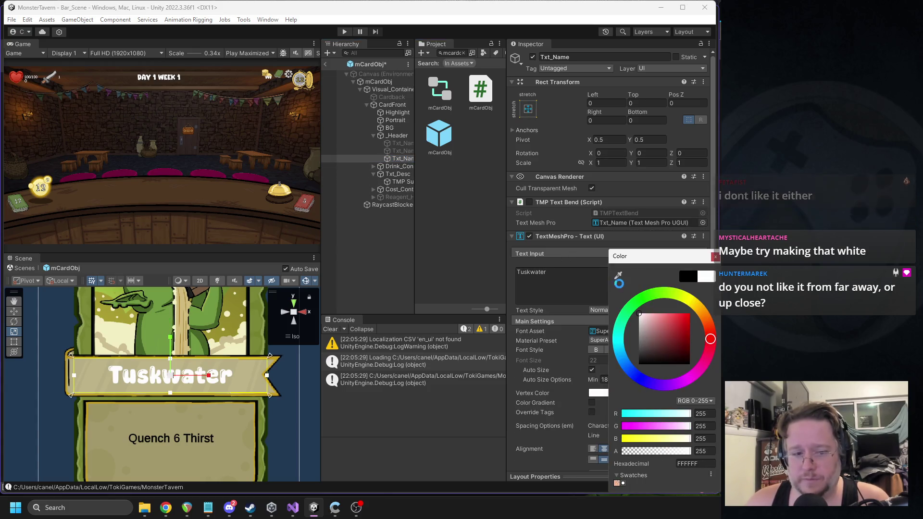
{"action": "left_click", "coordinate": [715, 258]}
{"action": "scroll", "coordinate": [607, 274], "scroll_direction": "down", "scroll_amount": 10}
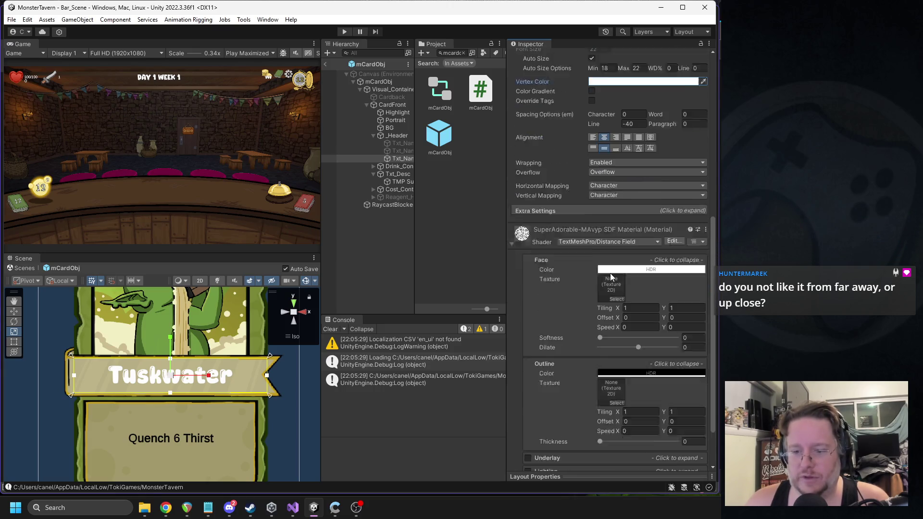
{"action": "scroll", "coordinate": [611, 273], "scroll_direction": "down", "scroll_amount": 2}
{"action": "mouse_move", "coordinate": [601, 416]}
{"action": "left_mouse_down"}
{"action": "mouse_move", "coordinate": [645, 417]}
{"action": "mouse_move", "coordinate": [596, 416]}
{"action": "left_mouse_up"}
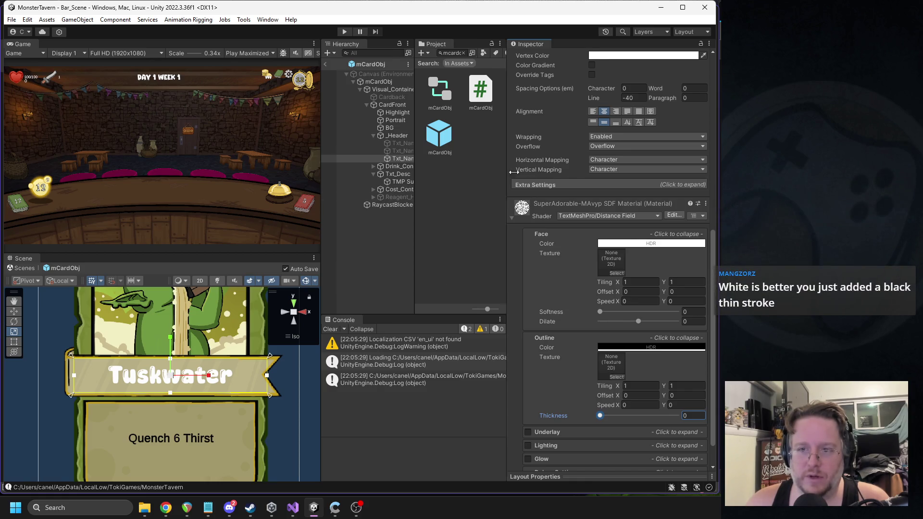
Widen the Hierarchy and select Txt_Name (1) and Txt_Name (2)
{"action": "left_click_drag", "start_coordinate": [506, 192], "coordinate": [609, 193]}
{"action": "left_click_drag", "start_coordinate": [415, 164], "coordinate": [465, 154]}
{"action": "left_click", "coordinate": [438, 144]}
{"action": "left_click", "coordinate": [426, 149], "text": "shift"}
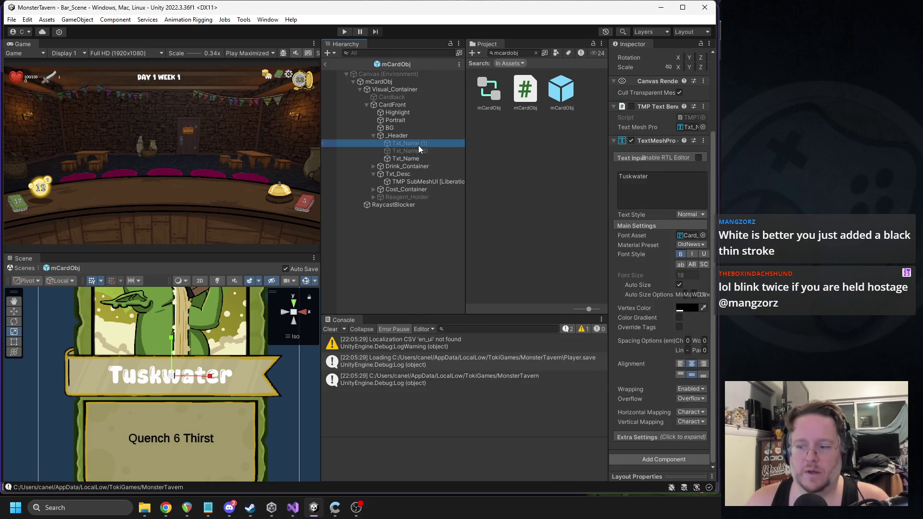
Delete Txt_Name (1) and (2), then duplicate Txt_Name with the copy placed above it to draw behind
{"action": "key", "text": "Delete"}
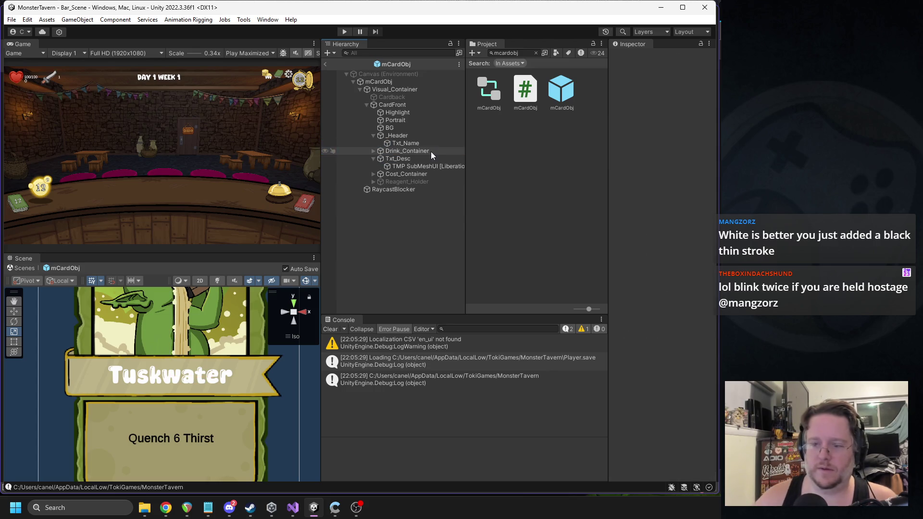
{"action": "left_click", "coordinate": [407, 145]}
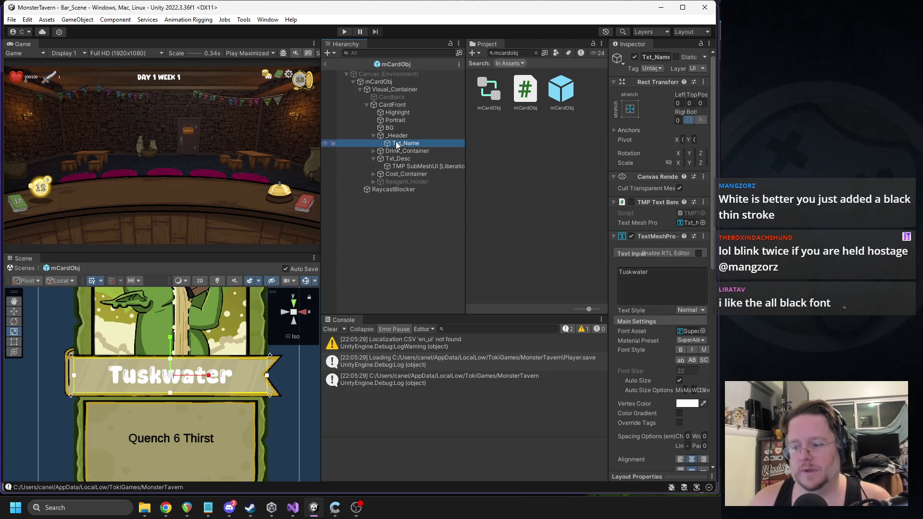
{"action": "key", "text": "ctrl+d"}
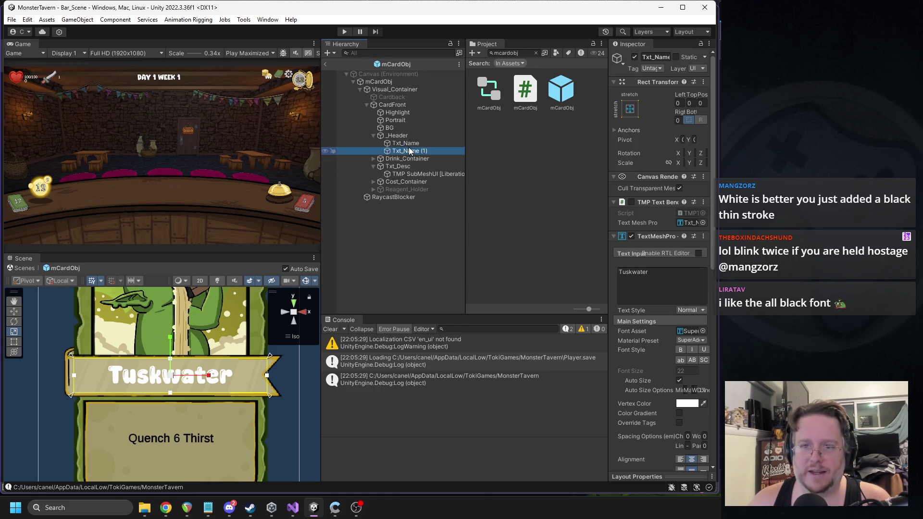
{"action": "left_click_drag", "start_coordinate": [416, 151], "coordinate": [412, 141]}
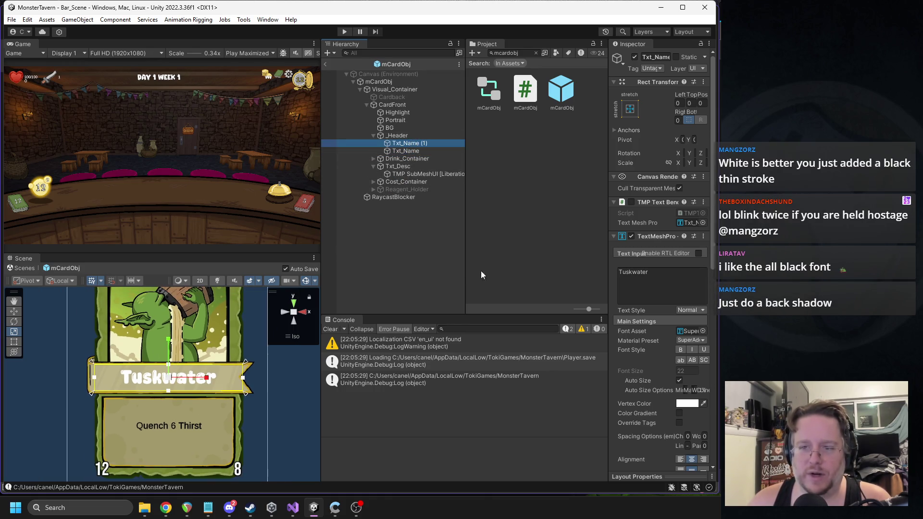
Set the duplicate's Vertex Color to black
{"action": "left_click_drag", "start_coordinate": [608, 198], "coordinate": [530, 198]}
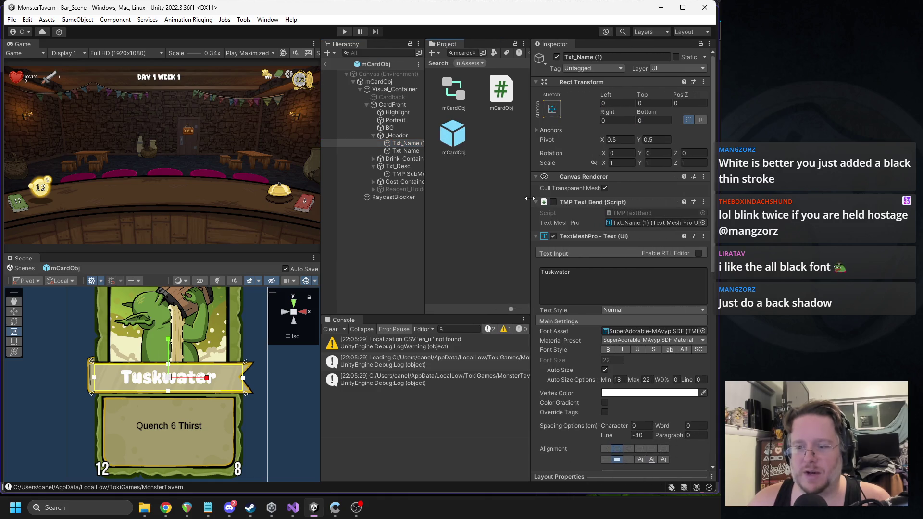
{"action": "left_click", "coordinate": [634, 393]}
{"action": "left_click_drag", "start_coordinate": [655, 351], "coordinate": [654, 365]}
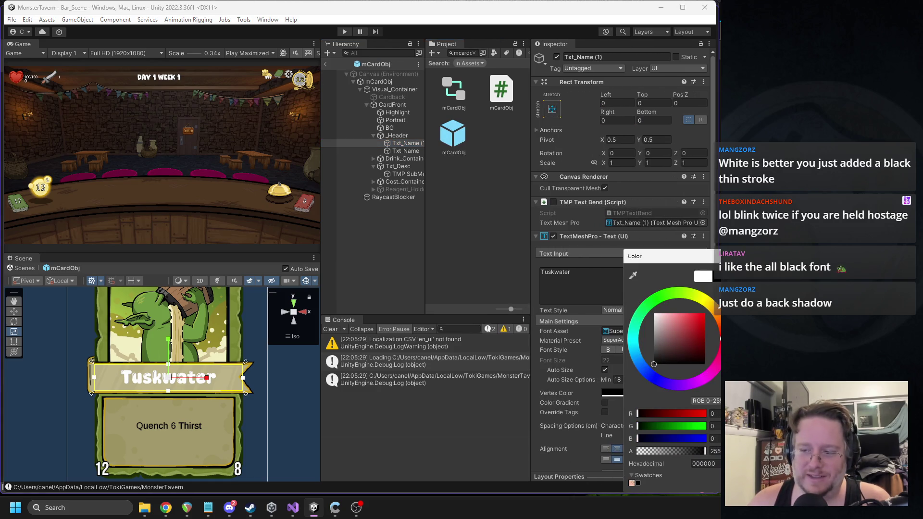
{"action": "left_click", "coordinate": [577, 365]}
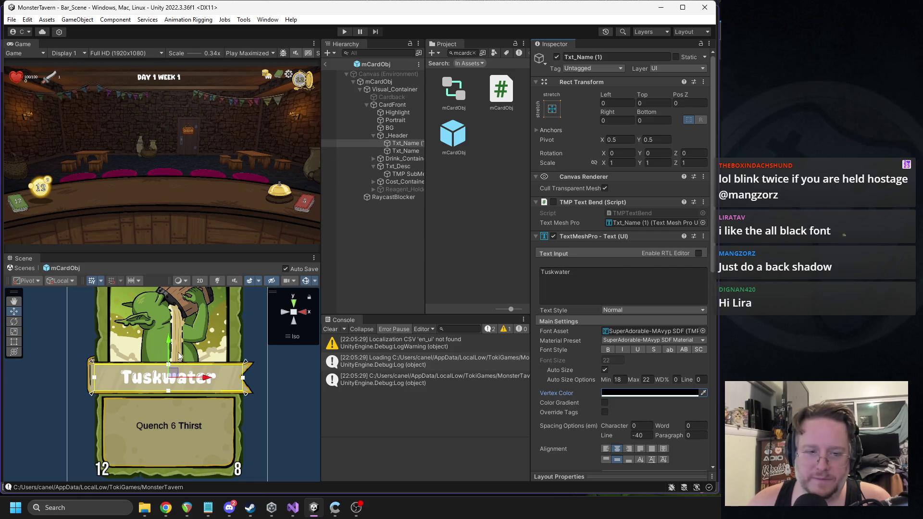
Offset the black copy by 1.4 left and 1.5 top as a drop shadow, then select mCardObj
{"action": "left_click_drag", "start_coordinate": [178, 357], "coordinate": [211, 381]}
{"action": "scroll", "coordinate": [220, 388], "scroll_direction": "up", "scroll_amount": 2}
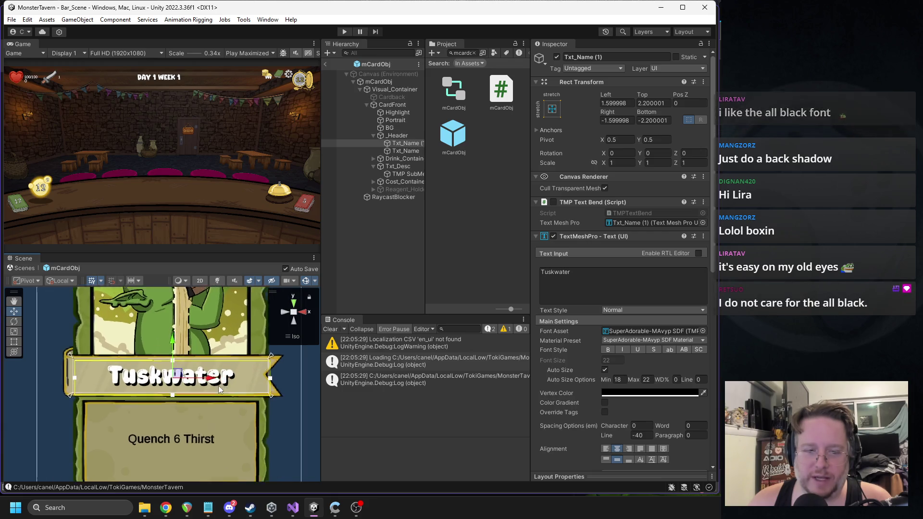
{"action": "scroll", "coordinate": [219, 388], "scroll_direction": "up", "scroll_amount": 3}
{"action": "left_click_drag", "start_coordinate": [185, 376], "coordinate": [183, 374]}
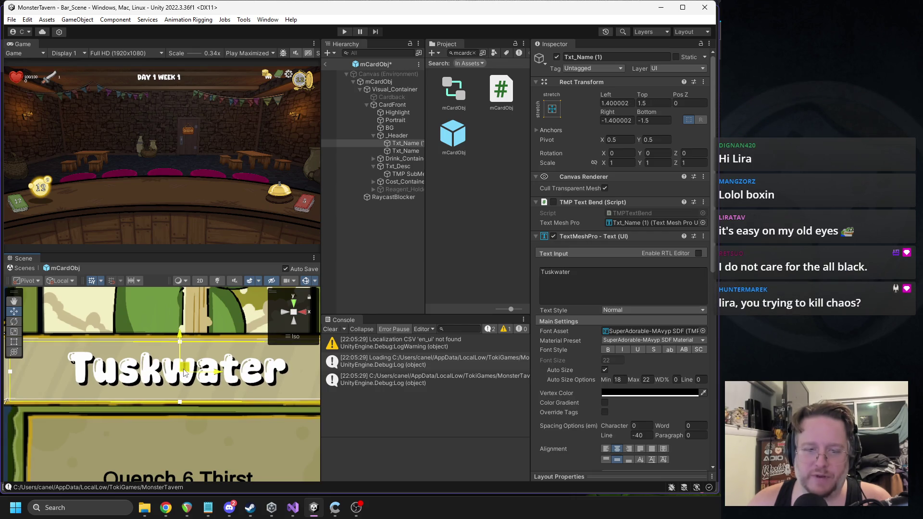
{"action": "left_click", "coordinate": [384, 83]}
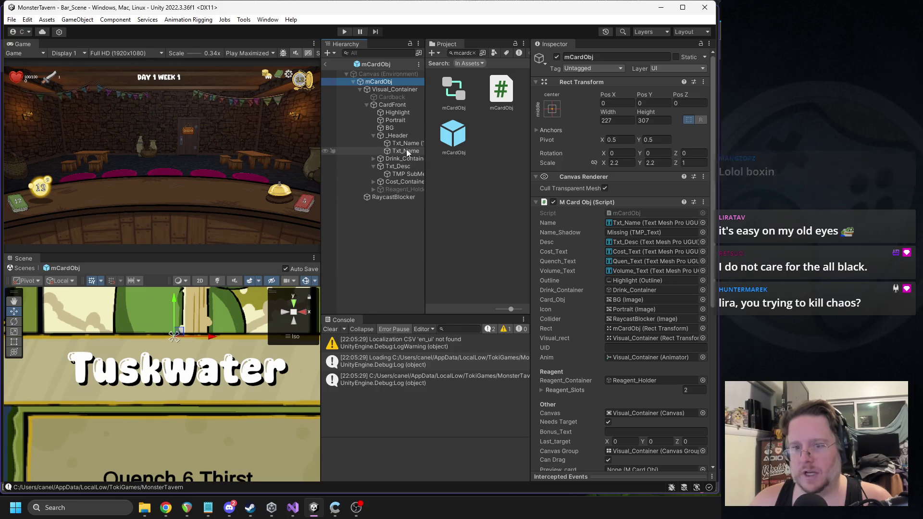
Assign Txt_Name (1) to mCardObj's Name_Shadow field, play-test the hand, then reopen the mCardObj prefab
{"action": "left_click_drag", "start_coordinate": [403, 141], "coordinate": [644, 225]}
{"action": "left_click", "coordinate": [325, 64]}
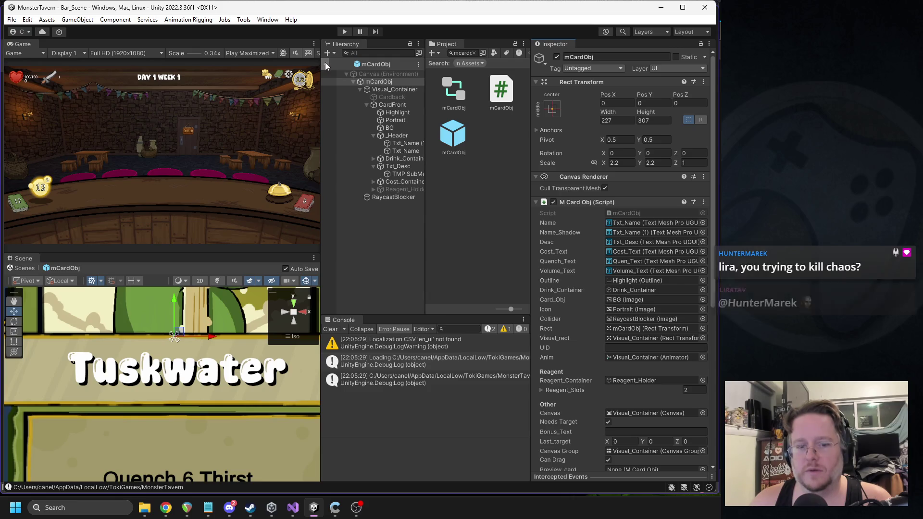
{"action": "left_click", "coordinate": [345, 31]}
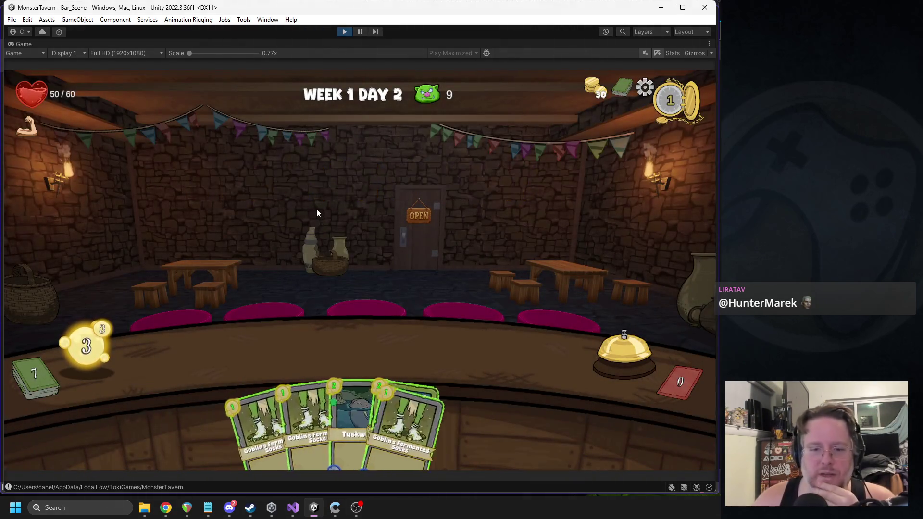
{"action": "mouse_move", "coordinate": [342, 422]}
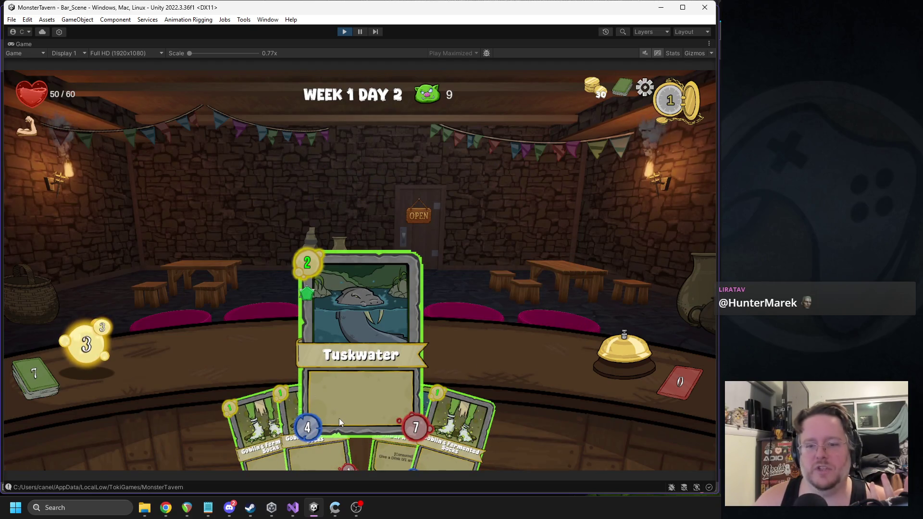
{"action": "left_click", "coordinate": [346, 31]}
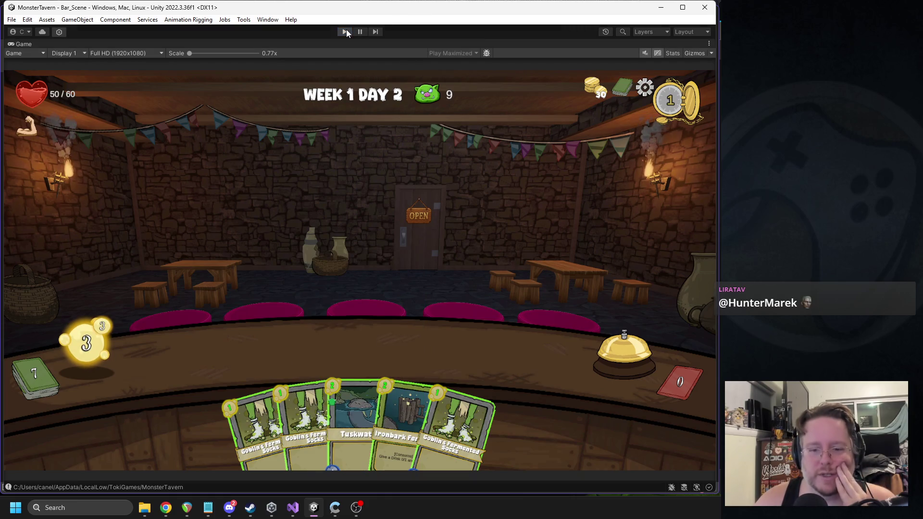
{"action": "double_click", "coordinate": [454, 138]}
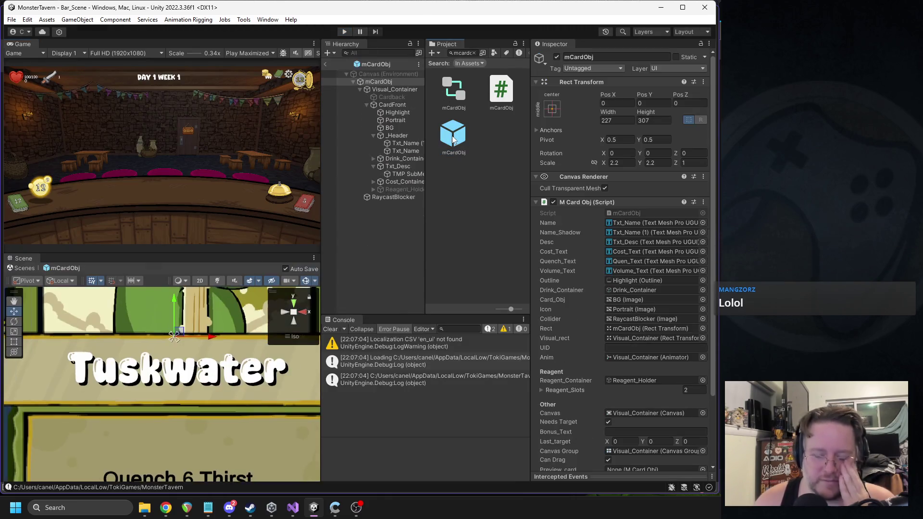
Select Txt_Name (1) and zero its Left, Top, Right and Bottom offsets
{"action": "left_click", "coordinate": [397, 144]}
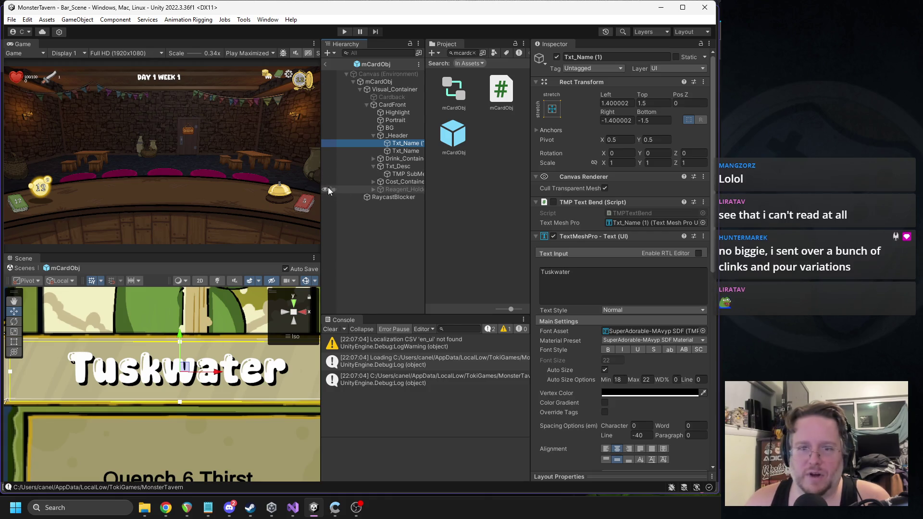
{"action": "left_click_drag", "start_coordinate": [322, 196], "coordinate": [390, 196]}
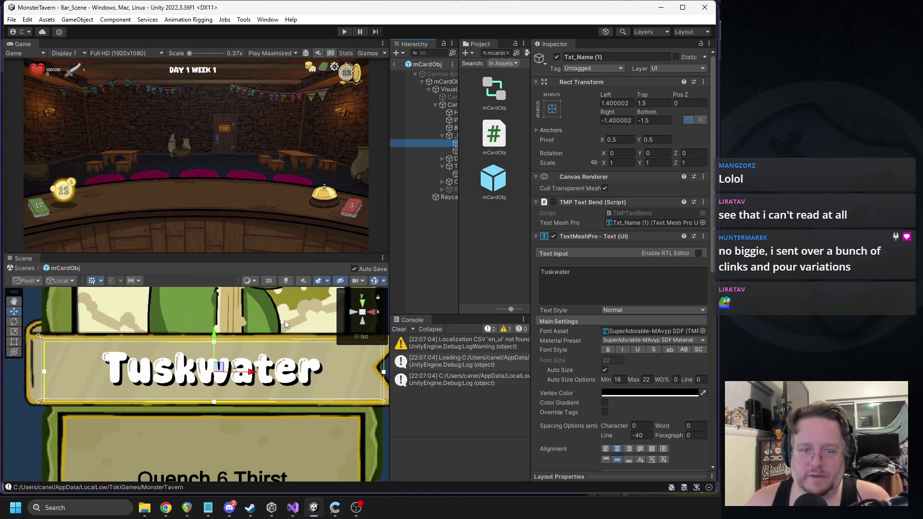
{"action": "double_click", "coordinate": [617, 103]}
{"action": "type", "text": "0"}
{"action": "double_click", "coordinate": [646, 103]}
{"action": "type", "text": "0"}
{"action": "double_click", "coordinate": [658, 120]}
{"action": "type", "text": "0"}
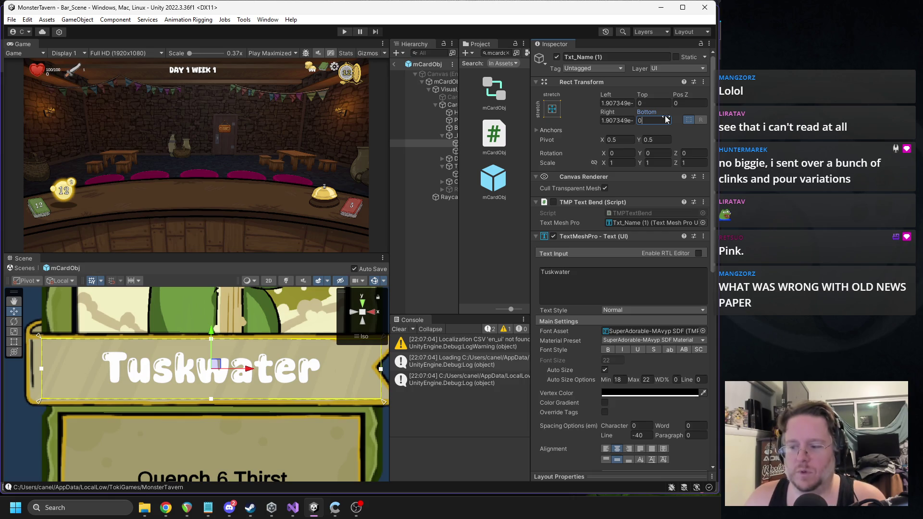
Set the shadow's Top and Bottom offsets to -3, keeping Left and Right at 0
{"action": "left_click", "coordinate": [659, 103]}
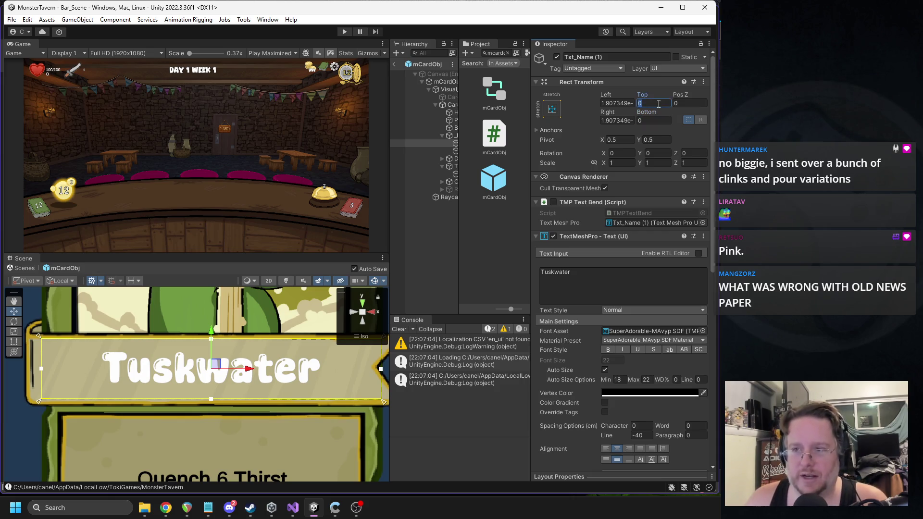
{"action": "type", "text": "-3"}
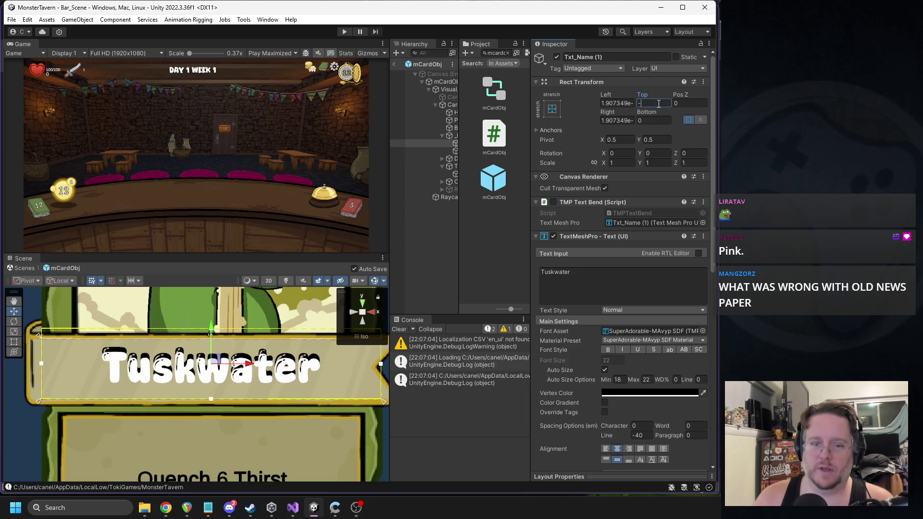
{"action": "left_click", "coordinate": [649, 120]}
{"action": "type", "text": "-3"}
{"action": "left_click", "coordinate": [618, 121]}
{"action": "type", "text": "-3"}
{"action": "left_click", "coordinate": [617, 103]}
{"action": "type", "text": "-3"}
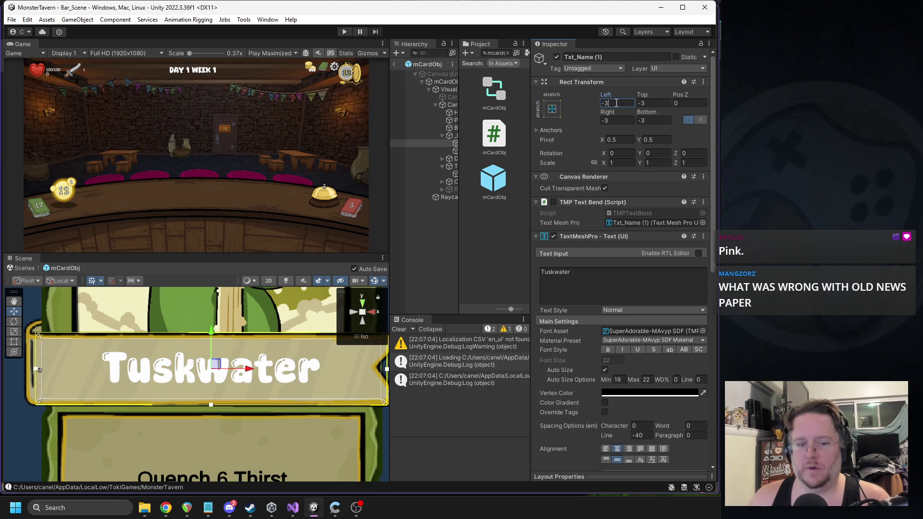
{"action": "scroll", "coordinate": [269, 357], "scroll_direction": "down", "scroll_amount": 2}
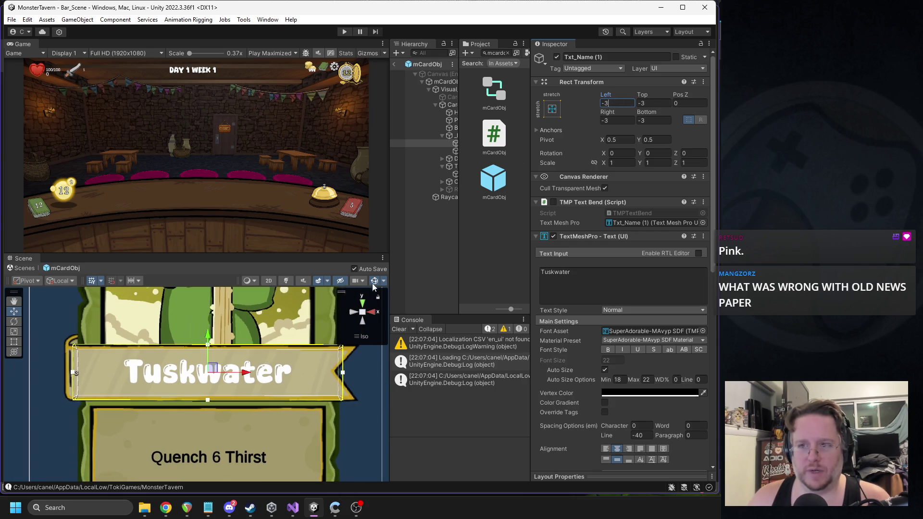
{"action": "left_click", "coordinate": [615, 121]}
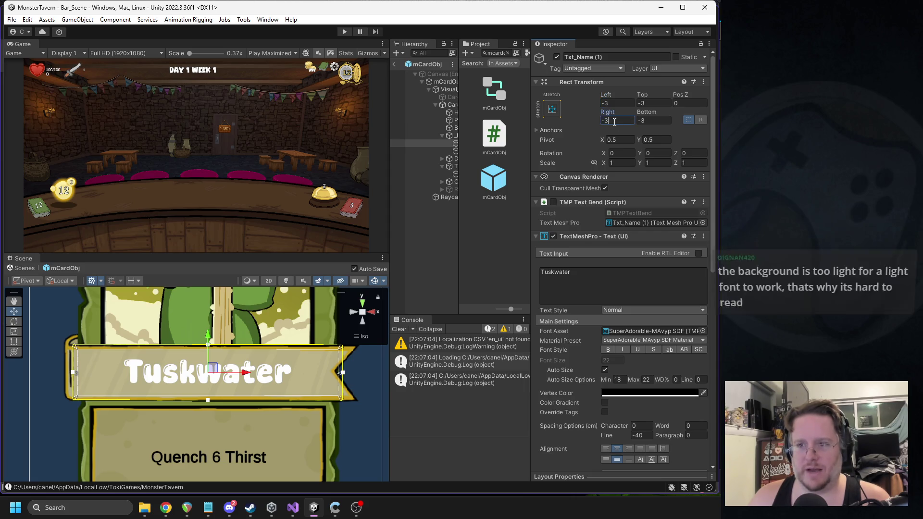
{"action": "key", "text": "ctrl+z"}
{"action": "key", "text": "ctrl+z"}
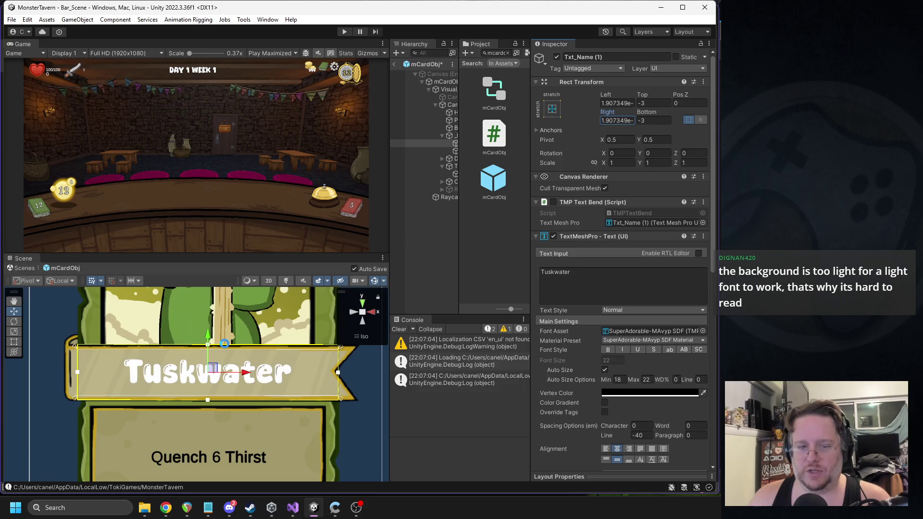
Widen the Hierarchy to show full object names and switch over to Chrome
{"action": "left_click_drag", "start_coordinate": [457, 161], "coordinate": [483, 161]}
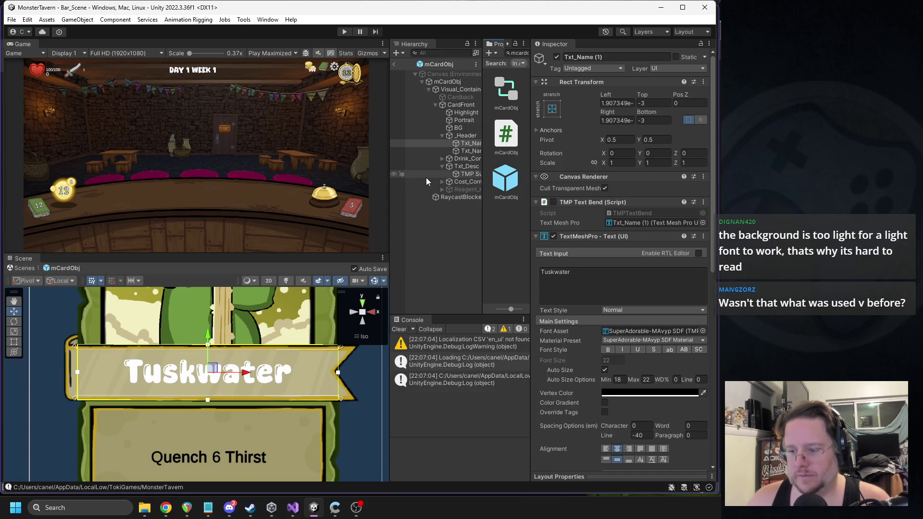
{"action": "key", "text": "alt+Tab"}
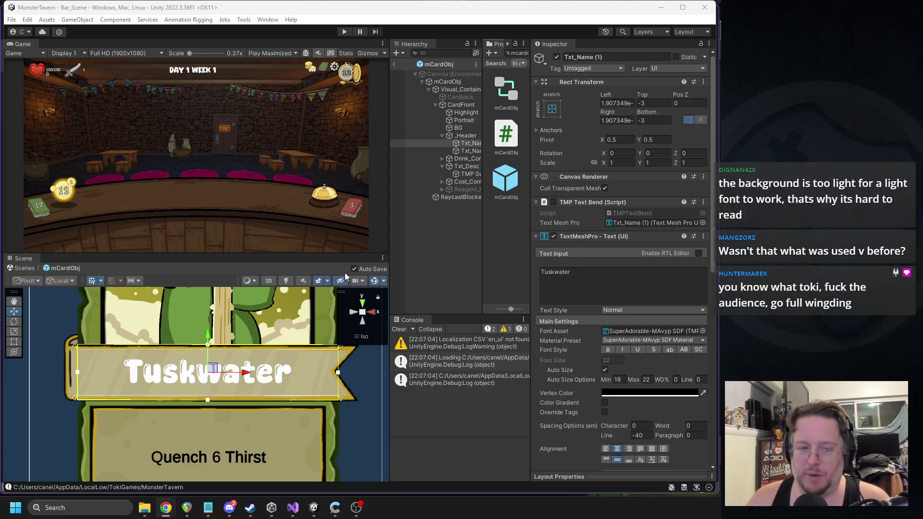
{"action": "scroll", "coordinate": [216, 364], "scroll_direction": "up", "scroll_amount": 3}
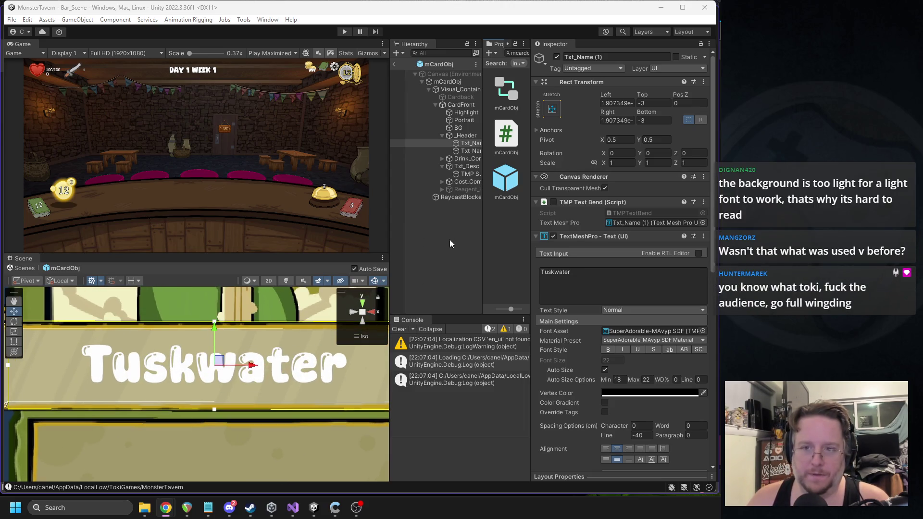
Give the Txt_Name (1) material an Outline Thickness of 1 and make its font style Bold
{"action": "left_click_drag", "start_coordinate": [390, 268], "coordinate": [400, 268]}
{"action": "scroll", "coordinate": [619, 297], "scroll_direction": "down", "scroll_amount": 10}
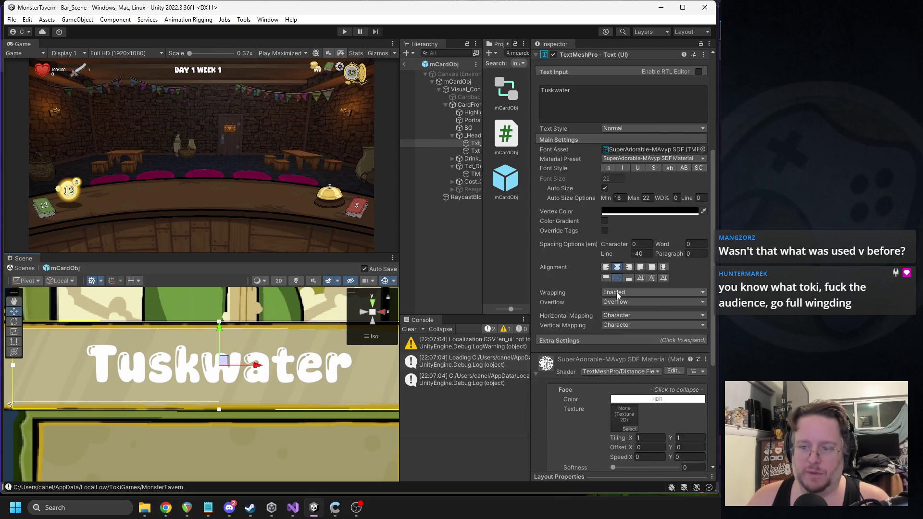
{"action": "left_click_drag", "start_coordinate": [614, 416], "coordinate": [678, 416]}
{"action": "scroll", "coordinate": [243, 363], "scroll_direction": "down", "scroll_amount": 1}
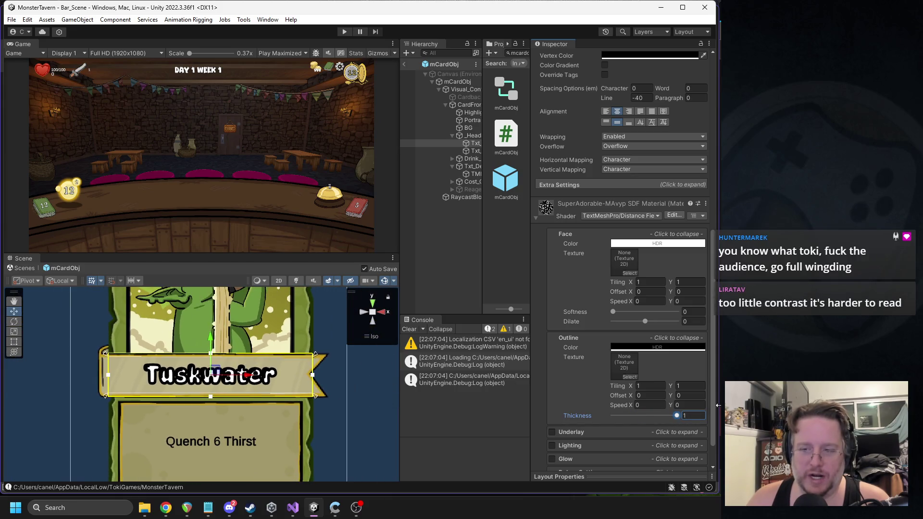
{"action": "scroll", "coordinate": [661, 202], "scroll_direction": "up", "scroll_amount": 3}
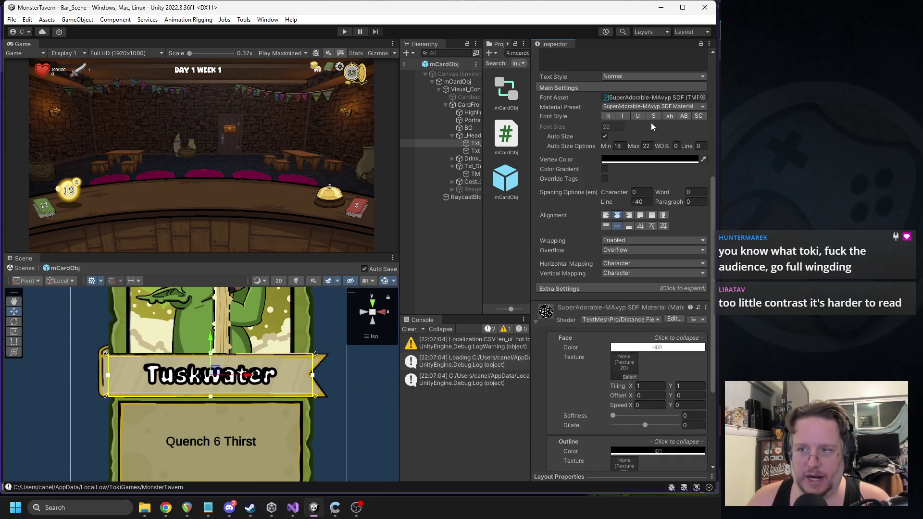
{"action": "left_click", "coordinate": [611, 117]}
{"action": "scroll", "coordinate": [613, 119], "scroll_direction": "up", "scroll_amount": 2}
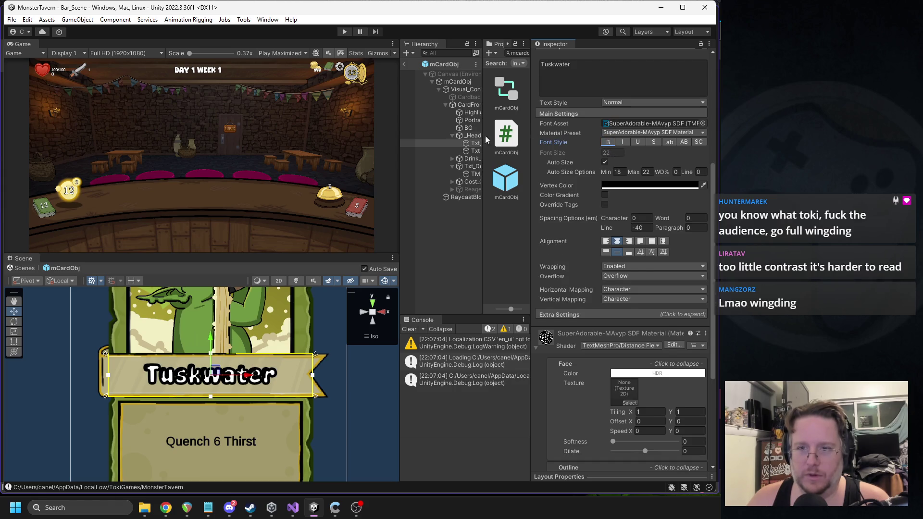
{"action": "scroll", "coordinate": [601, 204], "scroll_direction": "up", "scroll_amount": 10}
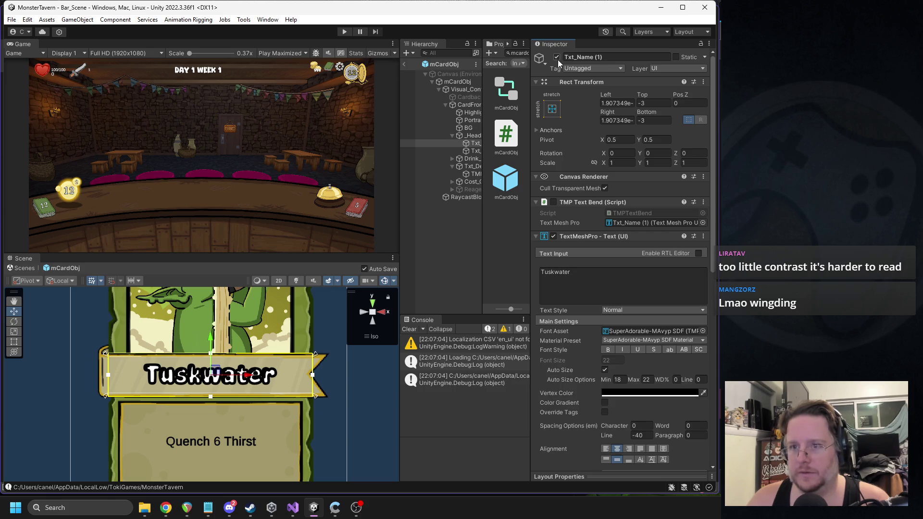
Select the white Txt_Name and thin its outline
{"action": "left_click", "coordinate": [473, 152]}
{"action": "scroll", "coordinate": [613, 318], "scroll_direction": "down", "scroll_amount": 6}
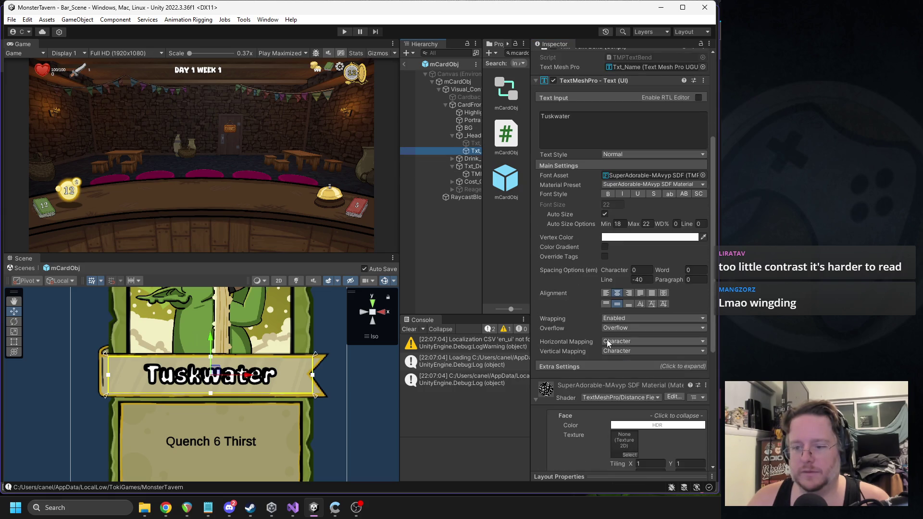
{"action": "scroll", "coordinate": [608, 342], "scroll_direction": "down", "scroll_amount": 4}
{"action": "scroll", "coordinate": [292, 383], "scroll_direction": "down", "scroll_amount": 2}
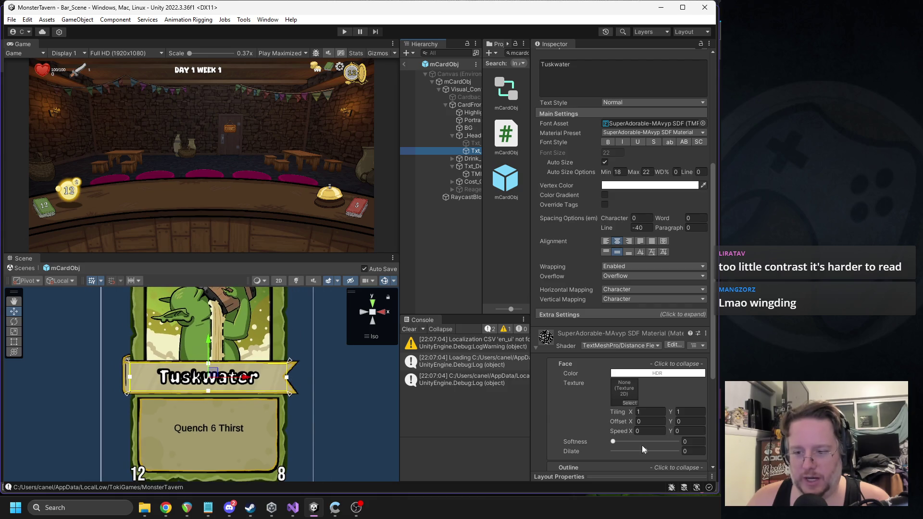
{"action": "scroll", "coordinate": [642, 445], "scroll_direction": "down", "scroll_amount": 8}
{"action": "left_click_drag", "start_coordinate": [675, 392], "coordinate": [599, 387]}
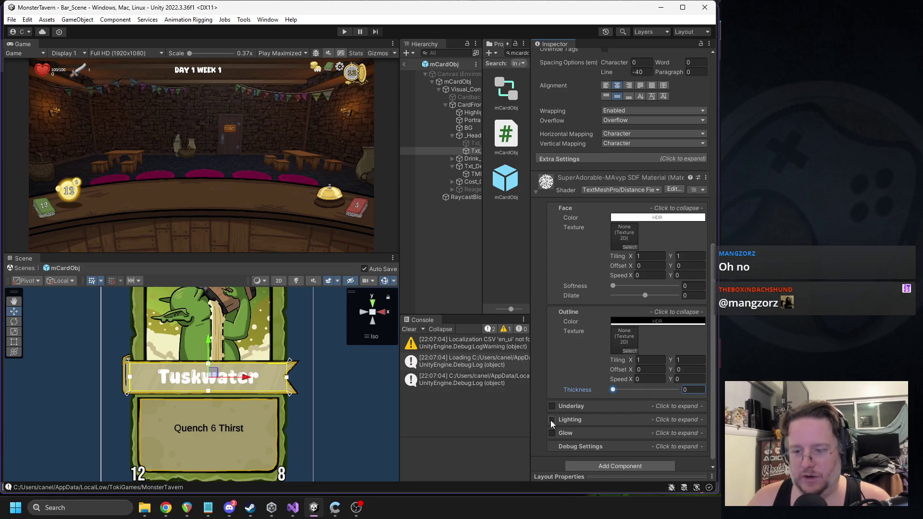
Try Underlay and Lighting on the Tuskwater name, then disable both
{"action": "left_click", "coordinate": [552, 407]}
{"action": "left_click", "coordinate": [595, 407]}
{"action": "scroll", "coordinate": [634, 403], "scroll_direction": "down", "scroll_amount": 3}
{"action": "left_click_drag", "start_coordinate": [614, 412], "coordinate": [672, 395]}
{"action": "left_click_drag", "start_coordinate": [598, 395], "coordinate": [676, 393]}
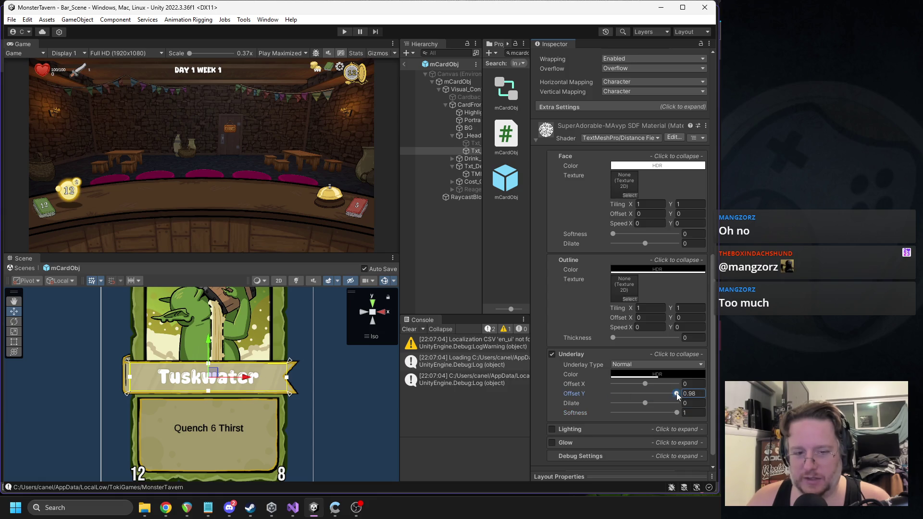
{"action": "left_click", "coordinate": [552, 355]}
{"action": "left_click", "coordinate": [579, 428]}
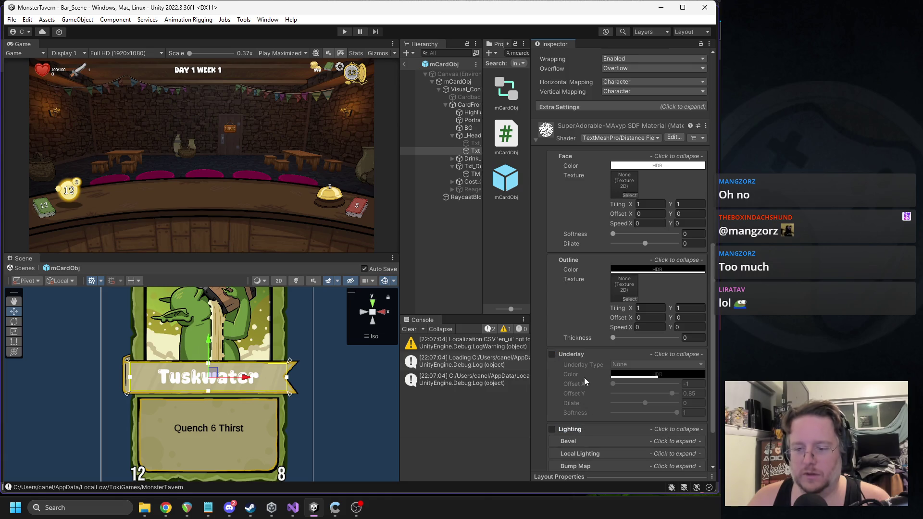
{"action": "scroll", "coordinate": [584, 377], "scroll_direction": "down", "scroll_amount": 3}
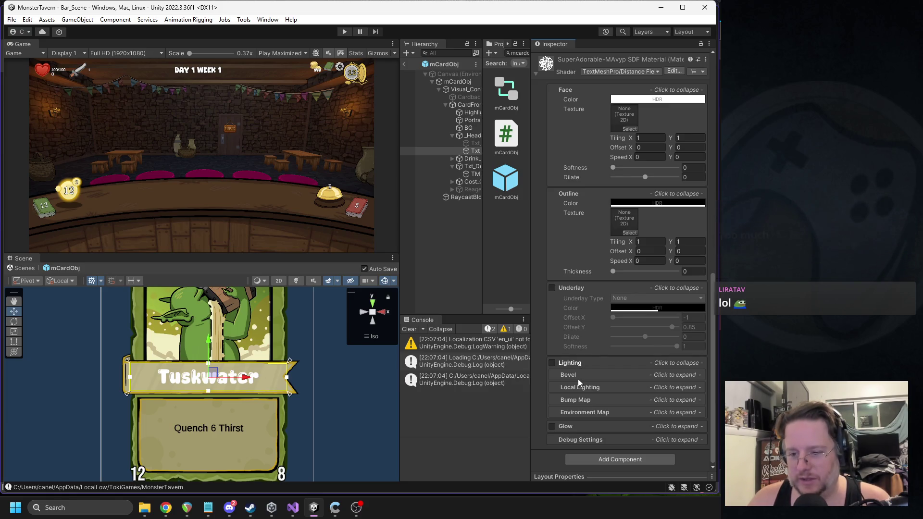
{"action": "left_click", "coordinate": [552, 364]}
{"action": "left_click", "coordinate": [552, 363]}
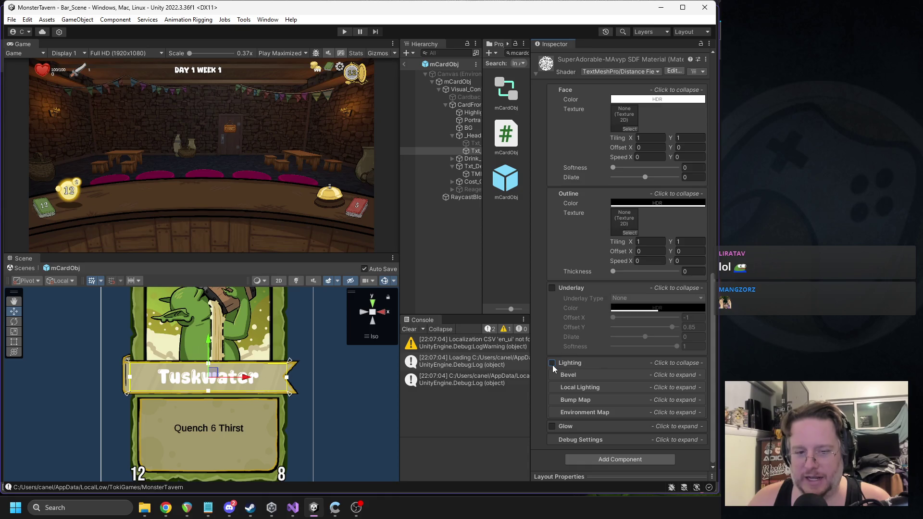
Set the name's Outline Thickness to 0.671 and leave prefab mode for Bar_Scene
{"action": "scroll", "coordinate": [616, 354], "scroll_direction": "up", "scroll_amount": 1}
{"action": "left_click_drag", "start_coordinate": [613, 298], "coordinate": [656, 297]}
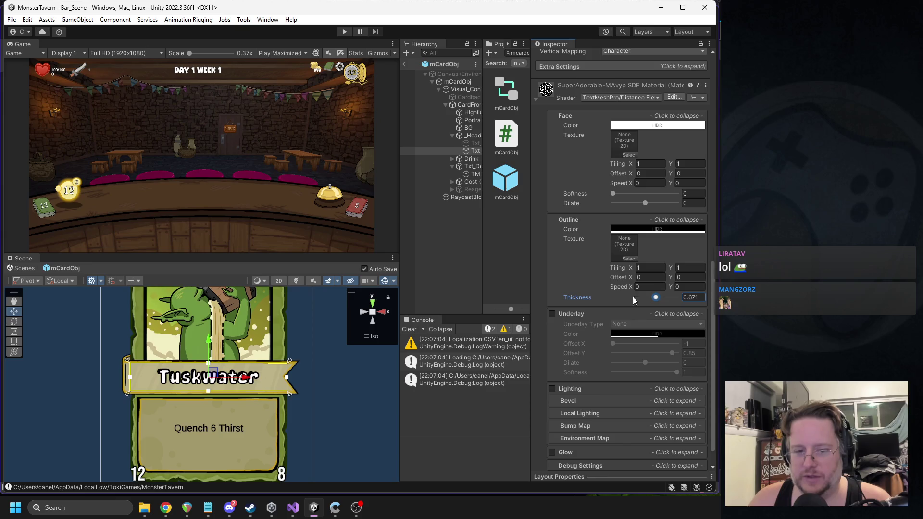
{"action": "scroll", "coordinate": [244, 383], "scroll_direction": "down", "scroll_amount": 4}
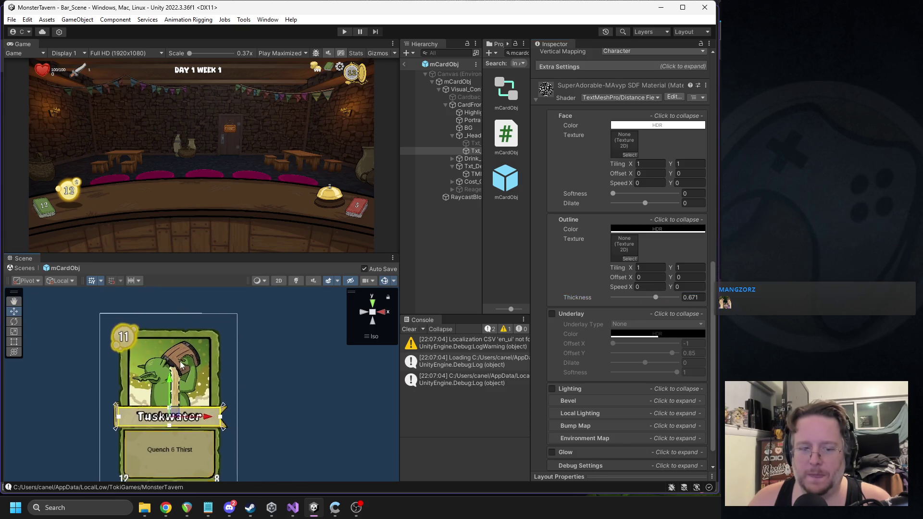
{"action": "scroll", "coordinate": [197, 387], "scroll_direction": "up", "scroll_amount": 1}
{"action": "left_click", "coordinate": [405, 65]}
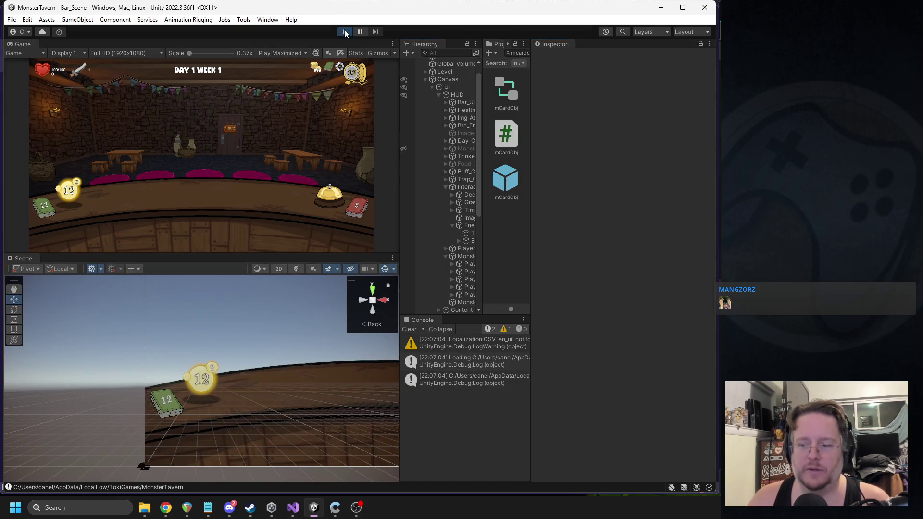
Play-test the Week 1 Day 2 hand to preview the Tuskwater card, then stop
{"action": "left_click", "coordinate": [344, 32]}
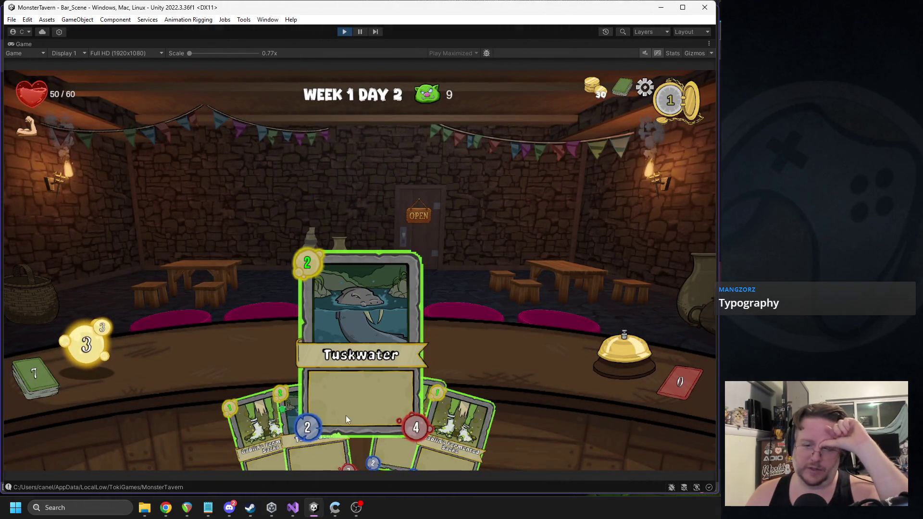
{"action": "left_click", "coordinate": [345, 30]}
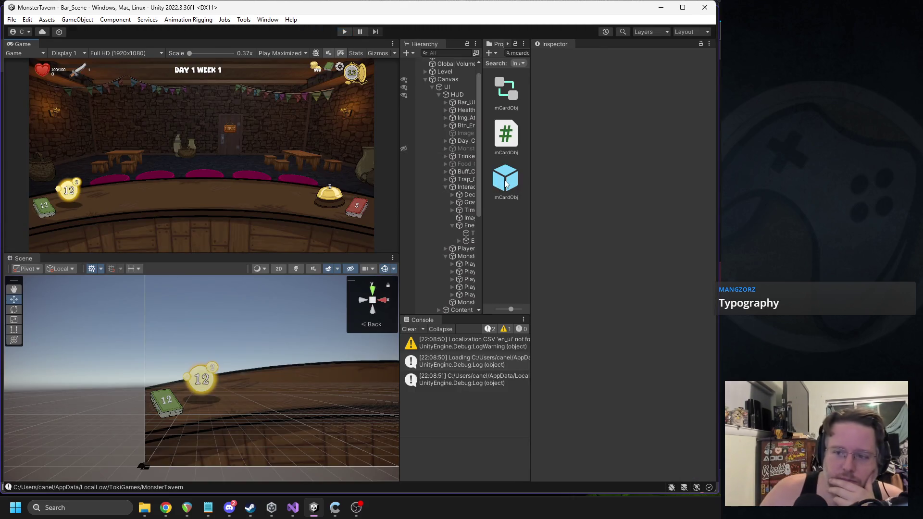
Open the mCardObj prefab, select Txt_Name and set its Outline Thickness to 0
{"action": "double_click", "coordinate": [505, 184]}
{"action": "left_click_drag", "start_coordinate": [407, 159], "coordinate": [368, 157]}
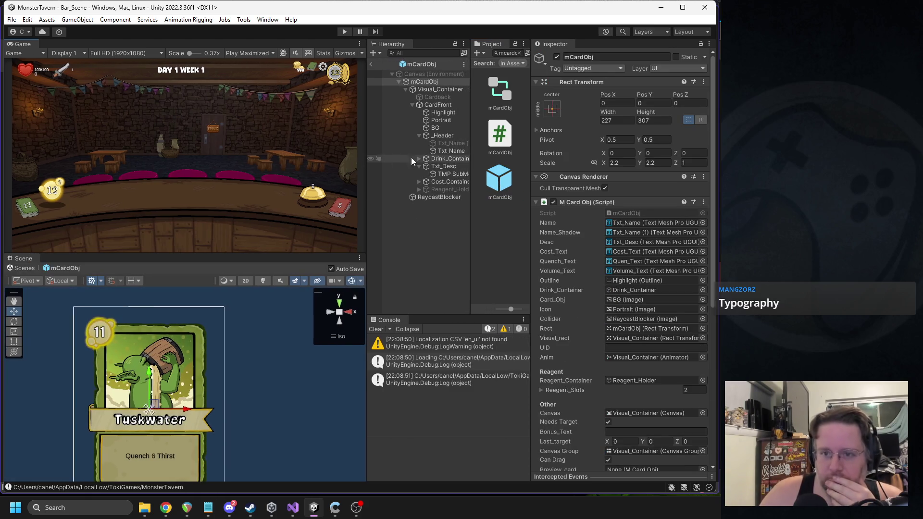
{"action": "left_click", "coordinate": [451, 152]}
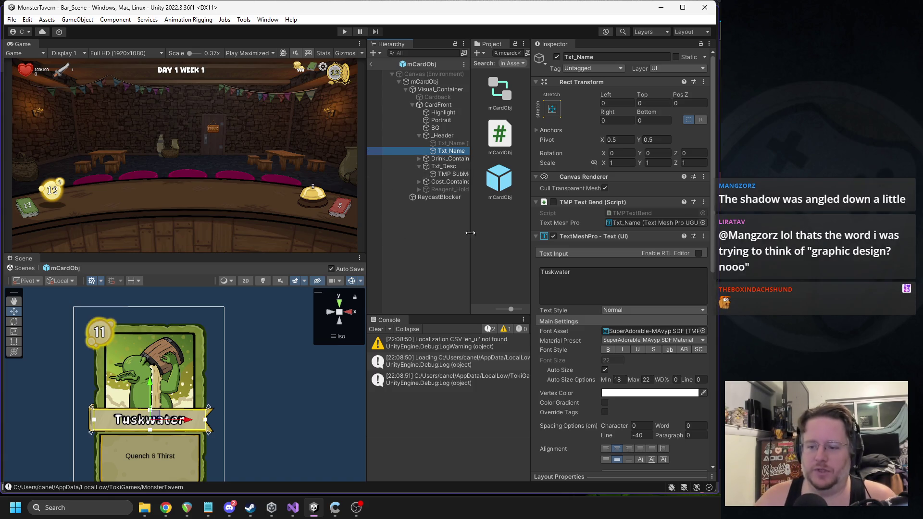
{"action": "scroll", "coordinate": [585, 270], "scroll_direction": "down", "scroll_amount": 10}
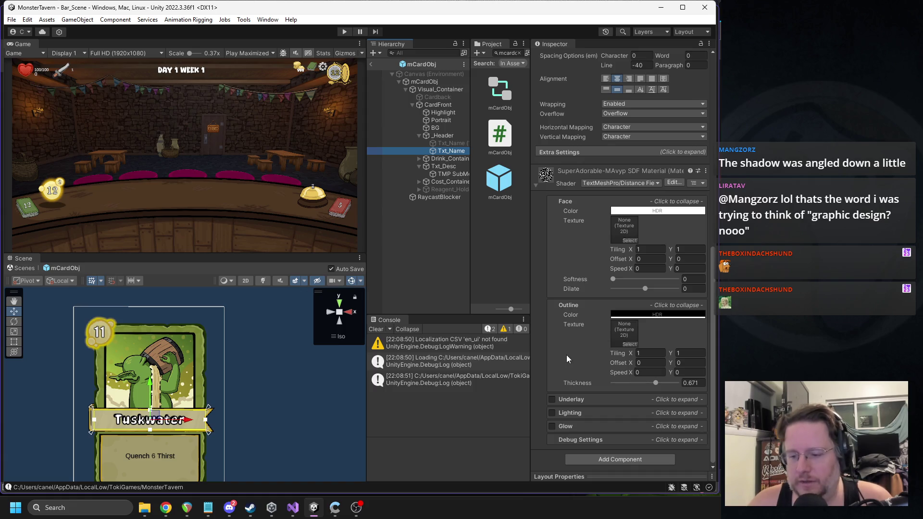
{"action": "scroll", "coordinate": [192, 423], "scroll_direction": "up", "scroll_amount": 8}
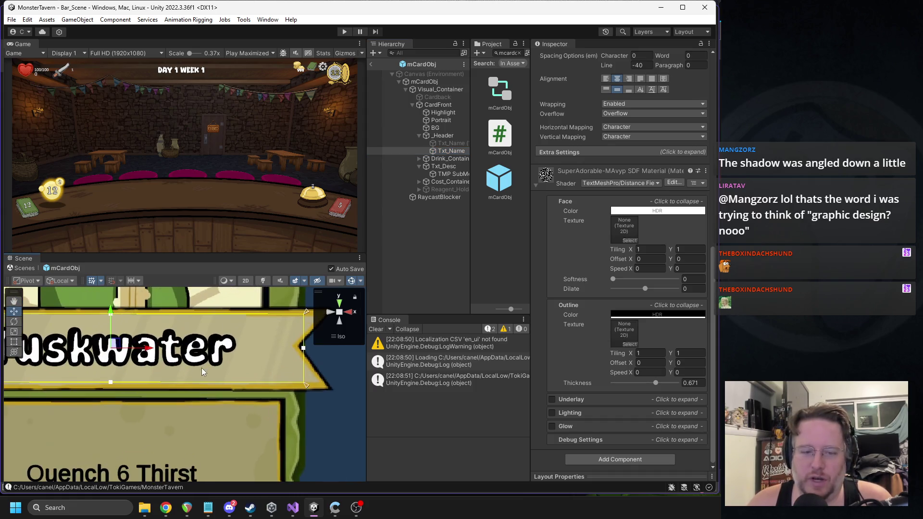
{"action": "left_click_drag", "start_coordinate": [656, 383], "coordinate": [612, 383]}
Enable Underlay on the name, trying Inner before settling on the Normal type
{"action": "left_click", "coordinate": [553, 400]}
{"action": "left_click", "coordinate": [604, 405]}
{"action": "left_click", "coordinate": [647, 410]}
{"action": "left_click", "coordinate": [683, 420]}
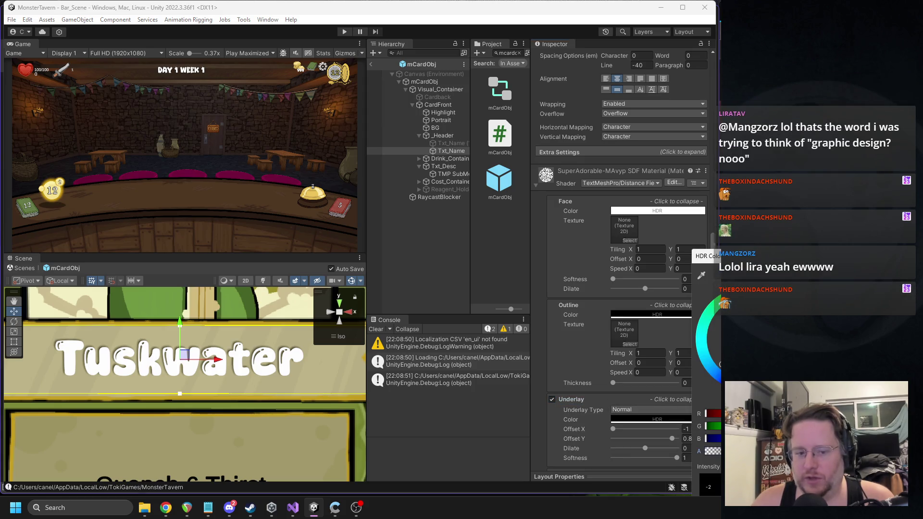
{"action": "left_click", "coordinate": [654, 409]}
{"action": "left_click", "coordinate": [653, 408]}
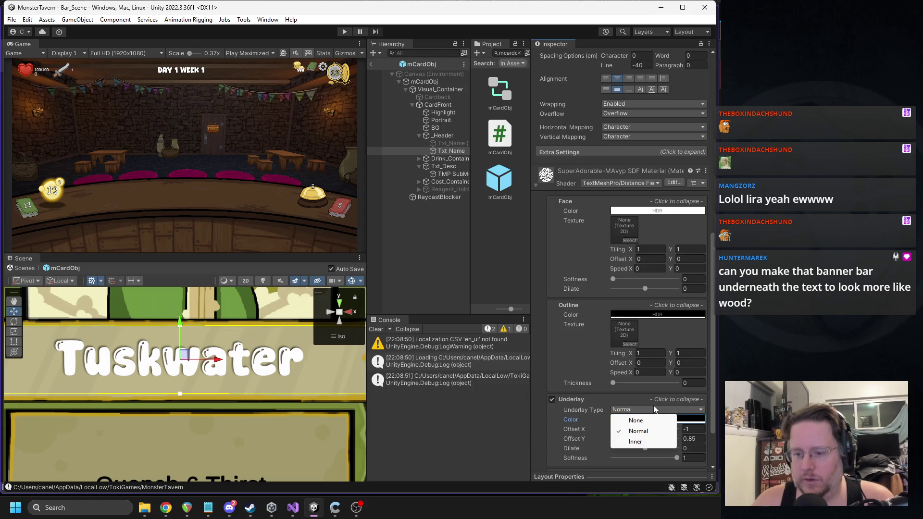
{"action": "left_click", "coordinate": [638, 442]}
{"action": "left_click", "coordinate": [633, 410]}
{"action": "left_click", "coordinate": [639, 431]}
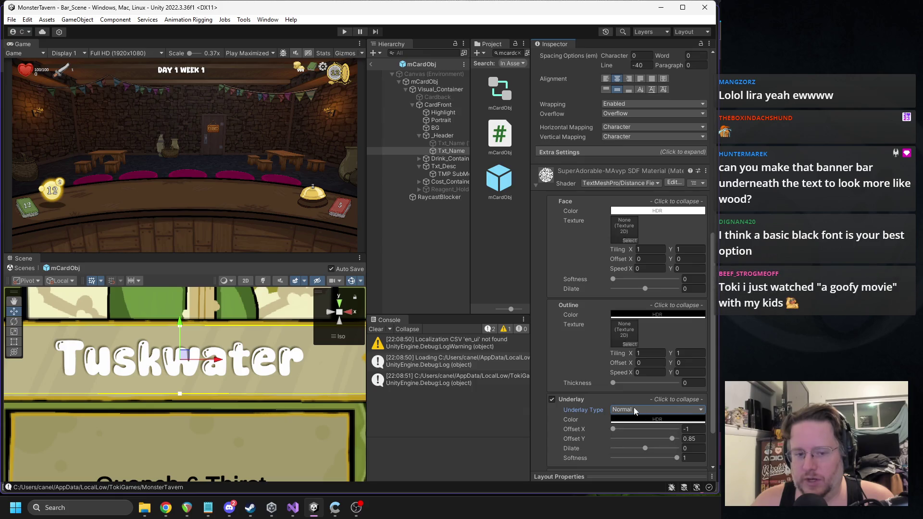
Set underlay Offset X 1, Y -1 and Softness 0.284, then exit the prefab and start Play
{"action": "left_click_drag", "start_coordinate": [674, 439], "coordinate": [679, 439]}
{"action": "mouse_move", "coordinate": [617, 428]}
{"action": "left_mouse_down"}
{"action": "mouse_move", "coordinate": [705, 425]}
{"action": "mouse_move", "coordinate": [586, 444]}
{"action": "left_mouse_up"}
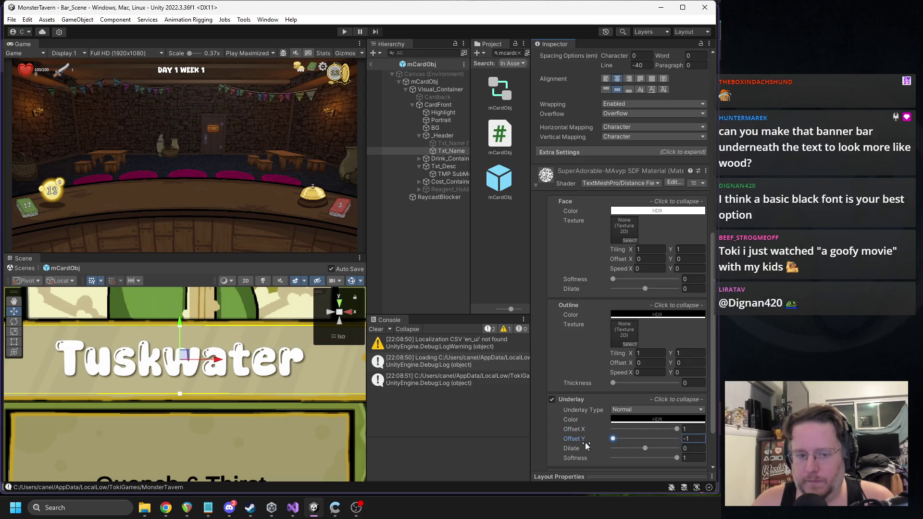
{"action": "scroll", "coordinate": [270, 378], "scroll_direction": "down", "scroll_amount": 5}
{"action": "scroll", "coordinate": [247, 372], "scroll_direction": "up", "scroll_amount": 3}
{"action": "mouse_move", "coordinate": [677, 458]}
{"action": "left_mouse_down"}
{"action": "mouse_move", "coordinate": [547, 454]}
{"action": "mouse_move", "coordinate": [669, 454]}
{"action": "mouse_move", "coordinate": [608, 454]}
{"action": "mouse_move", "coordinate": [632, 454]}
{"action": "left_mouse_up"}
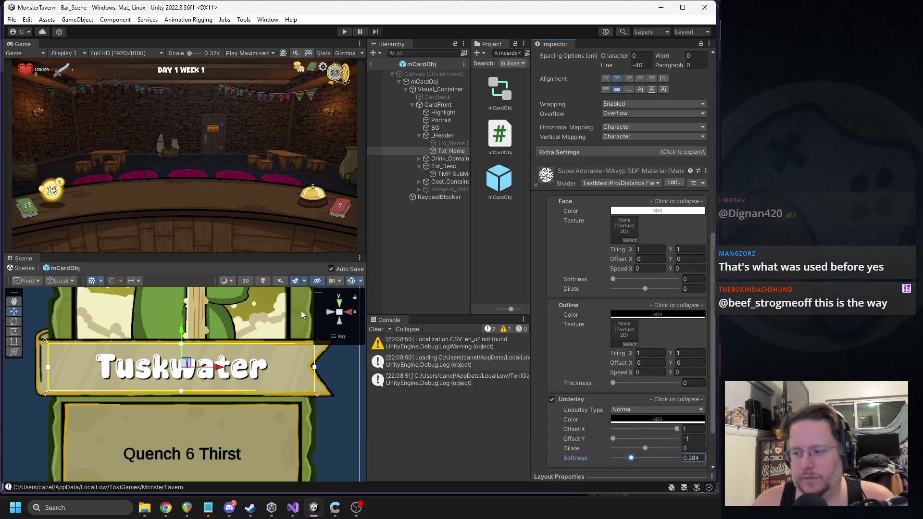
{"action": "scroll", "coordinate": [196, 344], "scroll_direction": "down", "scroll_amount": 1}
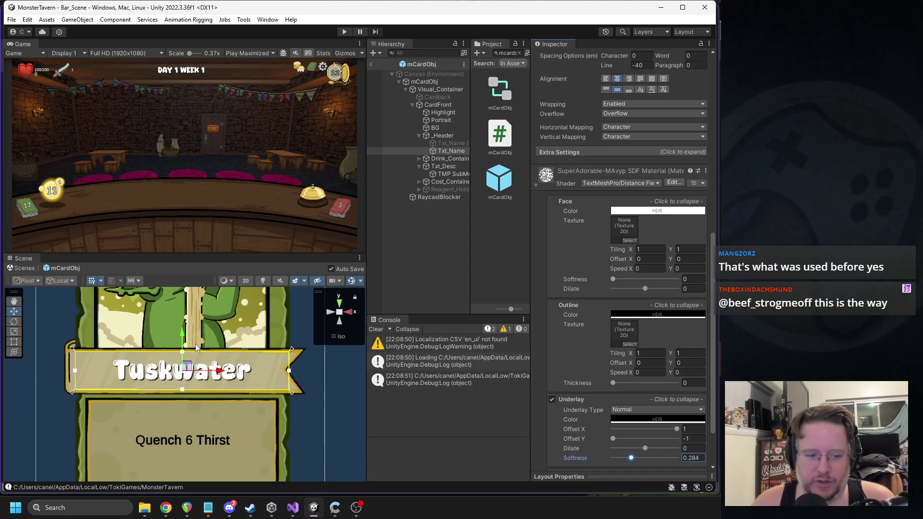
{"action": "scroll", "coordinate": [639, 355], "scroll_direction": "down", "scroll_amount": 3}
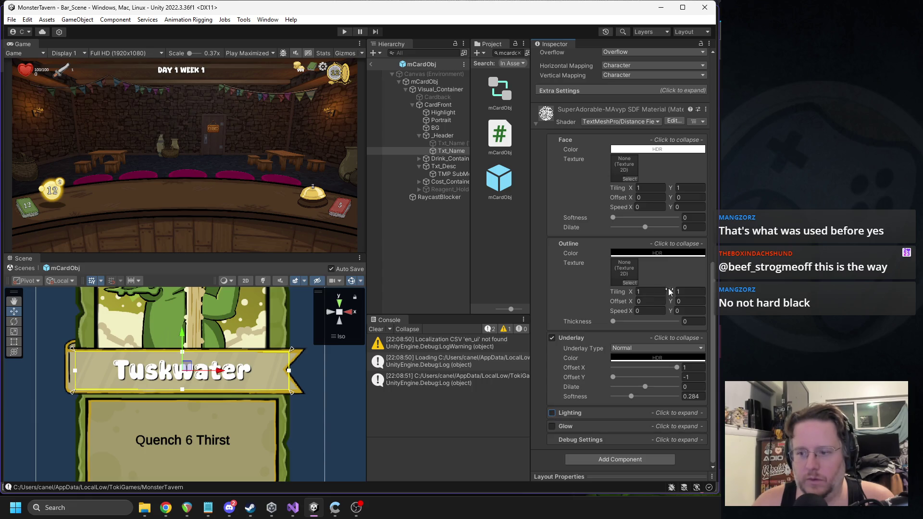
{"action": "left_click", "coordinate": [372, 64]}
{"action": "left_click", "coordinate": [345, 32]}
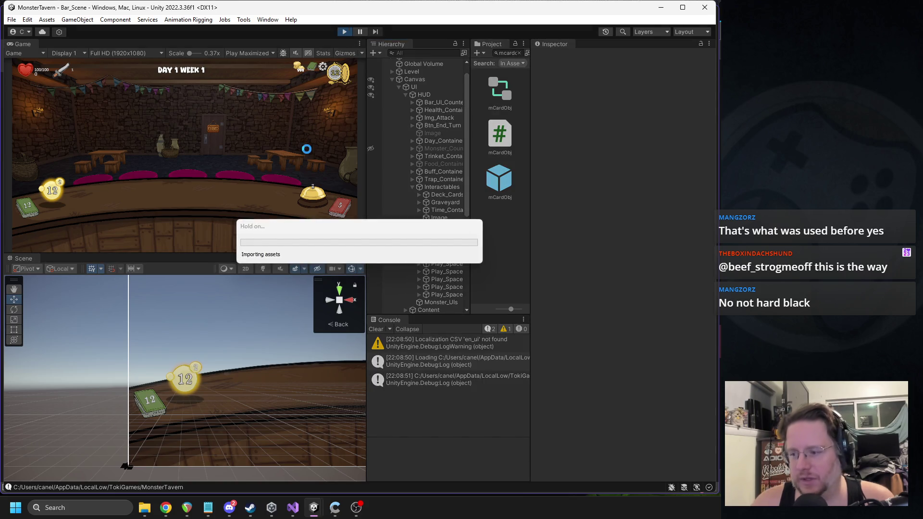
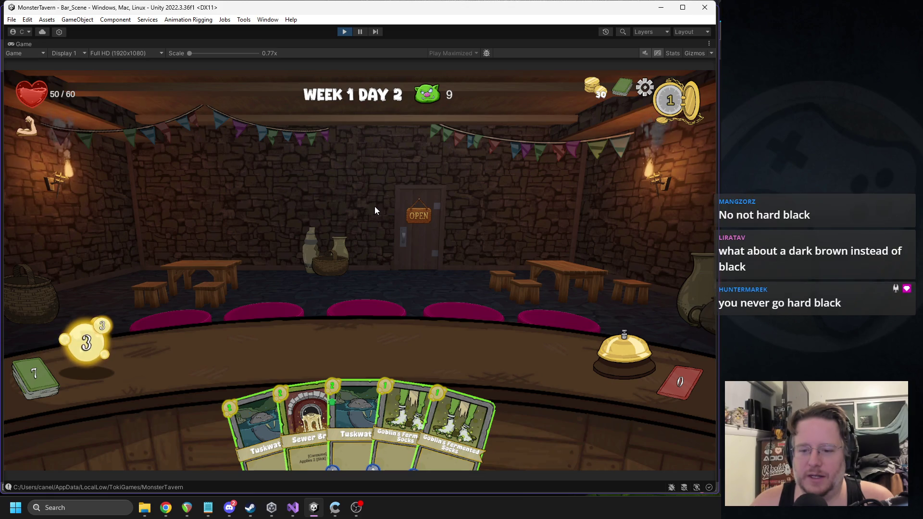
Check the hand cards in the Game view, then exit play mode
{"action": "mouse_move", "coordinate": [426, 423]}
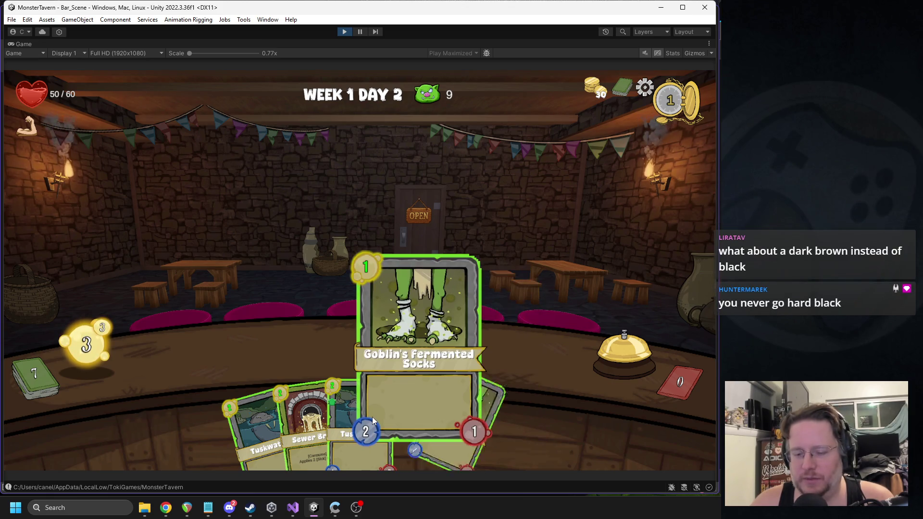
{"action": "mouse_move", "coordinate": [267, 420]}
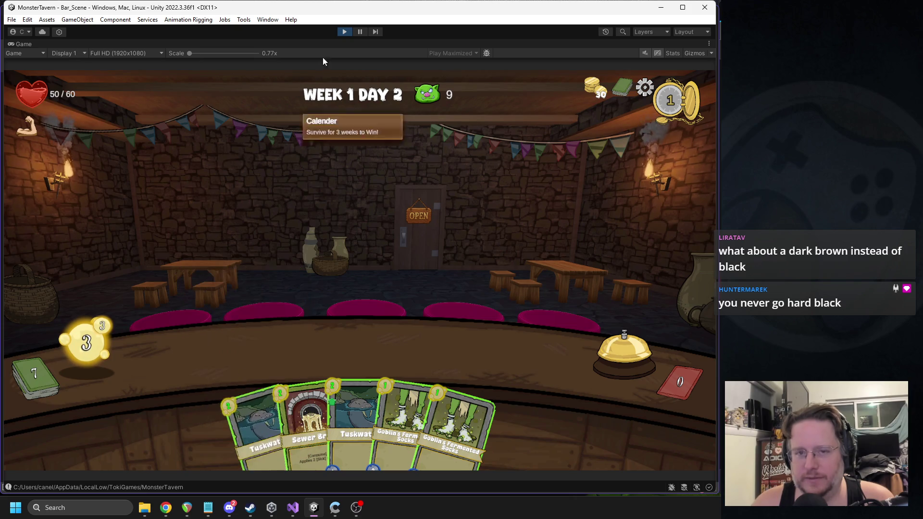
{"action": "left_click", "coordinate": [341, 33]}
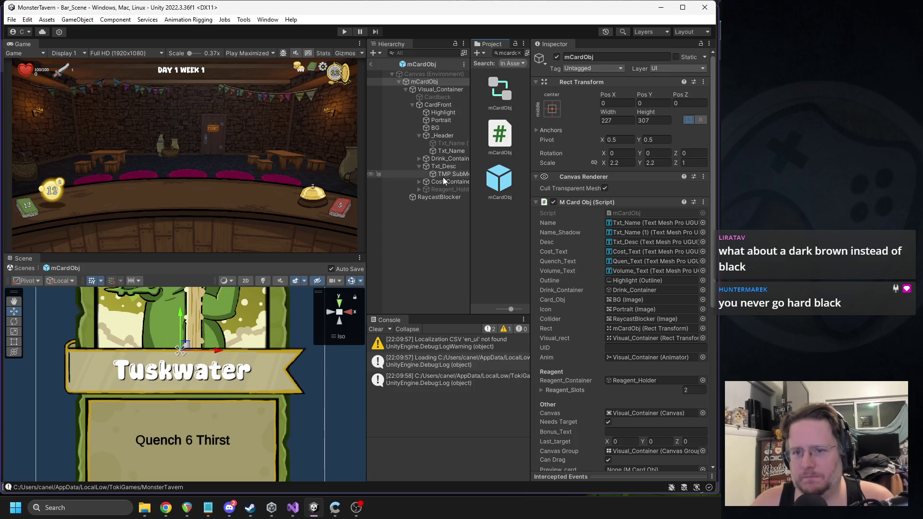
Select Txt_Name and try a dark red vertex colour for the Tuskwater name
{"action": "left_click", "coordinate": [445, 151]}
{"action": "scroll", "coordinate": [619, 263], "scroll_direction": "down", "scroll_amount": 4}
{"action": "left_click", "coordinate": [635, 238]}
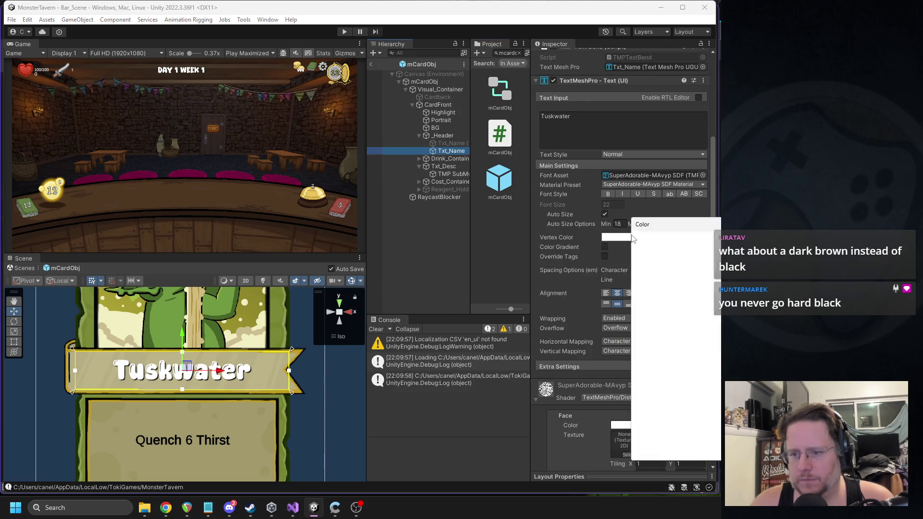
{"action": "left_click_drag", "start_coordinate": [688, 289], "coordinate": [713, 284]}
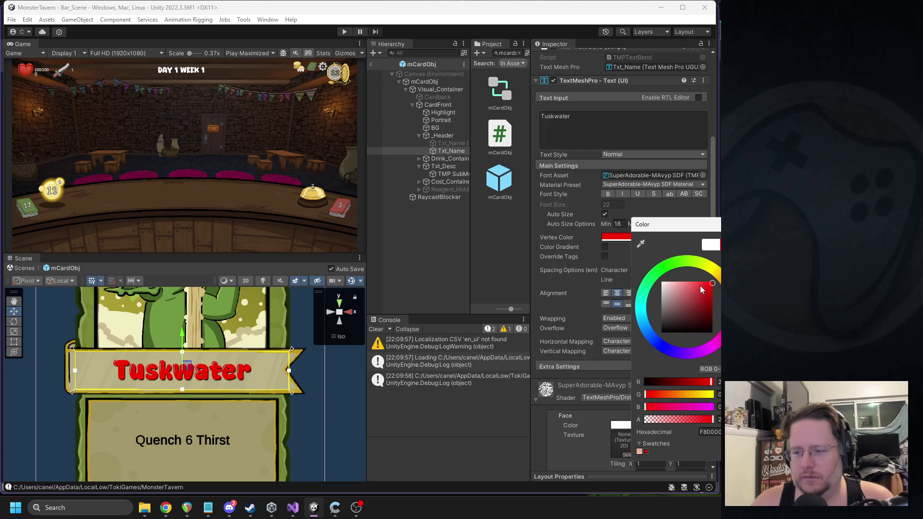
{"action": "mouse_move", "coordinate": [671, 230]}
{"action": "left_mouse_down"}
{"action": "mouse_move", "coordinate": [640, 200]}
{"action": "mouse_move", "coordinate": [654, 200]}
{"action": "left_mouse_up"}
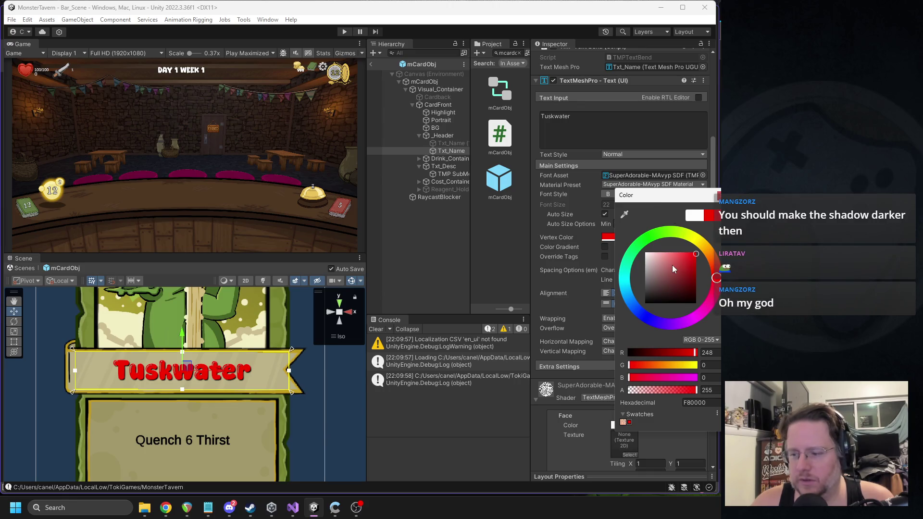
{"action": "mouse_move", "coordinate": [699, 293]}
{"action": "left_mouse_down"}
{"action": "mouse_move", "coordinate": [688, 293]}
{"action": "mouse_move", "coordinate": [682, 278]}
{"action": "mouse_move", "coordinate": [687, 285]}
{"action": "left_mouse_up"}
{"action": "left_click", "coordinate": [718, 196]}
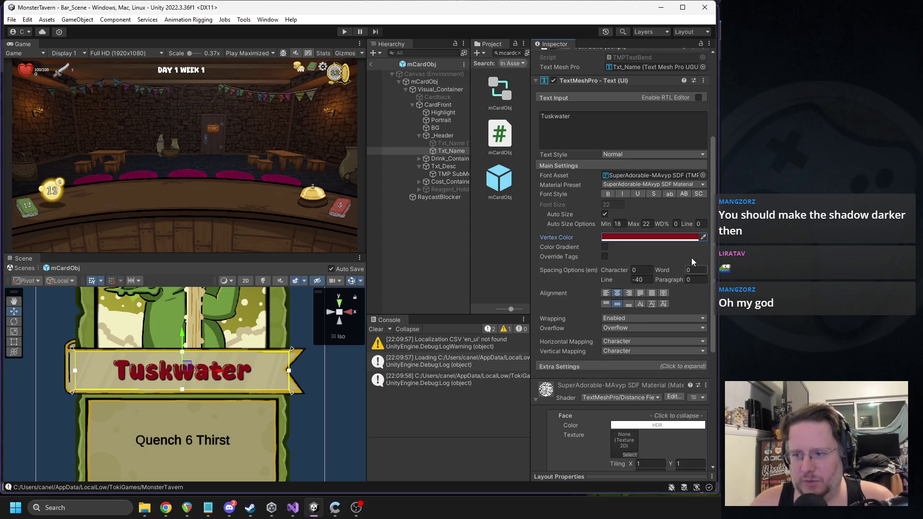
Eyedrop the card border's green as the name text's vertex colour
{"action": "left_click", "coordinate": [704, 238]}
{"action": "left_click", "coordinate": [276, 316]}
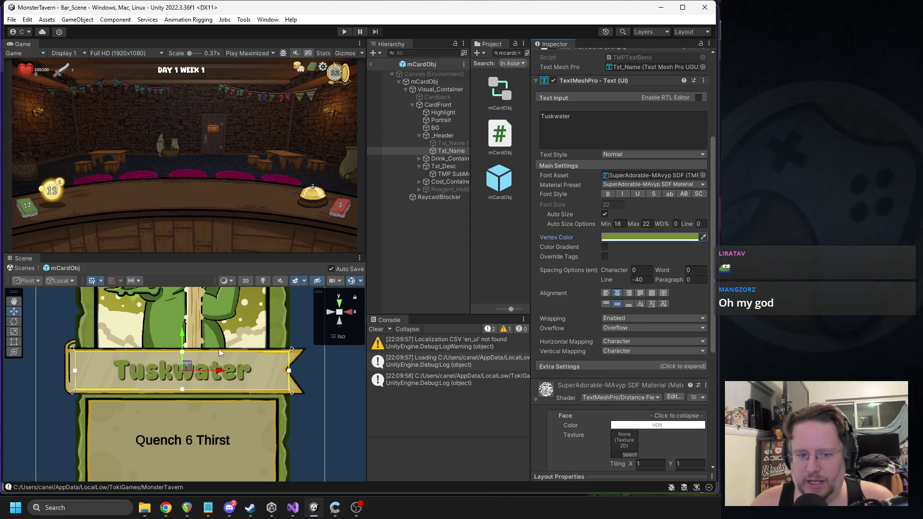
{"action": "scroll", "coordinate": [246, 348], "scroll_direction": "down", "scroll_amount": 3}
{"action": "scroll", "coordinate": [270, 350], "scroll_direction": "up", "scroll_amount": 3}
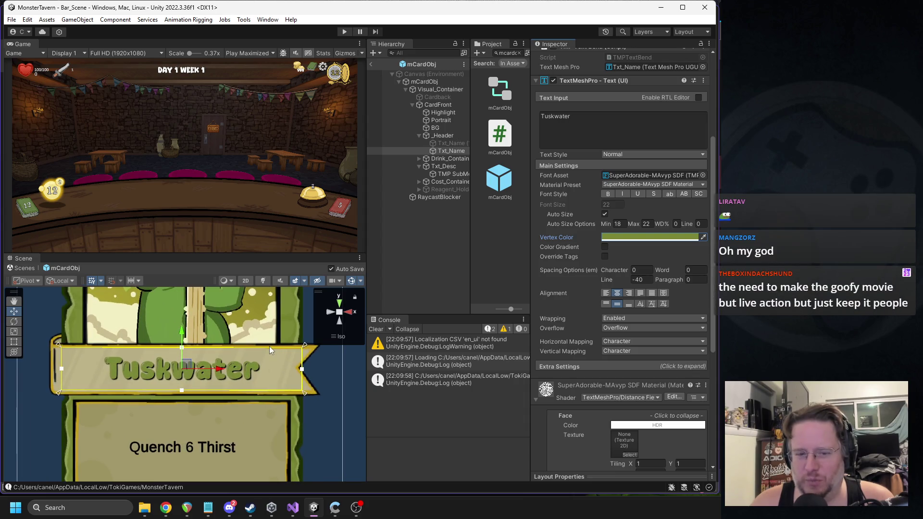
{"action": "left_click", "coordinate": [704, 237]}
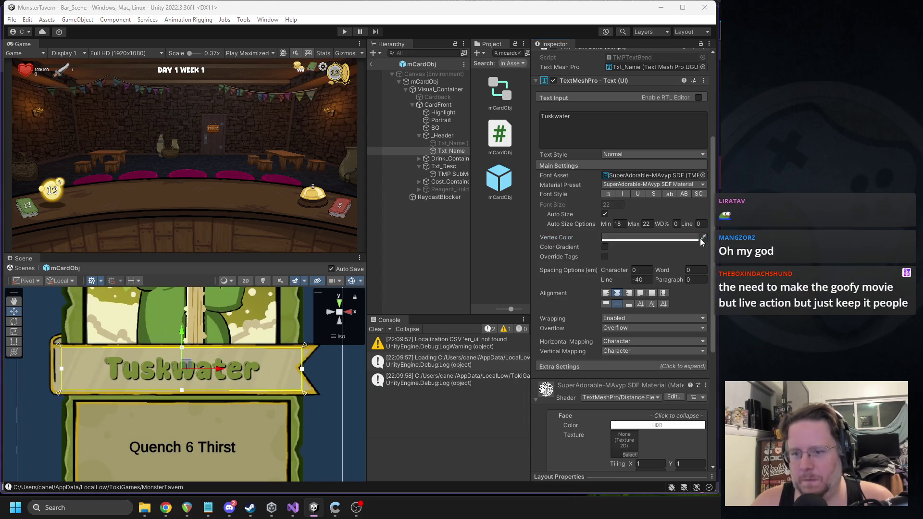
{"action": "left_click", "coordinate": [154, 310]}
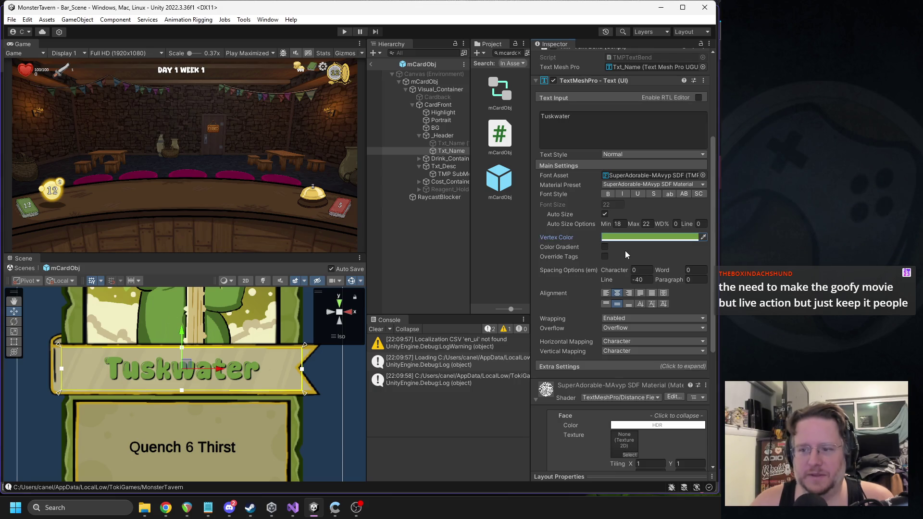
{"action": "scroll", "coordinate": [289, 385], "scroll_direction": "down", "scroll_amount": 1}
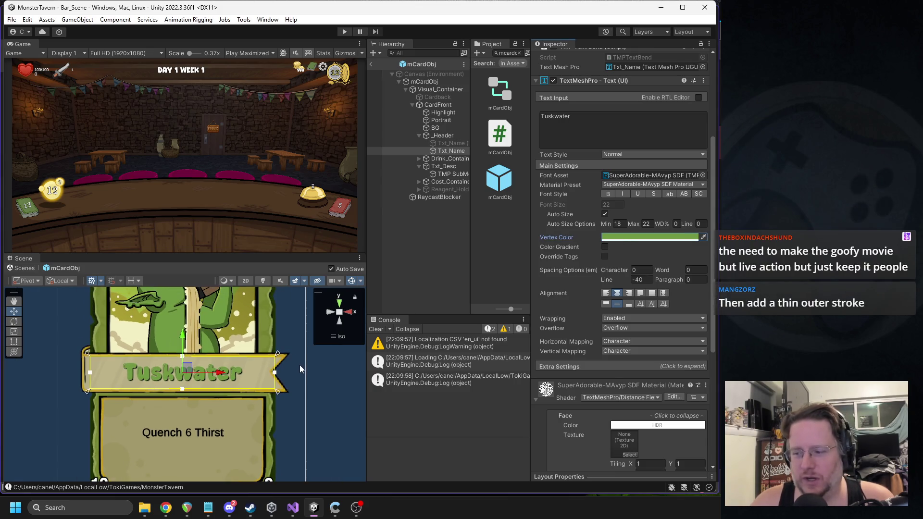
{"action": "scroll", "coordinate": [550, 322], "scroll_direction": "down", "scroll_amount": 5}
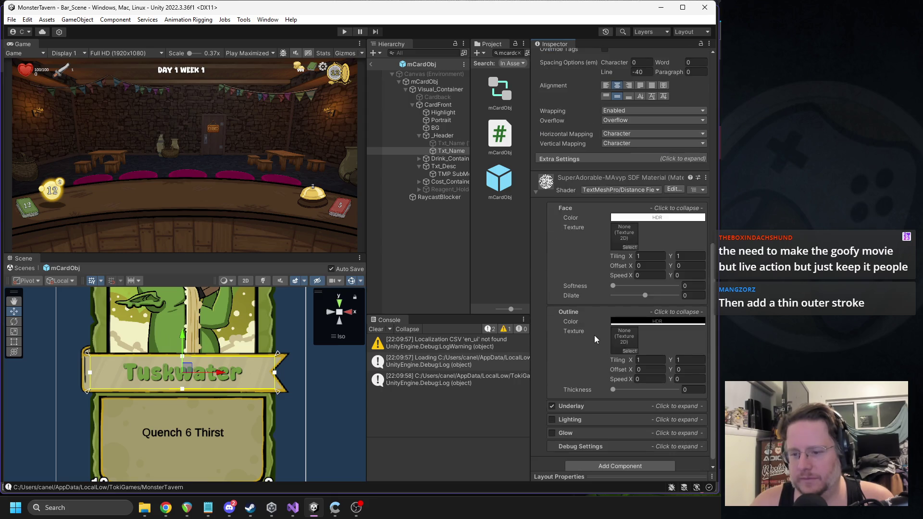
Set the name's black outline thickness to about 0.12 and make its vertex colour white
{"action": "mouse_move", "coordinate": [615, 391]}
{"action": "left_mouse_down"}
{"action": "mouse_move", "coordinate": [627, 388]}
{"action": "mouse_move", "coordinate": [608, 385]}
{"action": "mouse_move", "coordinate": [623, 390]}
{"action": "left_mouse_up"}
{"action": "scroll", "coordinate": [218, 372], "scroll_direction": "up", "scroll_amount": 8}
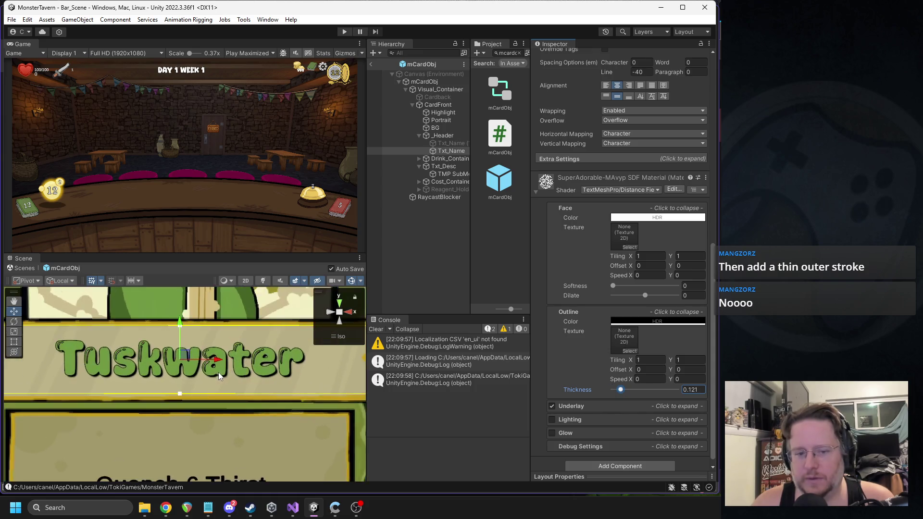
{"action": "scroll", "coordinate": [219, 374], "scroll_direction": "down", "scroll_amount": 10}
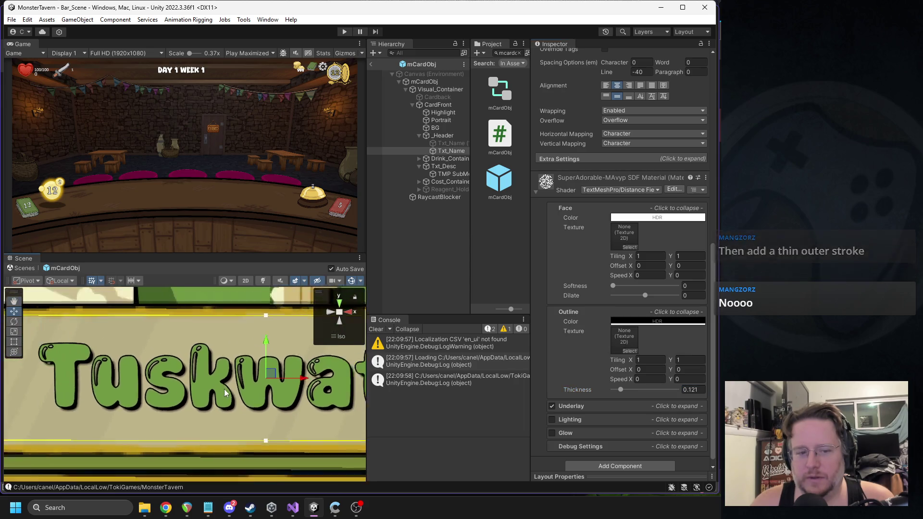
{"action": "scroll", "coordinate": [606, 283], "scroll_direction": "up", "scroll_amount": 10}
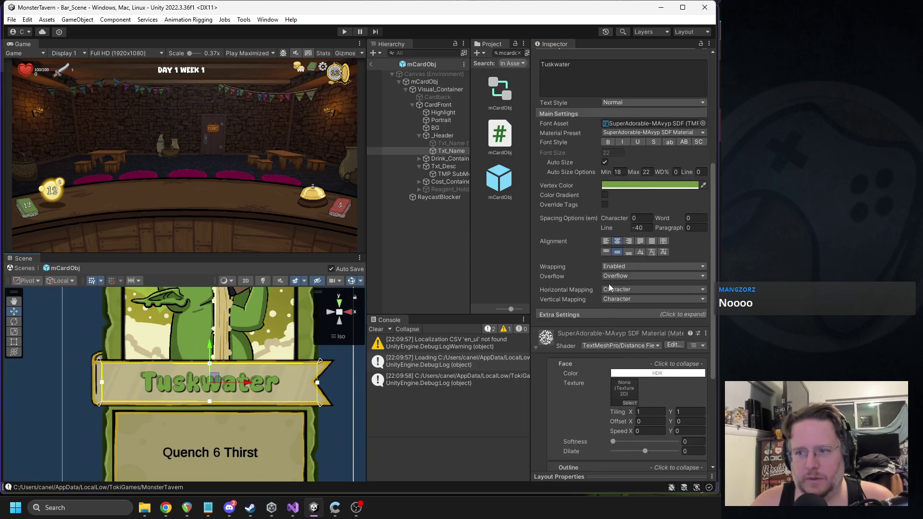
{"action": "left_click", "coordinate": [624, 341]}
{"action": "left_click_drag", "start_coordinate": [659, 321], "coordinate": [647, 301]}
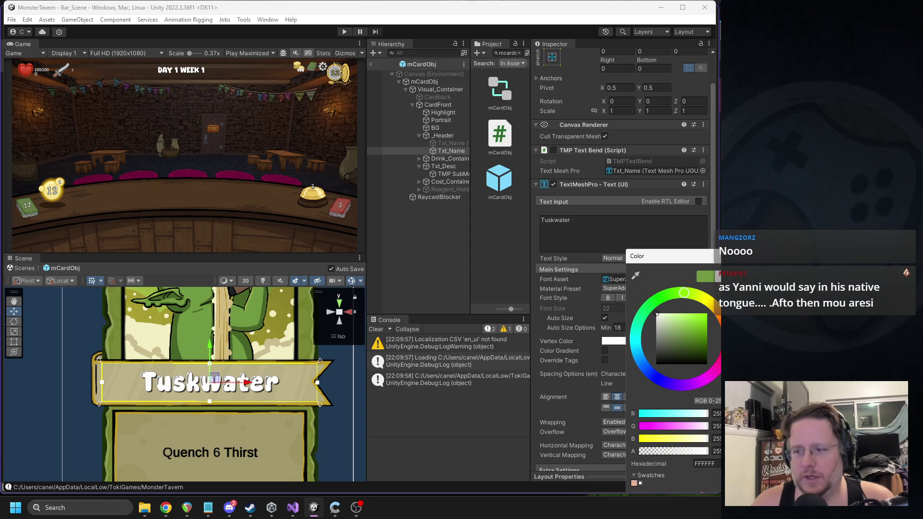
Keep white, then try a neutral light grey vertex colour for the name text
{"action": "key", "text": "Return"}
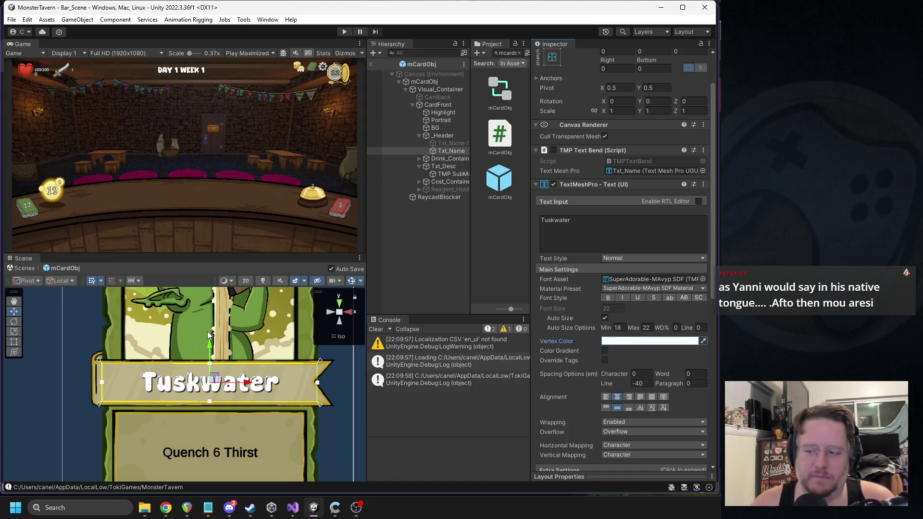
{"action": "scroll", "coordinate": [256, 353], "scroll_direction": "down", "scroll_amount": 2}
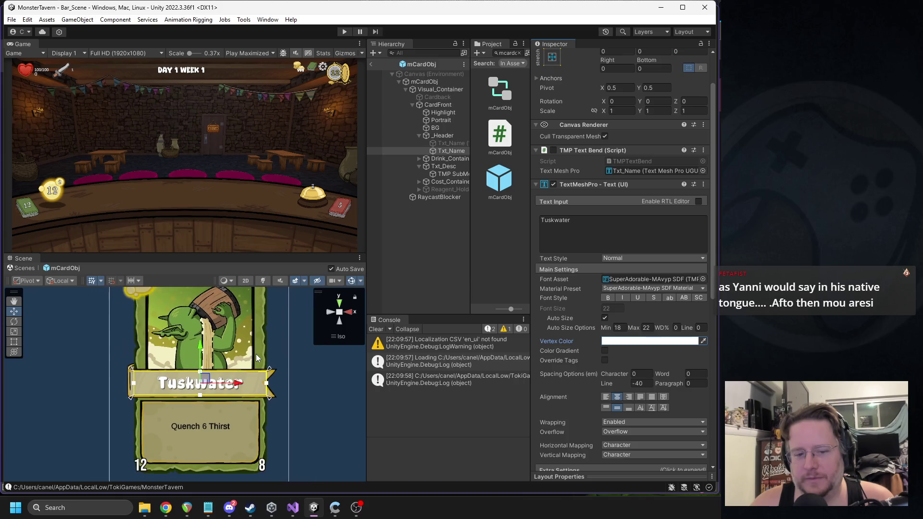
{"action": "scroll", "coordinate": [257, 354], "scroll_direction": "up", "scroll_amount": 1}
{"action": "scroll", "coordinate": [286, 359], "scroll_direction": "up", "scroll_amount": 1}
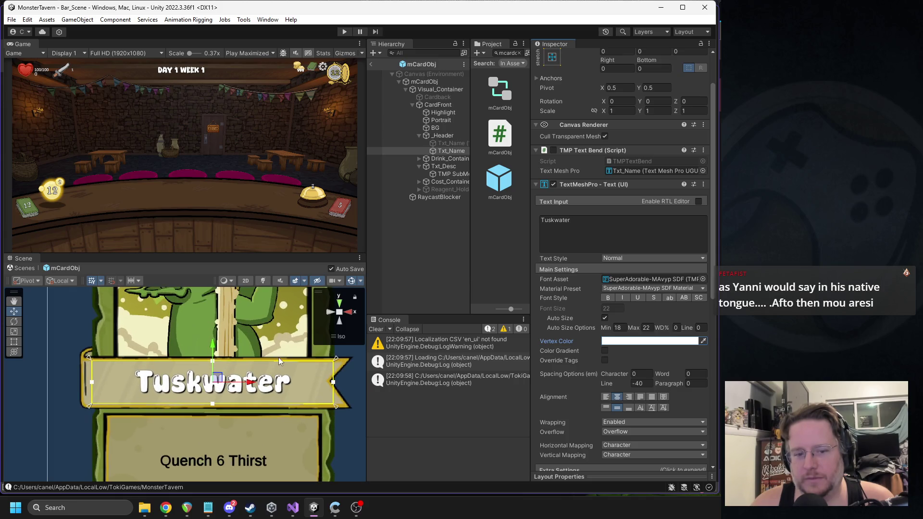
{"action": "left_click", "coordinate": [613, 342]}
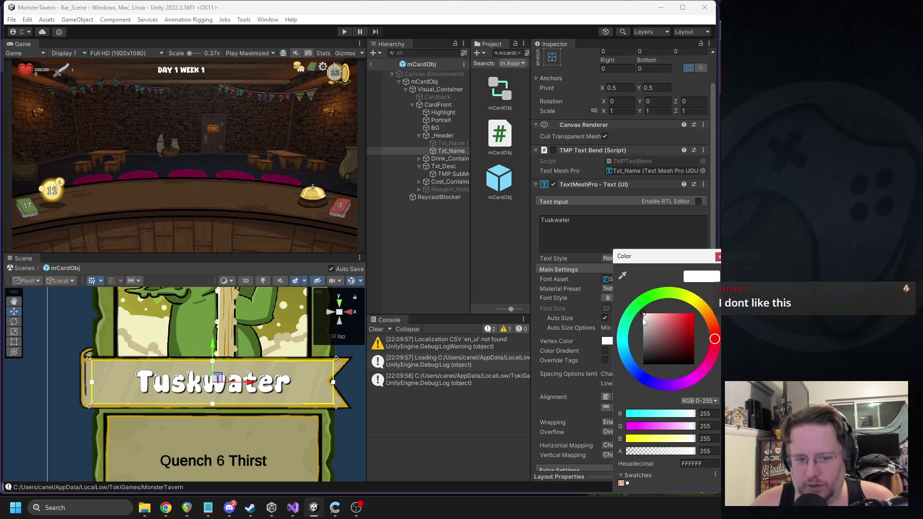
{"action": "left_click_drag", "start_coordinate": [644, 322], "coordinate": [643, 315]}
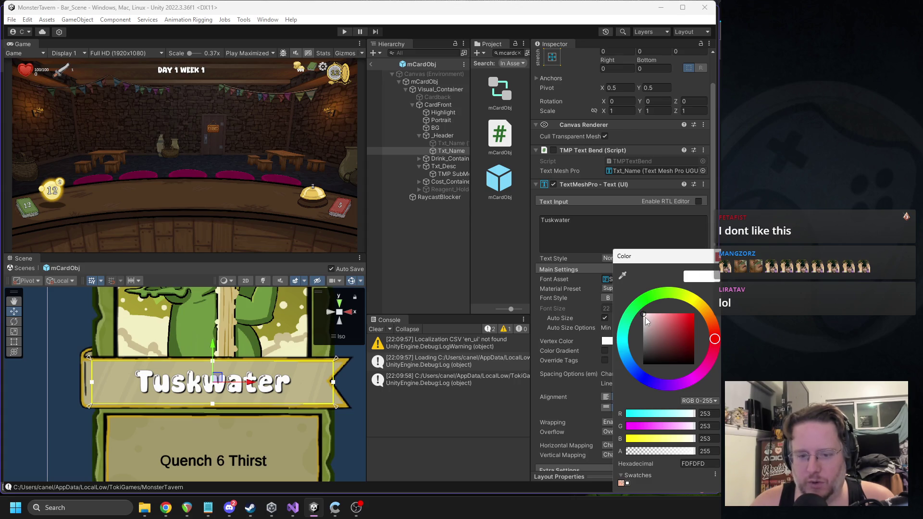
{"action": "left_click", "coordinate": [646, 318]}
{"action": "left_click_drag", "start_coordinate": [645, 319], "coordinate": [638, 320]}
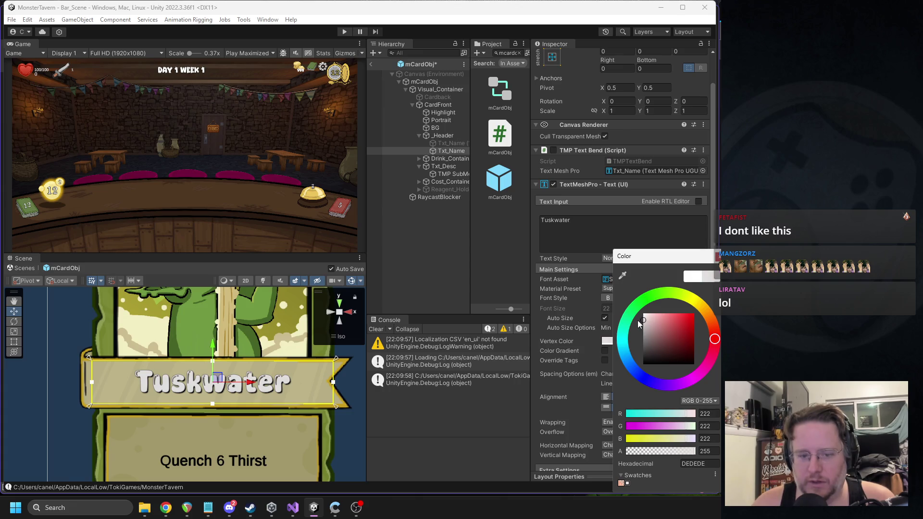
{"action": "key", "text": "Escape"}
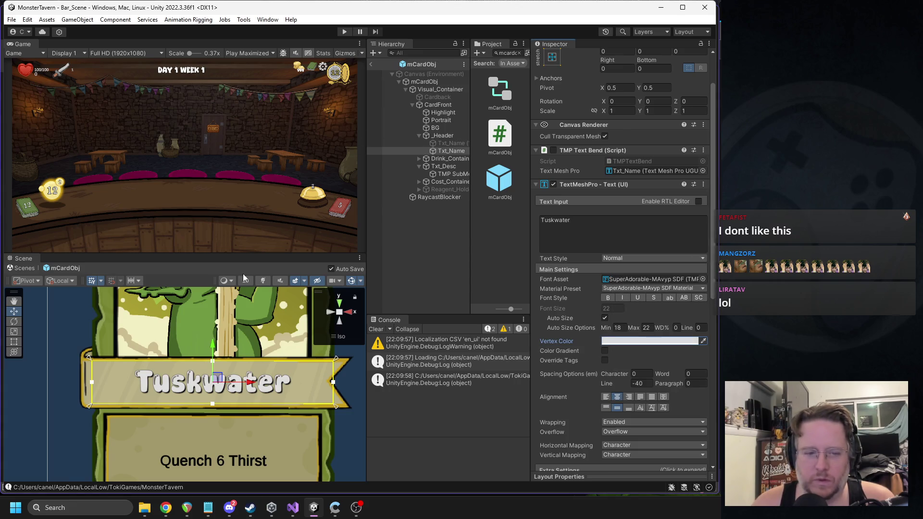
Darken the name text's vertex colour to near-black (1B1B1B)
{"action": "scroll", "coordinate": [253, 352], "scroll_direction": "down", "scroll_amount": 3}
{"action": "scroll", "coordinate": [252, 351], "scroll_direction": "down", "scroll_amount": 3}
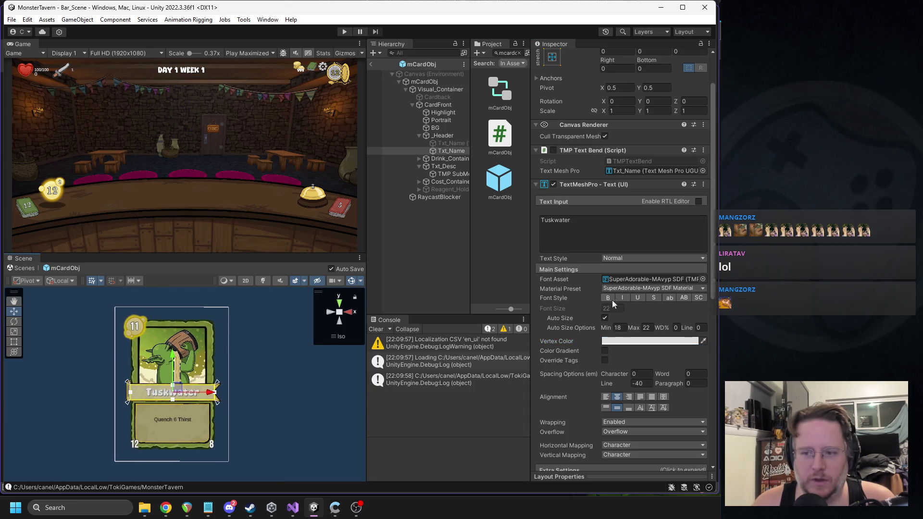
{"action": "left_click", "coordinate": [632, 342]}
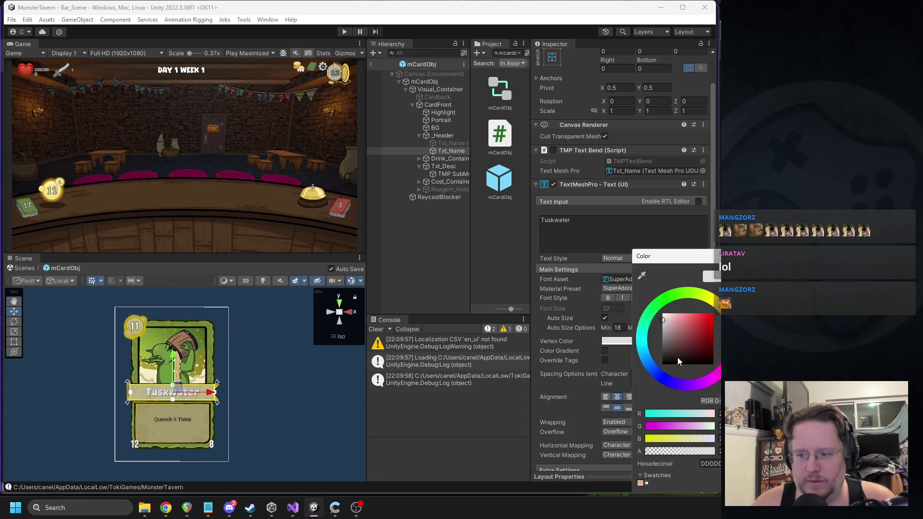
{"action": "left_click", "coordinate": [662, 356]}
{"action": "left_click_drag", "start_coordinate": [661, 356], "coordinate": [658, 362]}
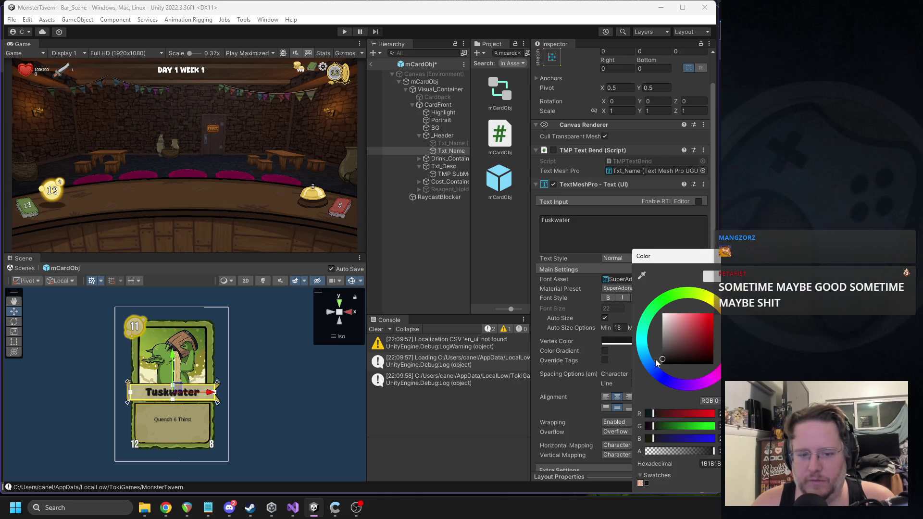
{"action": "scroll", "coordinate": [168, 443], "scroll_direction": "up", "scroll_amount": 5}
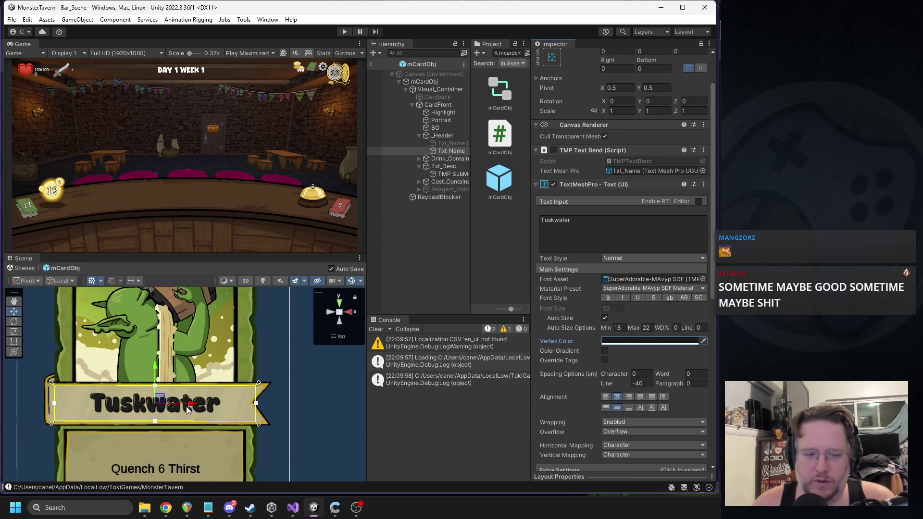
{"action": "left_click_drag", "start_coordinate": [168, 443], "coordinate": [281, 388]}
{"action": "scroll", "coordinate": [620, 384], "scroll_direction": "down", "scroll_amount": 10}
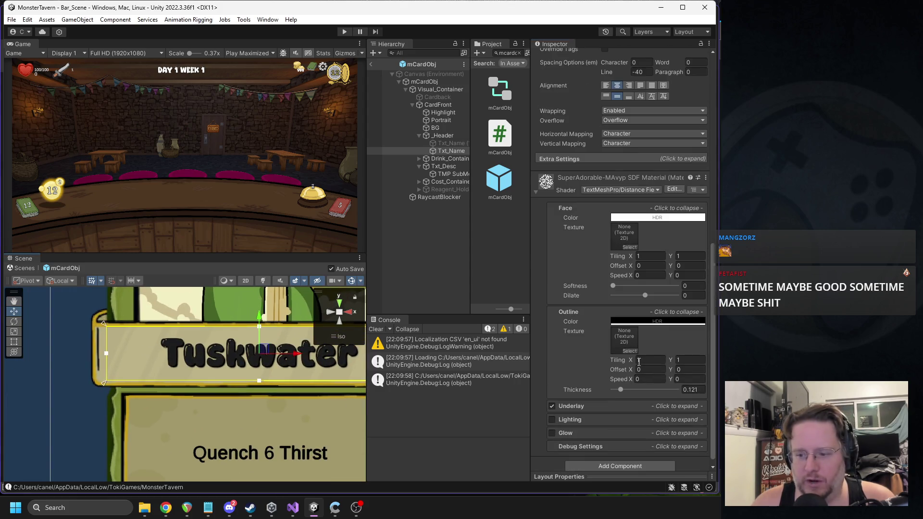
Make the title outline white, leave Prefab Mode and run the game
{"action": "left_click", "coordinate": [657, 319]}
{"action": "left_click", "coordinate": [678, 326]}
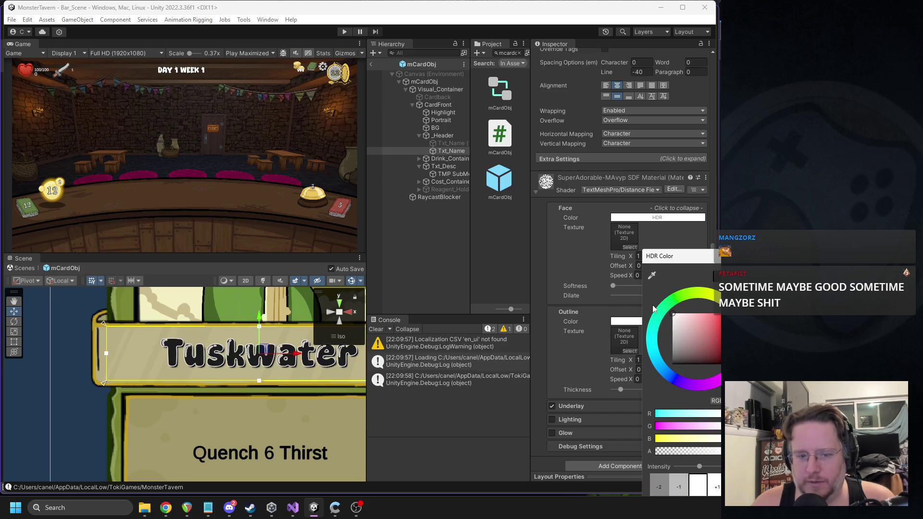
{"action": "scroll", "coordinate": [192, 384], "scroll_direction": "down", "scroll_amount": 3}
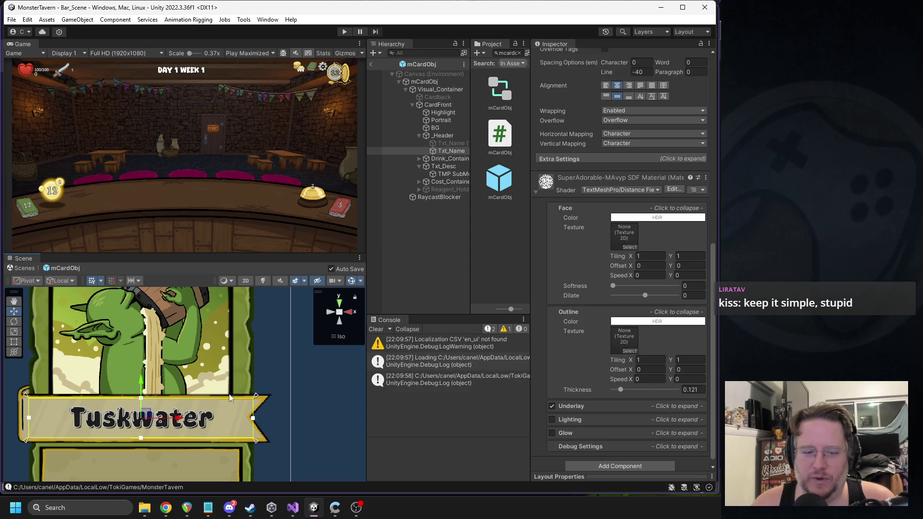
{"action": "scroll", "coordinate": [229, 397], "scroll_direction": "down", "scroll_amount": 3}
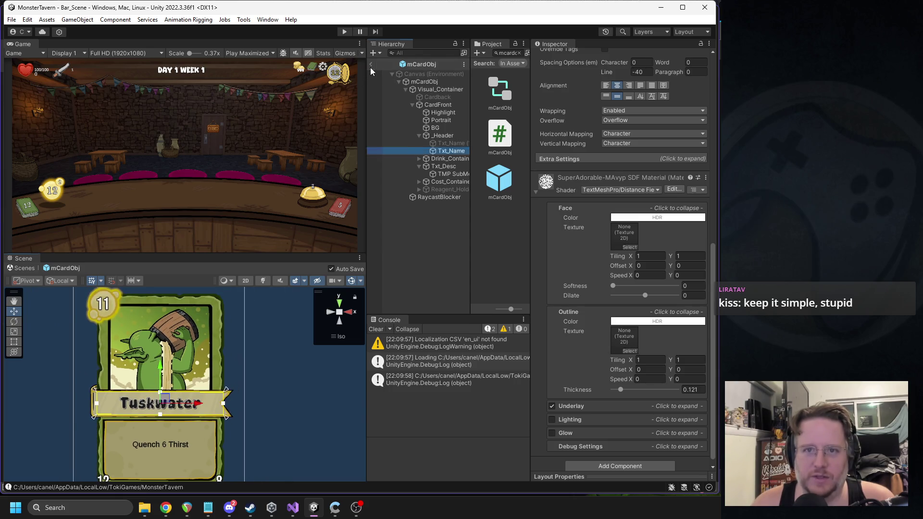
{"action": "left_click", "coordinate": [371, 64]}
{"action": "left_click", "coordinate": [344, 32]}
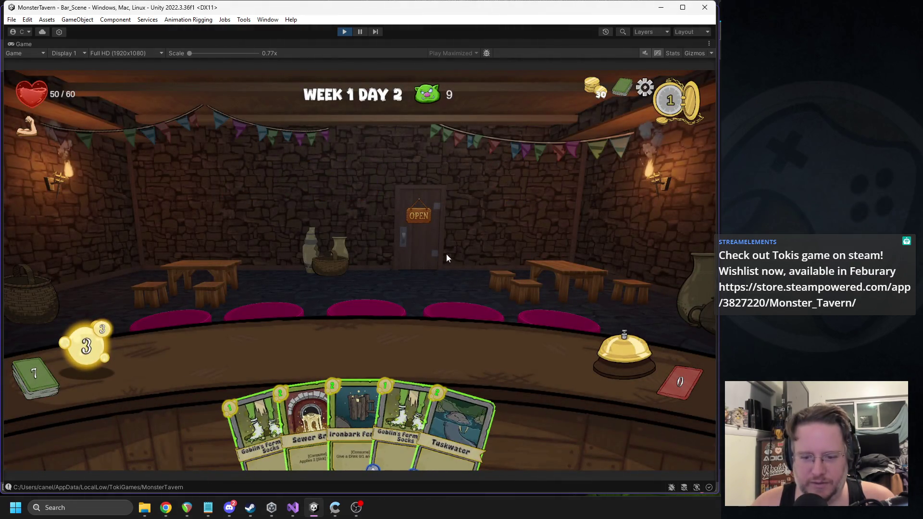
Stop play, reopen the mCardObj prefab and set Txt_Name's vertex colour to white
{"action": "left_click", "coordinate": [344, 32]}
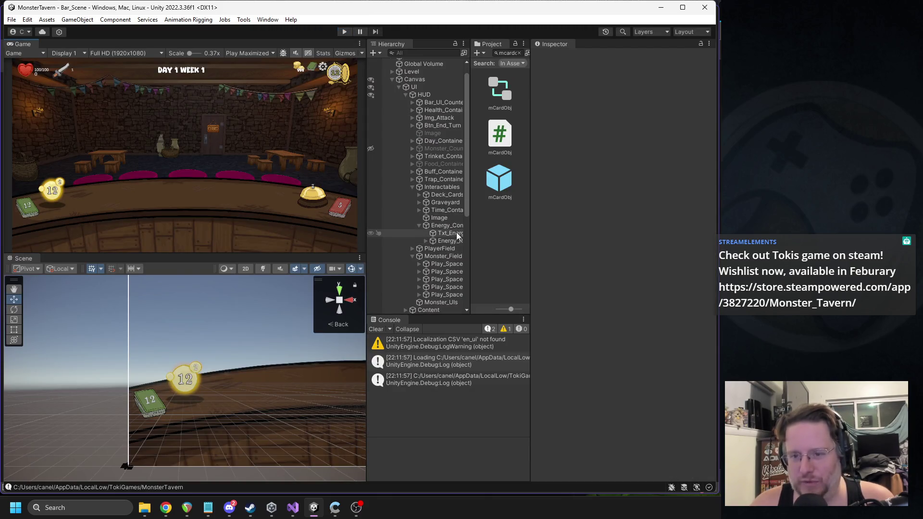
{"action": "double_click", "coordinate": [498, 193]}
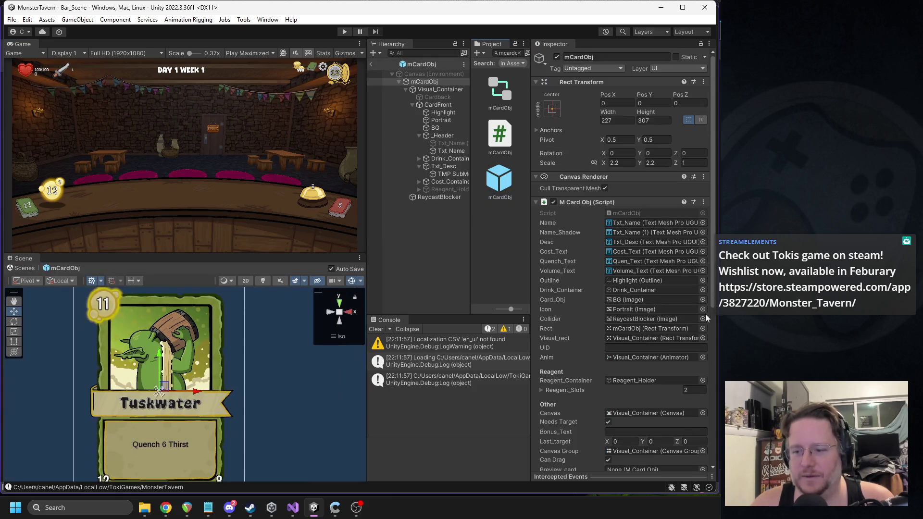
{"action": "left_click", "coordinate": [451, 151]}
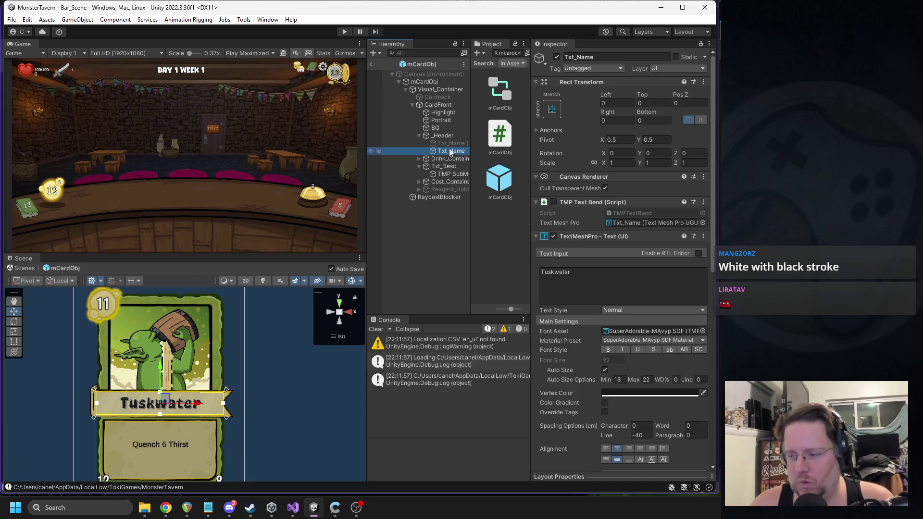
{"action": "scroll", "coordinate": [621, 308], "scroll_direction": "down", "scroll_amount": 3}
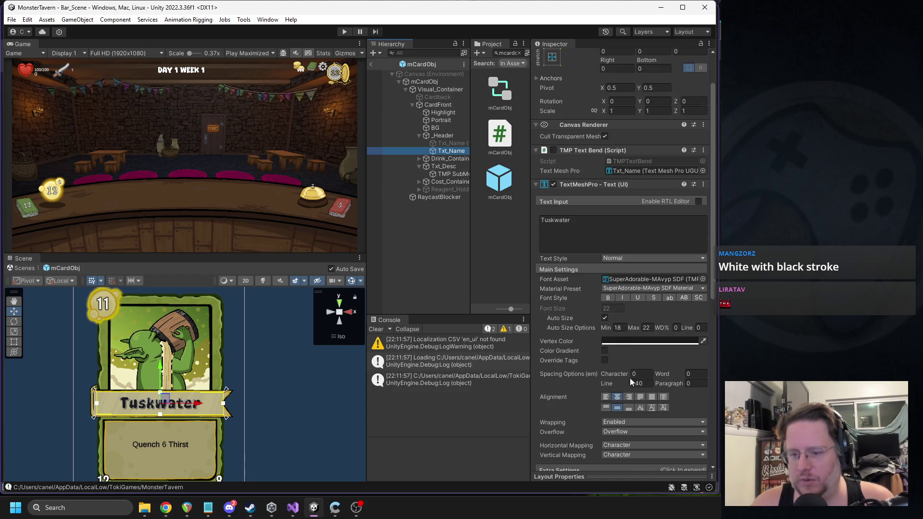
{"action": "left_click", "coordinate": [650, 341]}
{"action": "left_click", "coordinate": [658, 304]}
{"action": "left_click", "coordinate": [706, 244]}
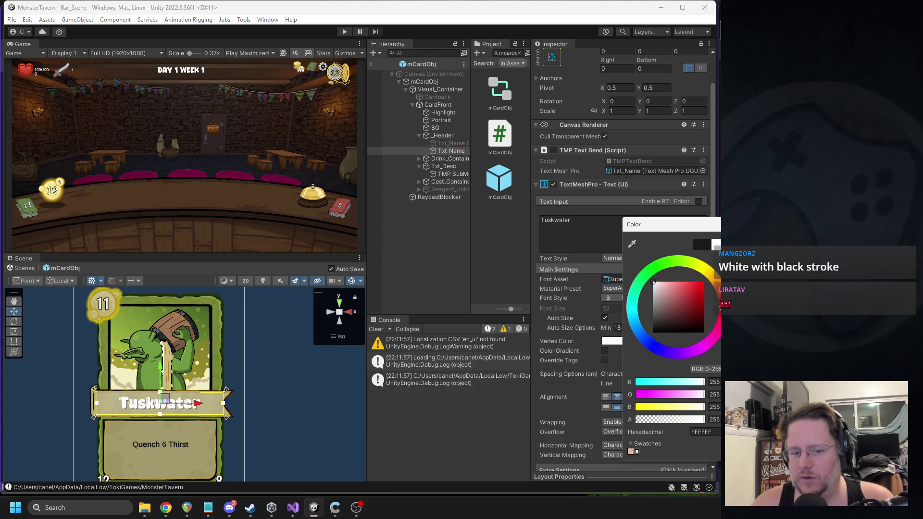
{"action": "left_click", "coordinate": [601, 265]}
Give the title a black outline with 0.543 thickness and view the whole header
{"action": "scroll", "coordinate": [615, 291], "scroll_direction": "down", "scroll_amount": 15}
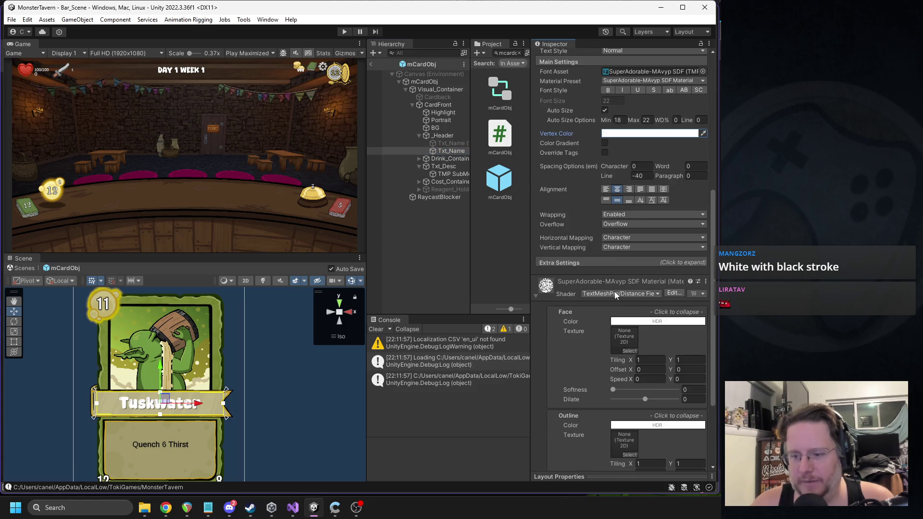
{"action": "scroll", "coordinate": [617, 360], "scroll_direction": "down", "scroll_amount": 1}
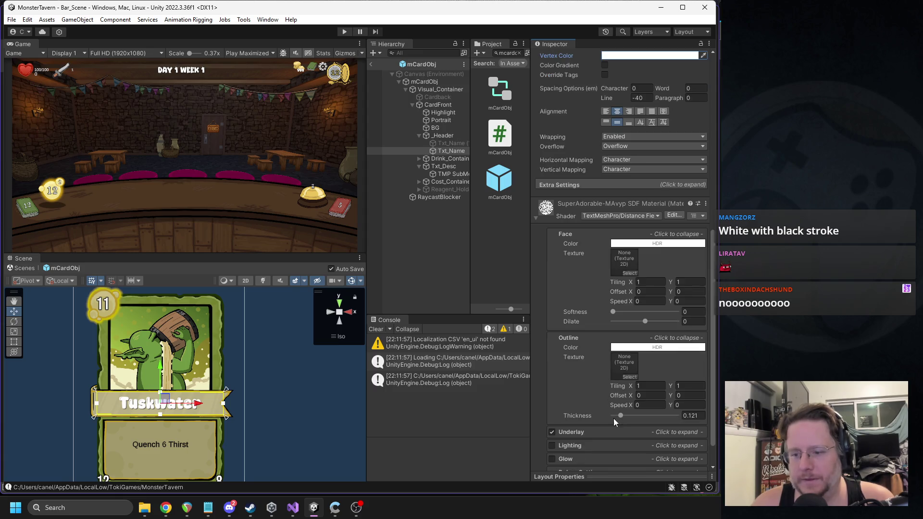
{"action": "mouse_move", "coordinate": [621, 419]}
{"action": "left_mouse_down"}
{"action": "mouse_move", "coordinate": [631, 419]}
{"action": "mouse_move", "coordinate": [623, 420]}
{"action": "left_mouse_up"}
{"action": "left_click", "coordinate": [635, 347]}
{"action": "left_click_drag", "start_coordinate": [673, 358], "coordinate": [672, 383]}
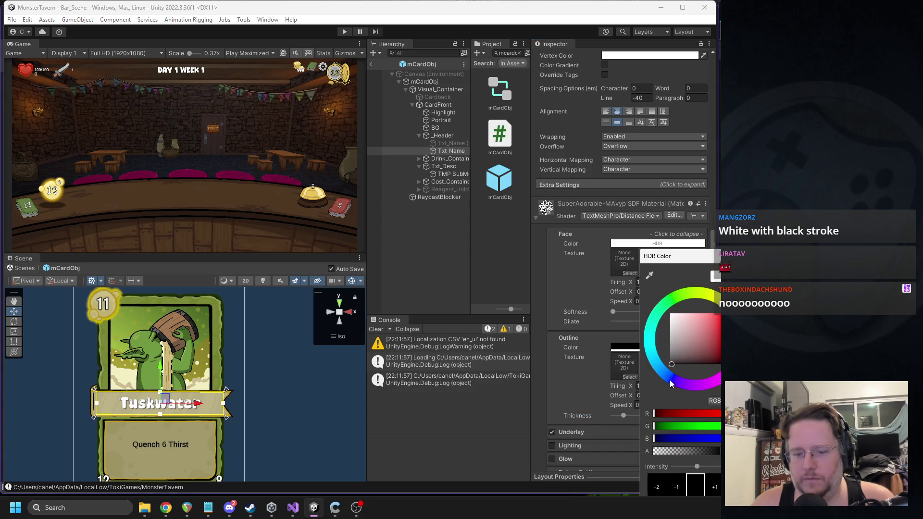
{"action": "left_click", "coordinate": [605, 418]}
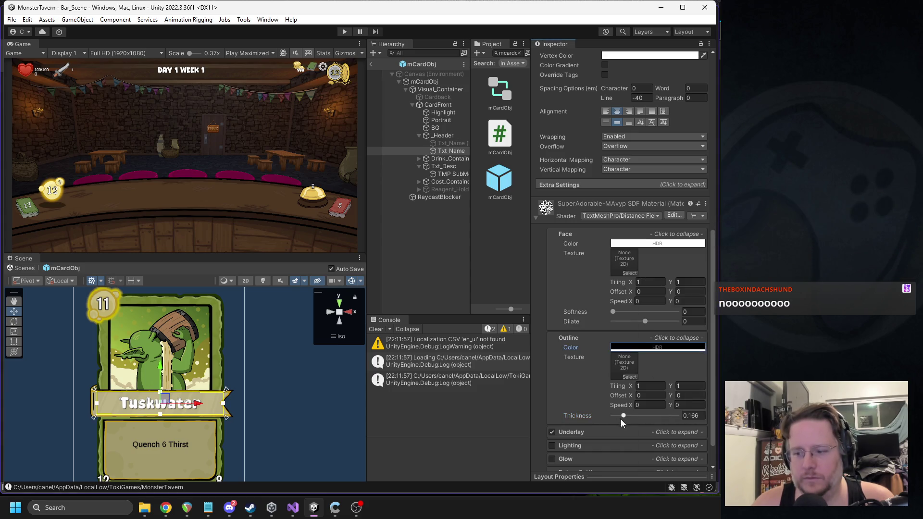
{"action": "left_click_drag", "start_coordinate": [627, 419], "coordinate": [648, 418]}
{"action": "scroll", "coordinate": [208, 438], "scroll_direction": "up", "scroll_amount": 1}
{"action": "scroll", "coordinate": [208, 439], "scroll_direction": "up", "scroll_amount": 8}
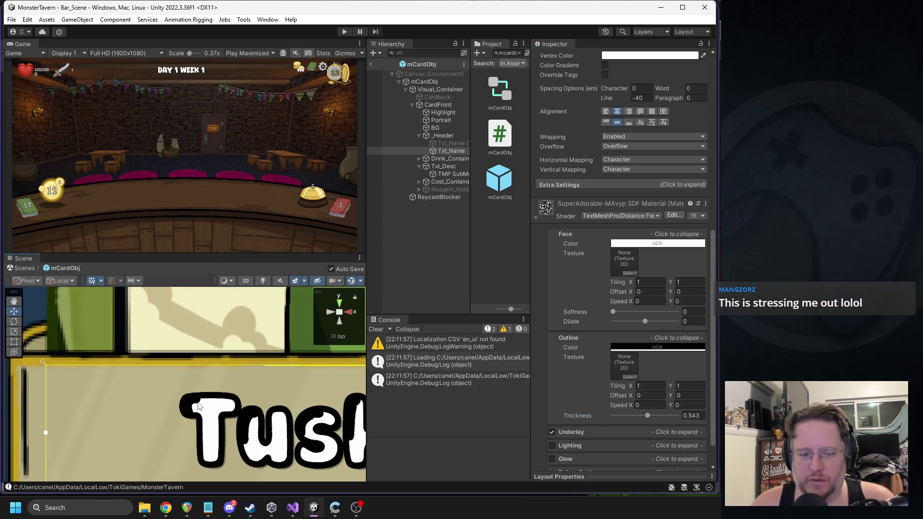
{"action": "scroll", "coordinate": [190, 417], "scroll_direction": "down", "scroll_amount": 6}
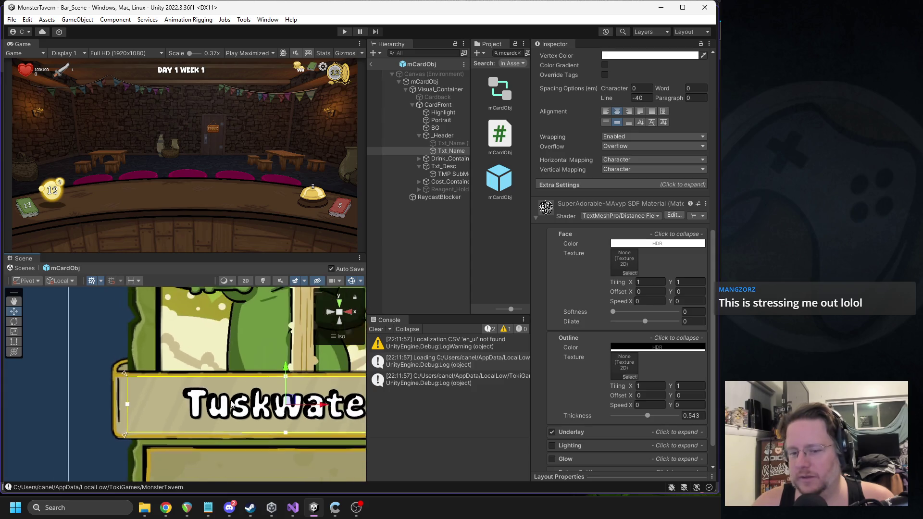
{"action": "left_click_drag", "start_coordinate": [263, 368], "coordinate": [197, 382]}
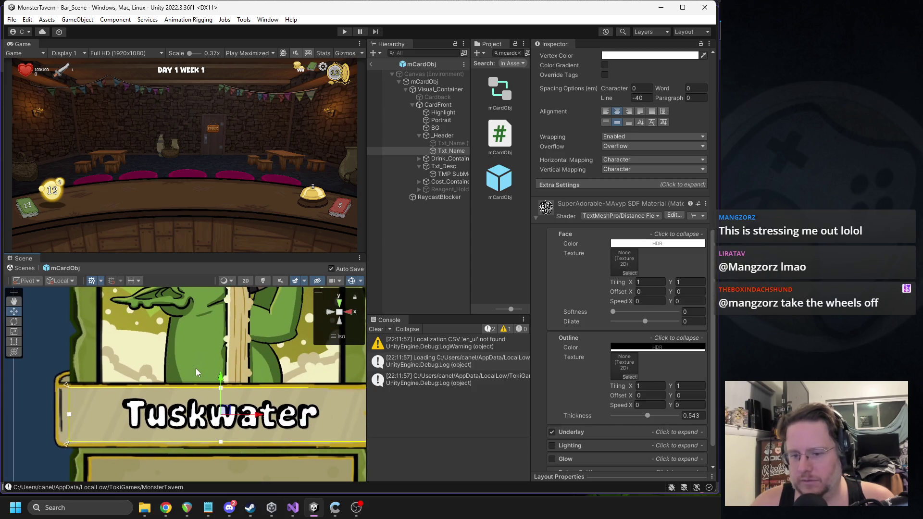
{"action": "scroll", "coordinate": [198, 374], "scroll_direction": "down", "scroll_amount": 3}
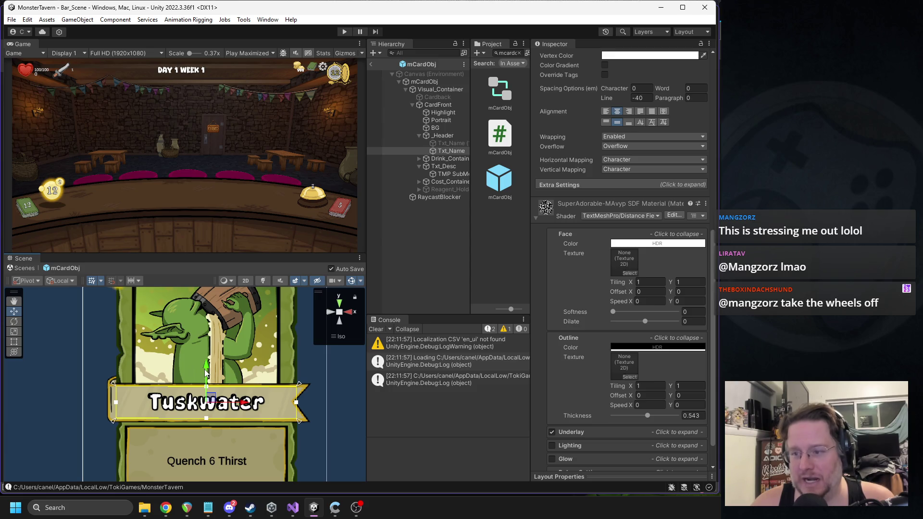
{"action": "scroll", "coordinate": [612, 197], "scroll_direction": "up", "scroll_amount": 3}
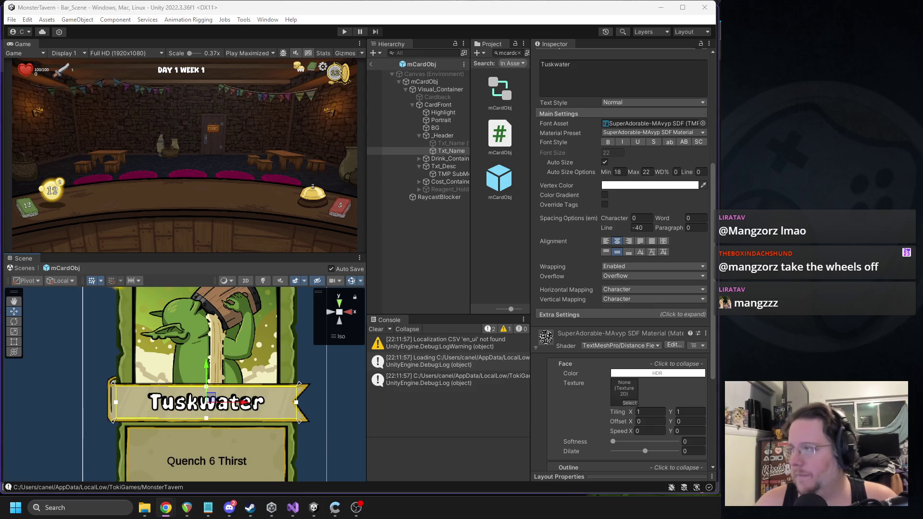
{"action": "key", "text": "alt+Tab"}
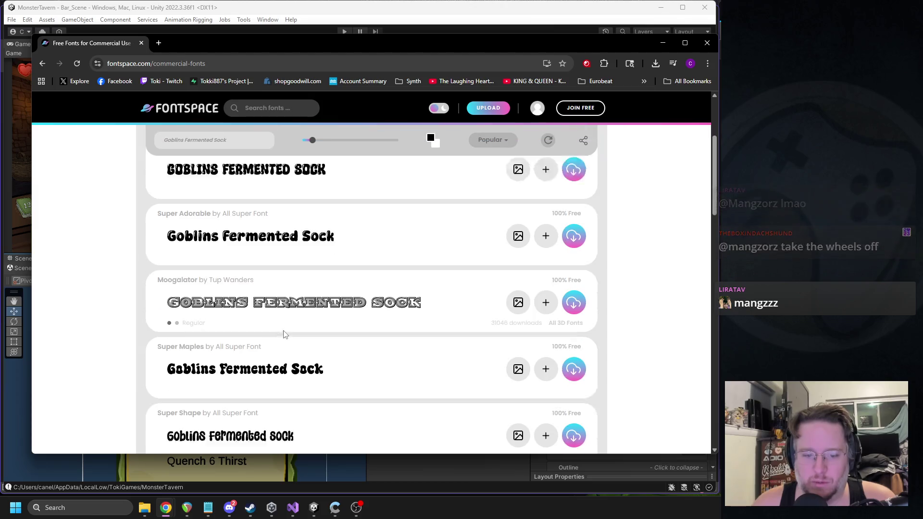
{"action": "scroll", "coordinate": [283, 334], "scroll_direction": "down", "scroll_amount": 1}
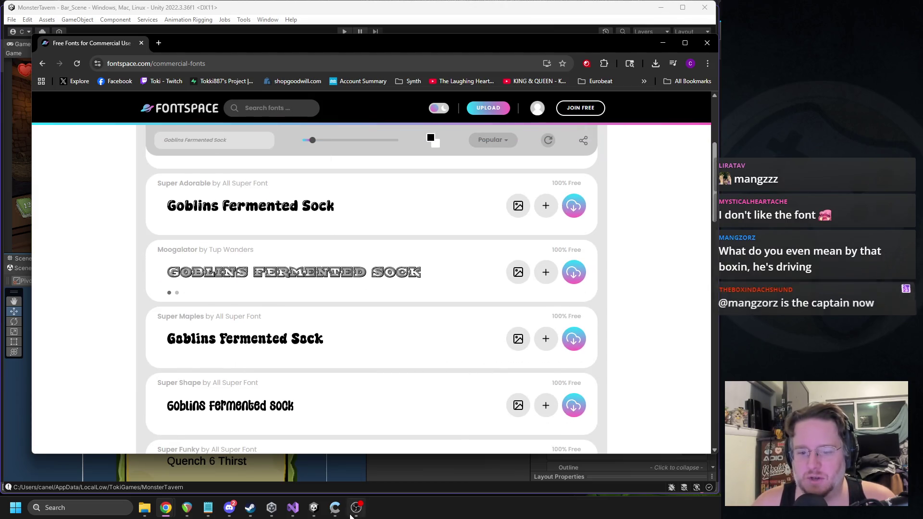
{"action": "scroll", "coordinate": [343, 301], "scroll_direction": "down", "scroll_amount": 1}
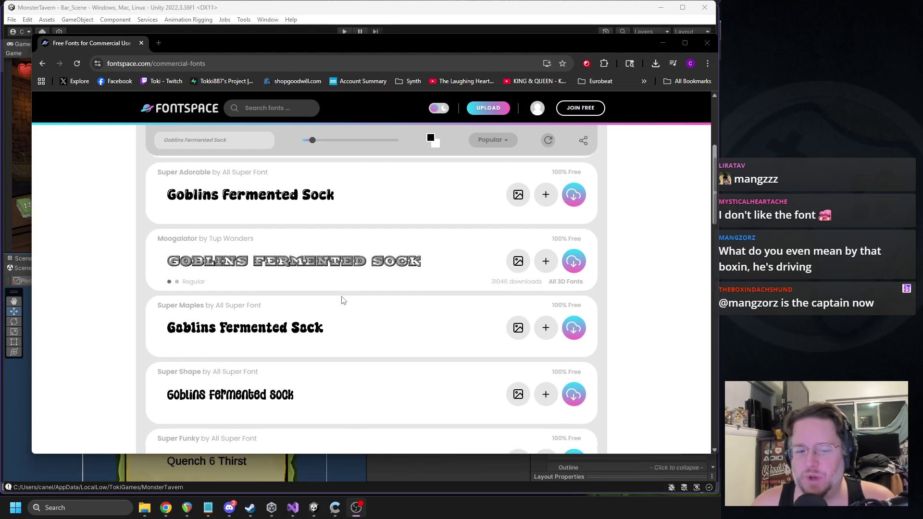
{"action": "scroll", "coordinate": [341, 300], "scroll_direction": "down", "scroll_amount": 2}
{"action": "scroll", "coordinate": [340, 299], "scroll_direction": "down", "scroll_amount": 1}
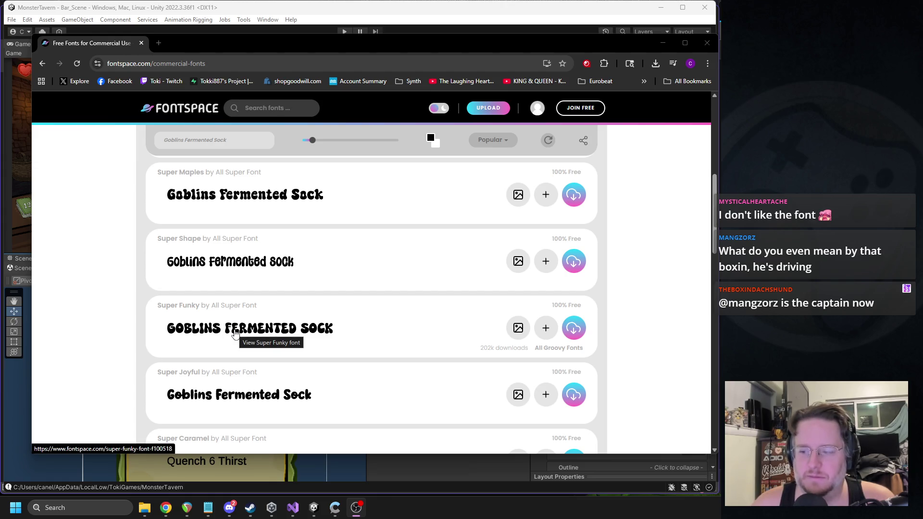
{"action": "scroll", "coordinate": [356, 309], "scroll_direction": "down", "scroll_amount": 2}
{"action": "scroll", "coordinate": [356, 310], "scroll_direction": "down", "scroll_amount": 1}
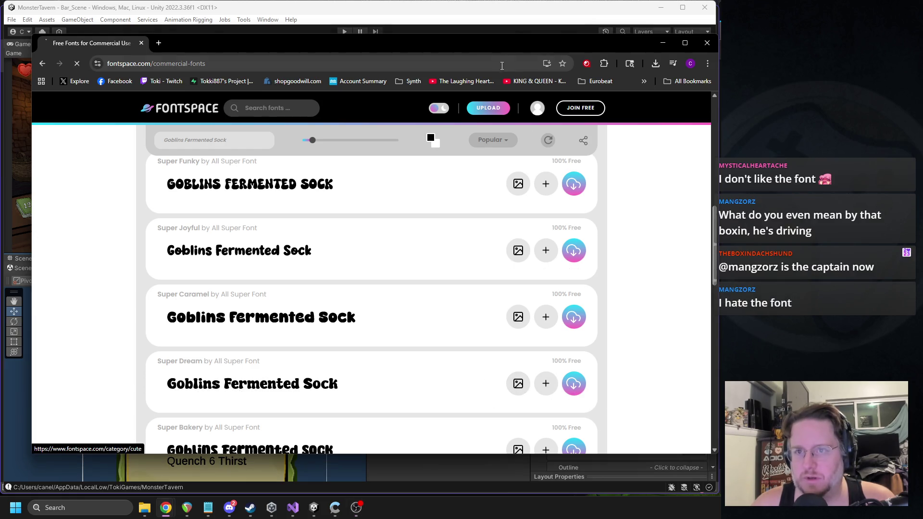
{"action": "key", "text": "alt+Tab"}
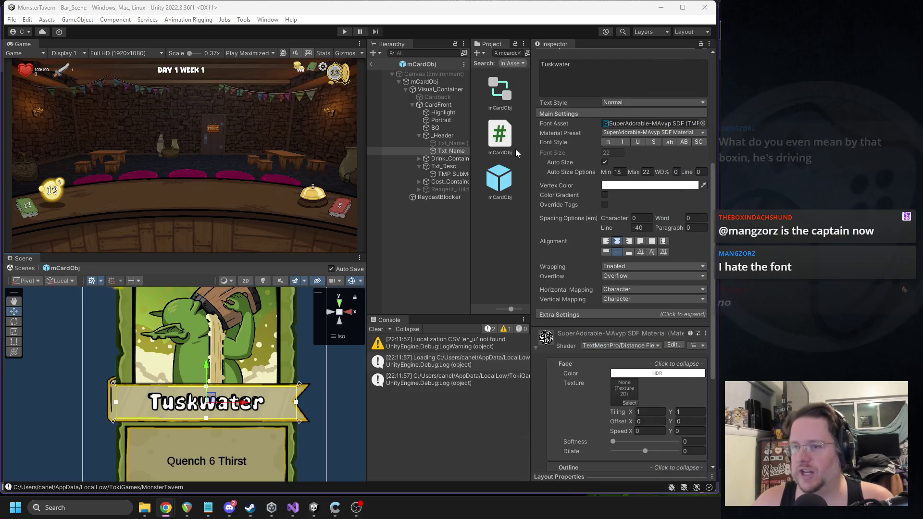
Locate the SuperAdorable font asset and widen the Project folder tree
{"action": "left_click", "coordinate": [643, 123]}
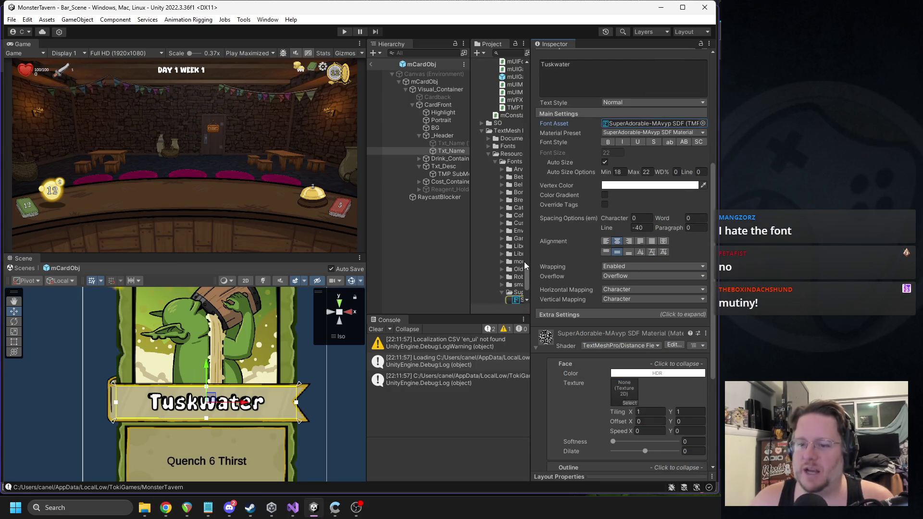
{"action": "mouse_move", "coordinate": [530, 263]}
{"action": "left_mouse_down"}
{"action": "mouse_move", "coordinate": [627, 259]}
{"action": "mouse_move", "coordinate": [611, 254]}
{"action": "left_mouse_up"}
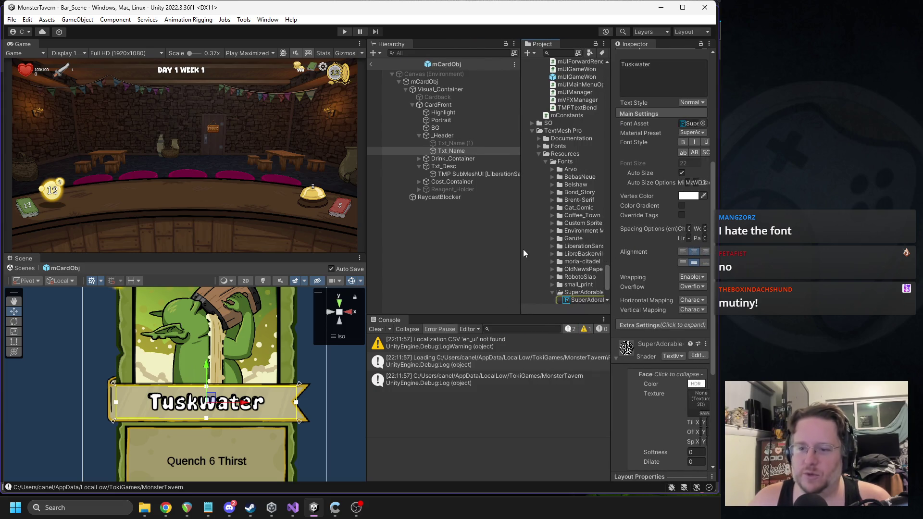
{"action": "left_click_drag", "start_coordinate": [522, 248], "coordinate": [479, 249]}
{"action": "key", "text": "alt+Tab"}
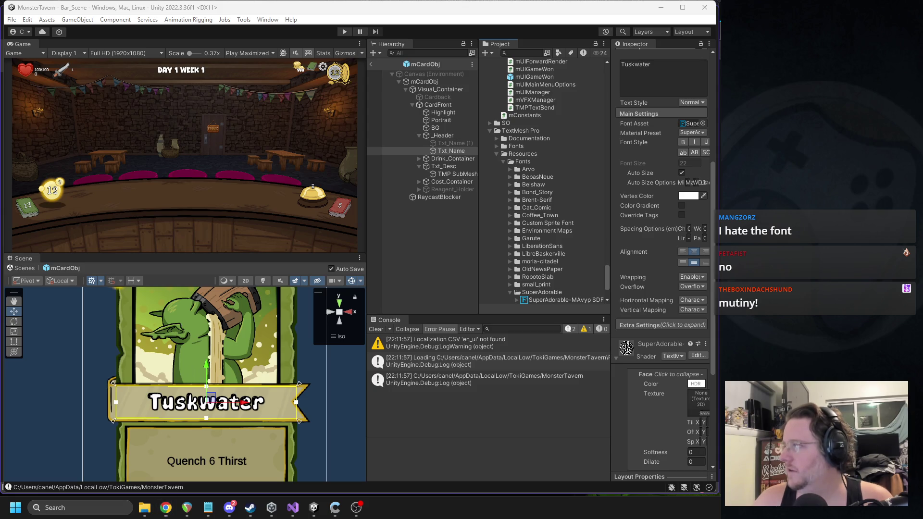
Create a SuperDream folder inside Fonts and dismiss the WinRAR licence dialog
{"action": "right_click", "coordinate": [524, 162]}
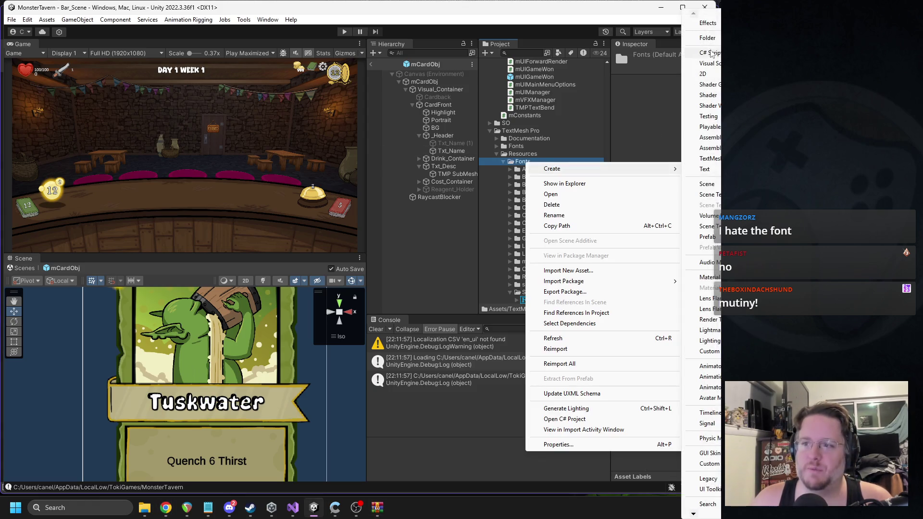
{"action": "left_click", "coordinate": [700, 168]}
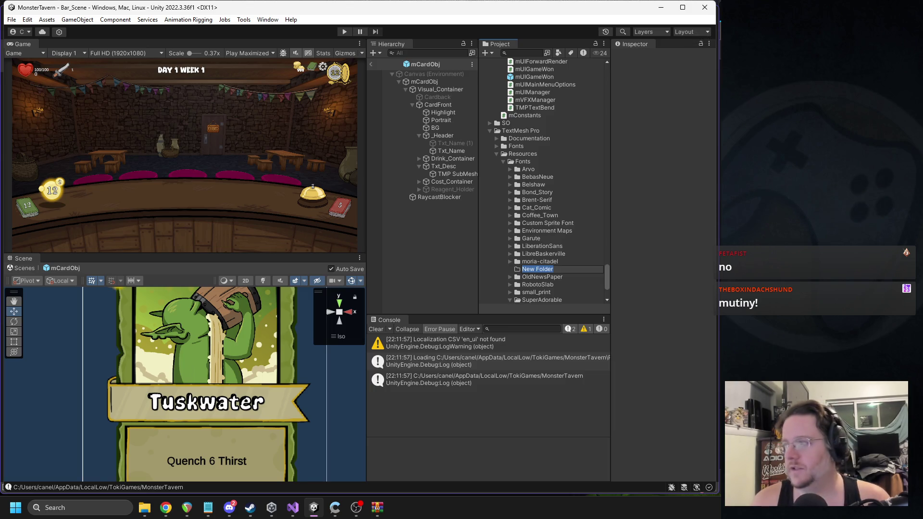
{"action": "type", "text": "SyoerDrean"}
{"action": "key", "text": "BackSpace"}
{"action": "key", "text": "BackSpace"}
{"action": "key", "text": "BackSpace"}
{"action": "type", "text": "SuperD"}
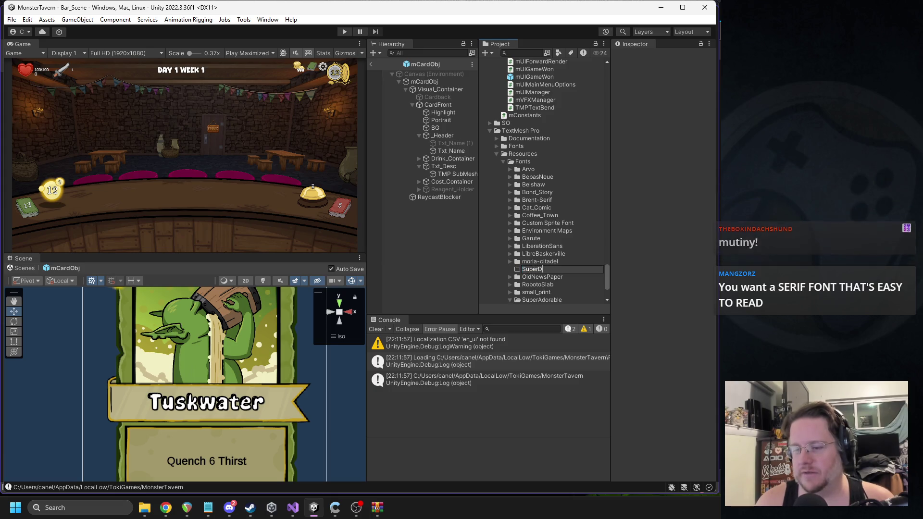
{"action": "type", "text": "ream"}
{"action": "key", "text": "Return"}
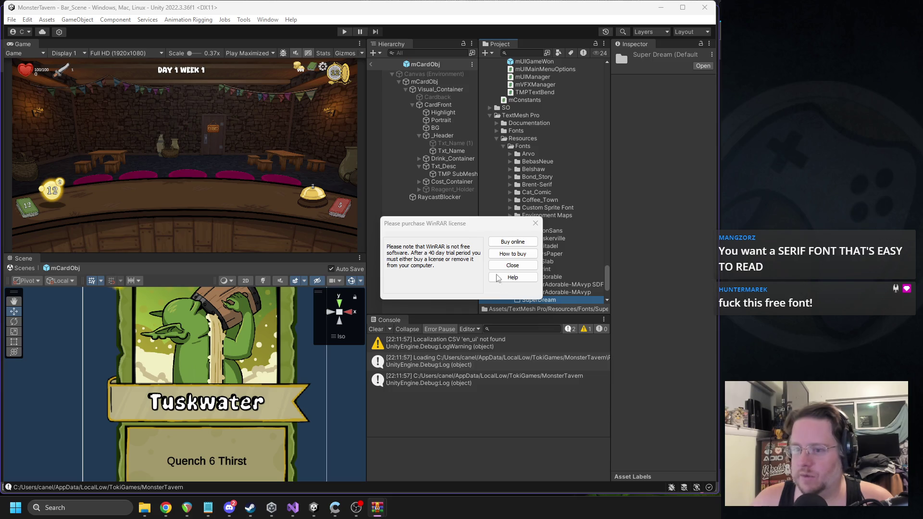
{"action": "left_click", "coordinate": [510, 266]}
{"action": "mouse_move", "coordinate": [578, 283]}
{"action": "left_mouse_down"}
{"action": "mouse_move", "coordinate": [539, 299]}
{"action": "mouse_move", "coordinate": [554, 281]}
{"action": "mouse_move", "coordinate": [538, 300]}
{"action": "left_mouse_up"}
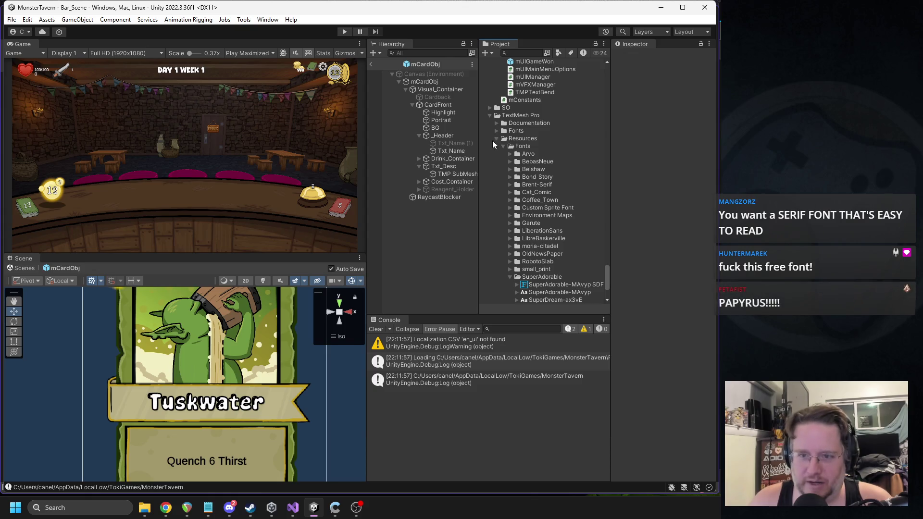
{"action": "left_click", "coordinate": [268, 19]}
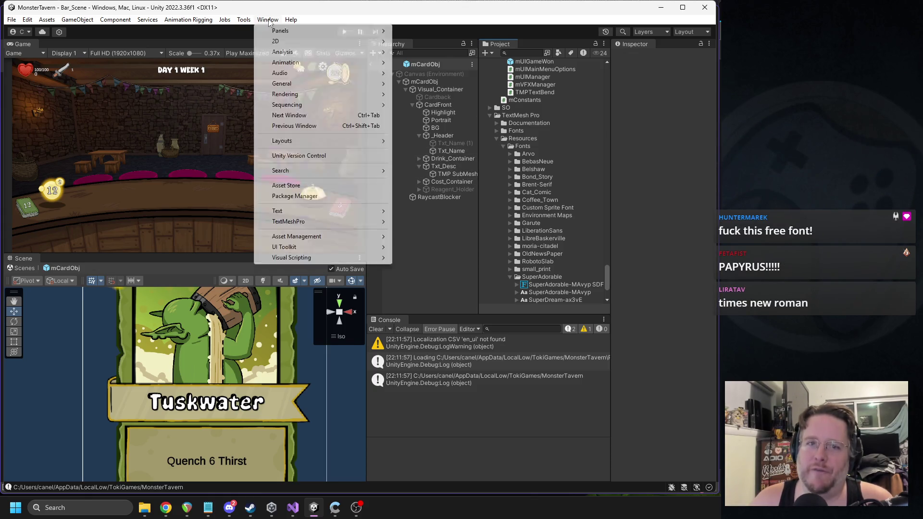
Open the TextMeshPro Font Asset Creator, move it aside and dismiss the WinRAR notice
{"action": "mouse_move", "coordinate": [288, 52]}
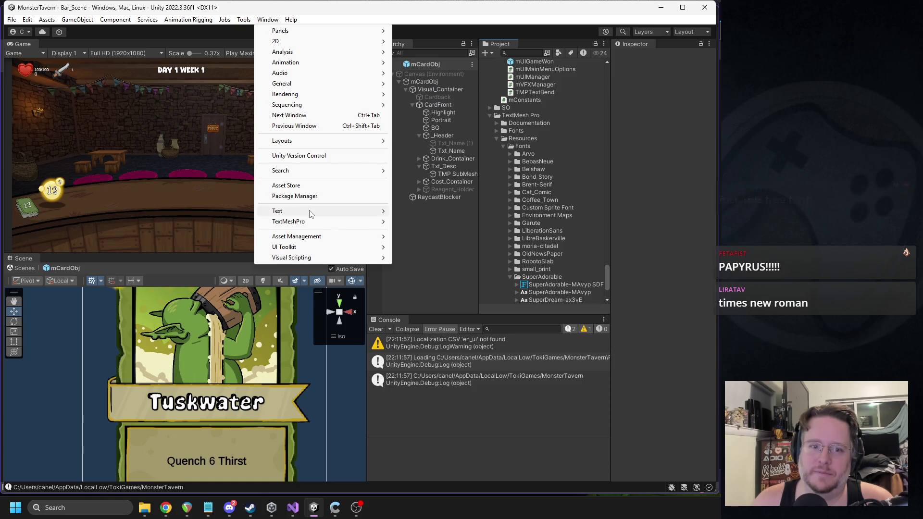
{"action": "mouse_move", "coordinate": [310, 221]}
{"action": "left_click", "coordinate": [417, 220]}
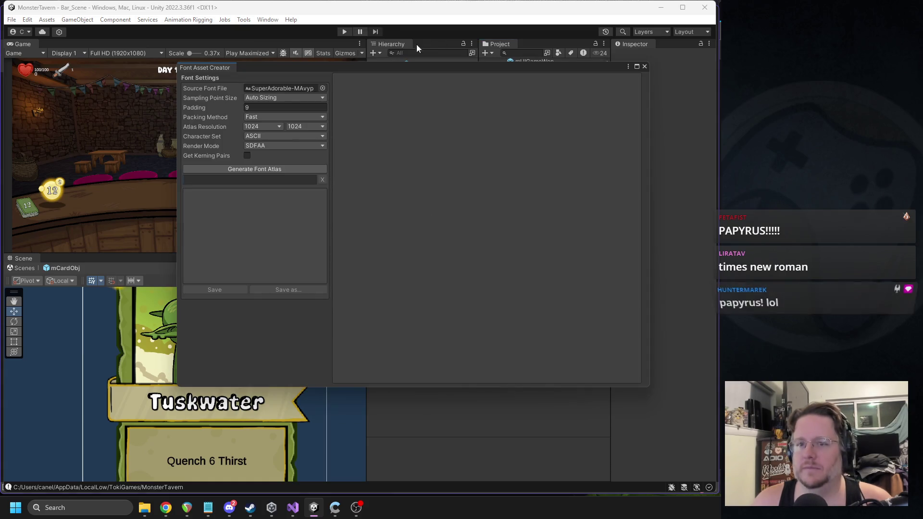
{"action": "mouse_move", "coordinate": [402, 73]}
{"action": "left_mouse_down"}
{"action": "mouse_move", "coordinate": [235, 84]}
{"action": "mouse_move", "coordinate": [253, 89]}
{"action": "left_mouse_up"}
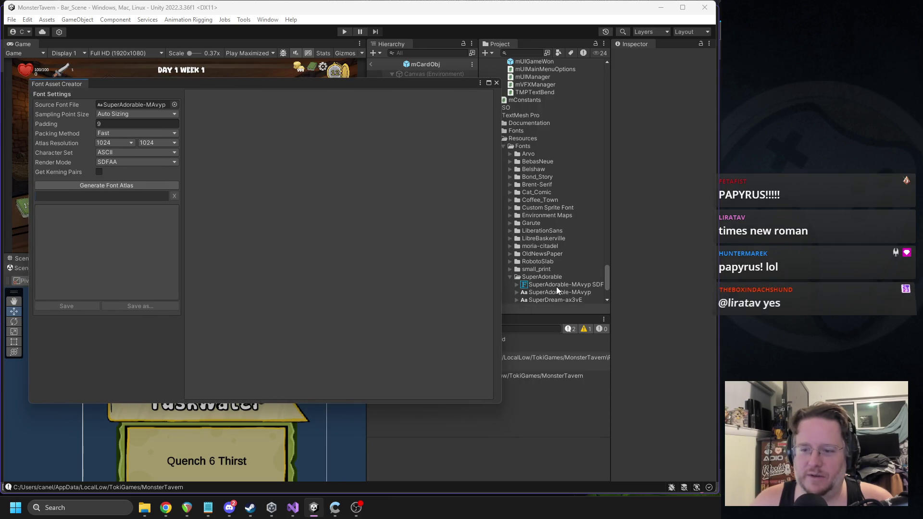
{"action": "left_click", "coordinate": [510, 277]}
{"action": "scroll", "coordinate": [545, 278], "scroll_direction": "down", "scroll_amount": 3}
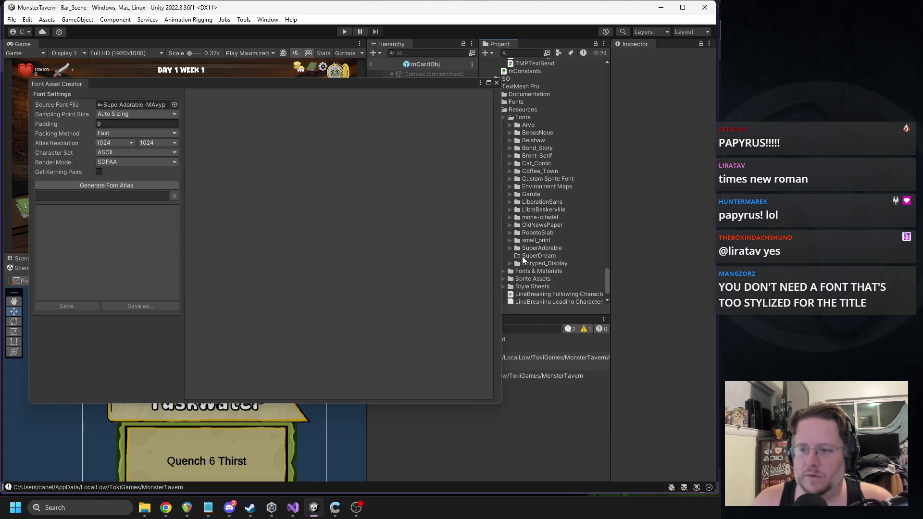
{"action": "key", "text": "alt+Tab"}
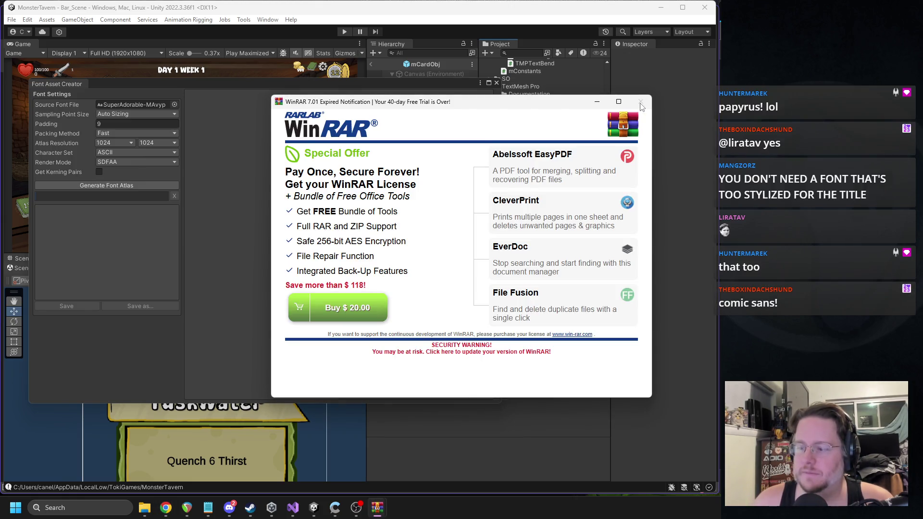
{"action": "left_click", "coordinate": [641, 103]}
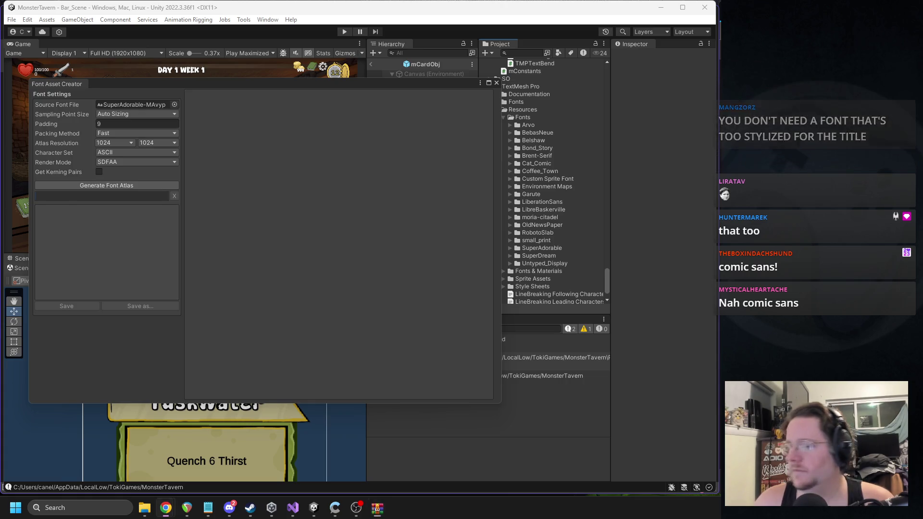
Generate the SuperDream-ax3vE font atlas and save the SDF asset in the SuperDream folder
{"action": "left_click", "coordinate": [512, 256]}
{"action": "left_click", "coordinate": [512, 257]}
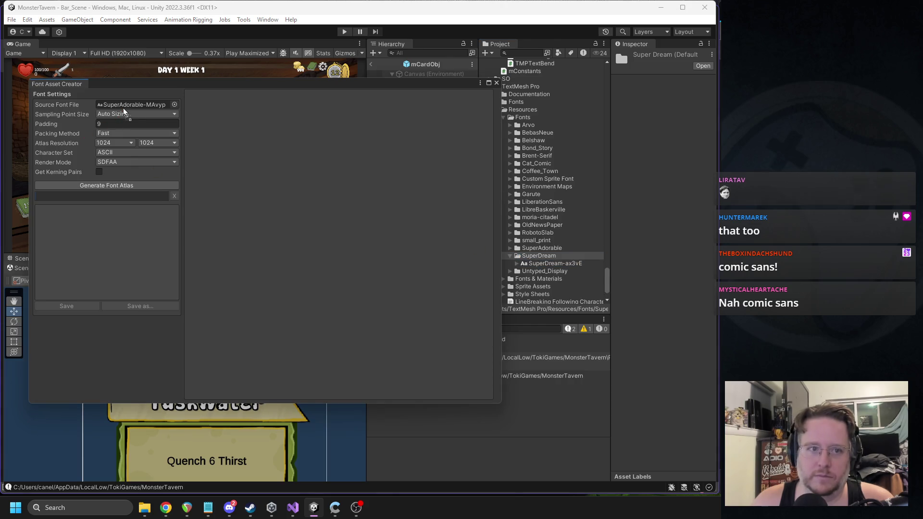
{"action": "left_click", "coordinate": [98, 185]}
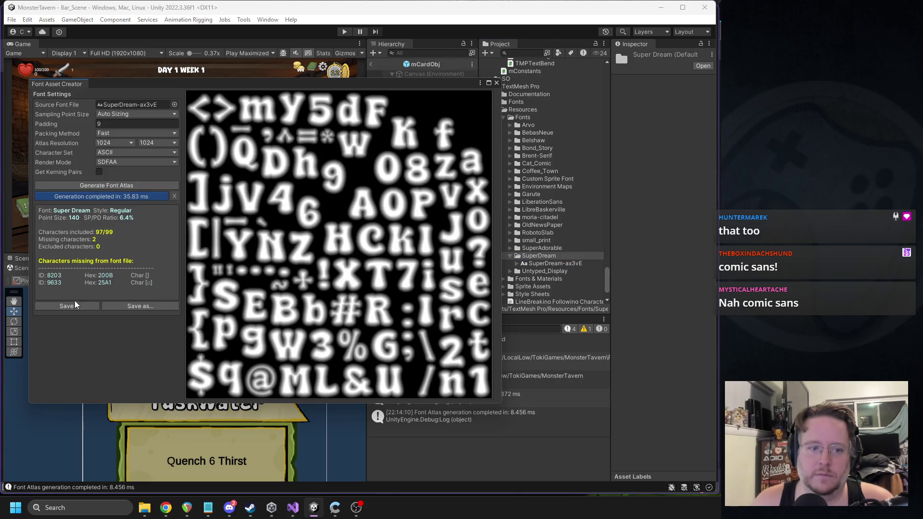
{"action": "left_click", "coordinate": [72, 305]}
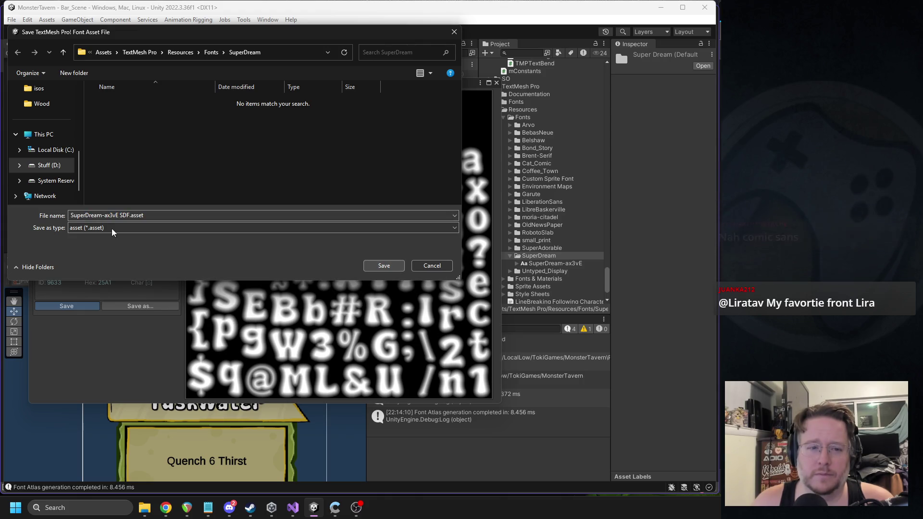
{"action": "left_click", "coordinate": [383, 266]}
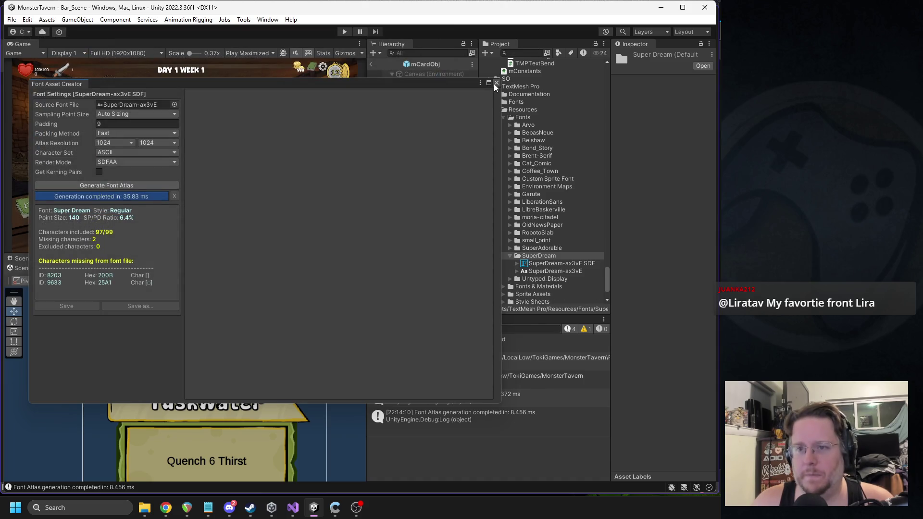
{"action": "left_click", "coordinate": [496, 85]}
{"action": "left_click", "coordinate": [449, 151]}
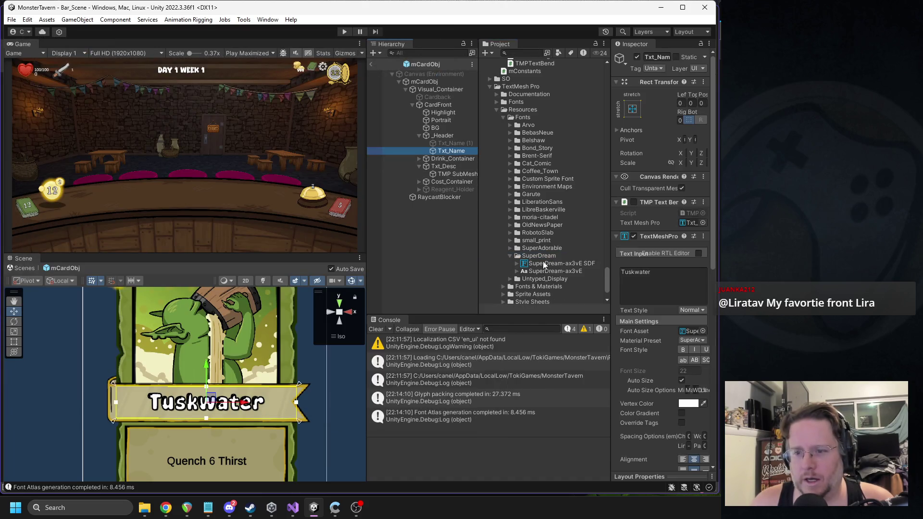
Assign the SuperDream-ax3vE SDF font asset to the Txt_Name text
{"action": "scroll", "coordinate": [638, 288], "scroll_direction": "down", "scroll_amount": 5}
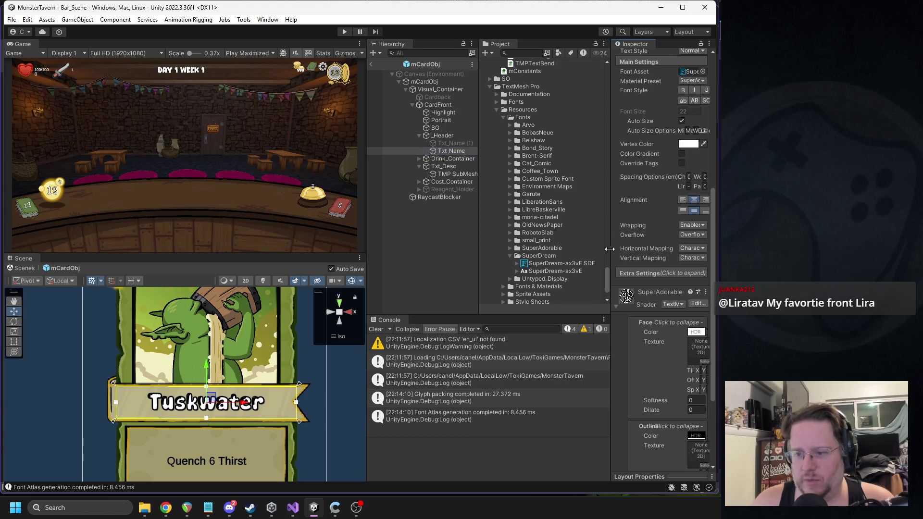
{"action": "left_click_drag", "start_coordinate": [611, 250], "coordinate": [544, 250]}
{"action": "scroll", "coordinate": [608, 238], "scroll_direction": "up", "scroll_amount": 3}
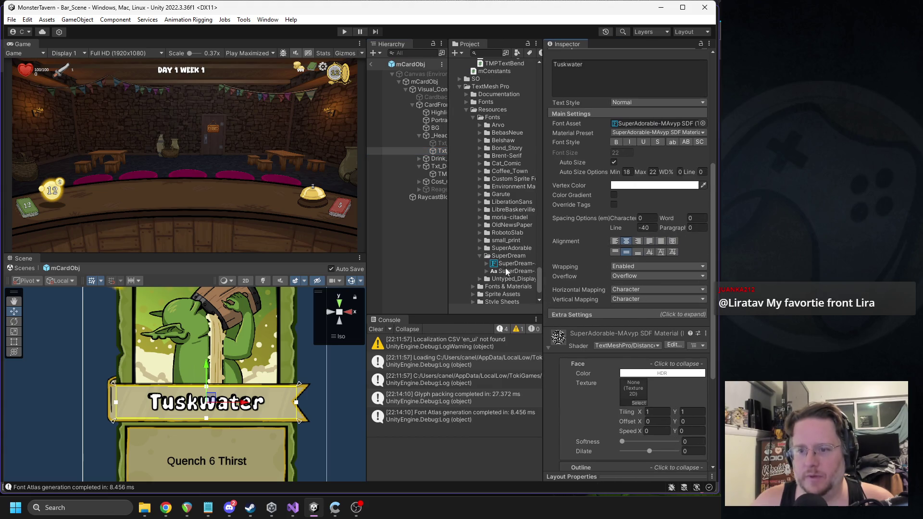
{"action": "left_click_drag", "start_coordinate": [510, 265], "coordinate": [649, 123]}
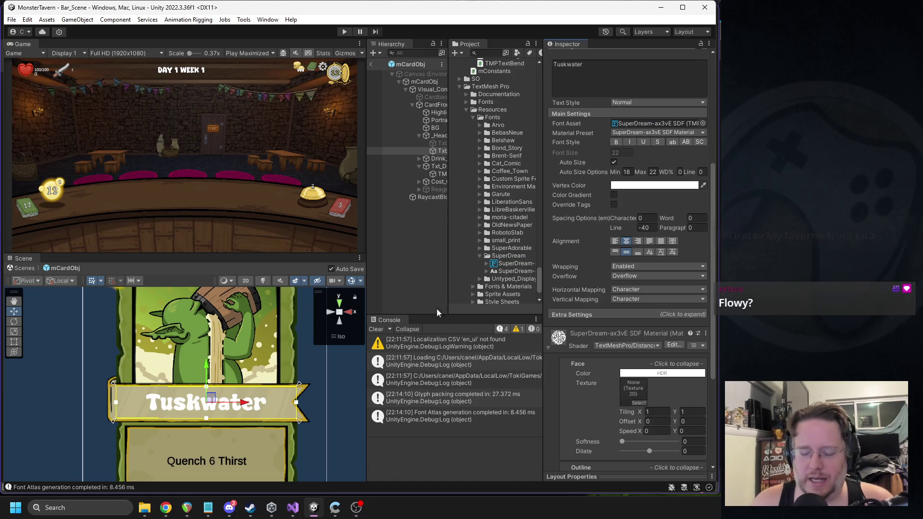
Thicken the black outline to about 0.57, leave Prefab Mode and run the game
{"action": "scroll", "coordinate": [608, 293], "scroll_direction": "down", "scroll_amount": 9}
{"action": "mouse_move", "coordinate": [622, 391]}
{"action": "left_mouse_down"}
{"action": "mouse_move", "coordinate": [678, 391]}
{"action": "mouse_move", "coordinate": [655, 394]}
{"action": "left_mouse_up"}
{"action": "scroll", "coordinate": [203, 353], "scroll_direction": "down", "scroll_amount": 2}
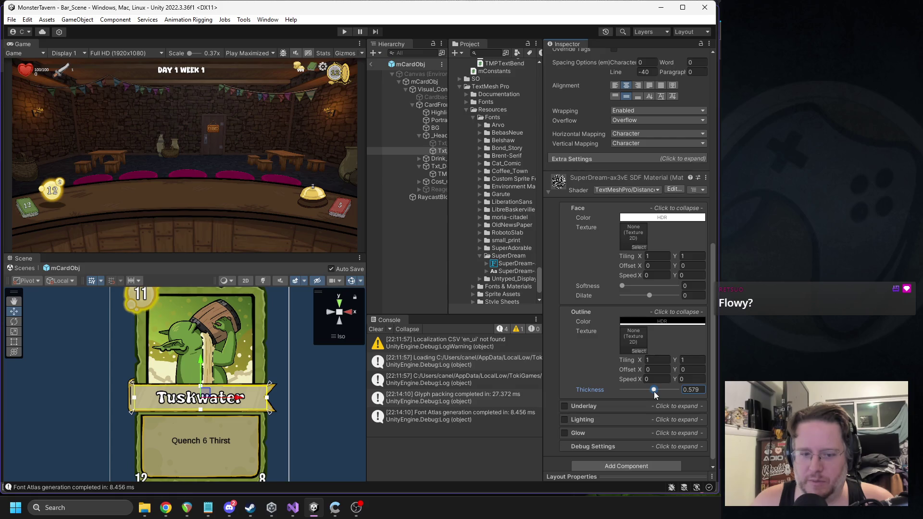
{"action": "scroll", "coordinate": [183, 384], "scroll_direction": "up", "scroll_amount": 2}
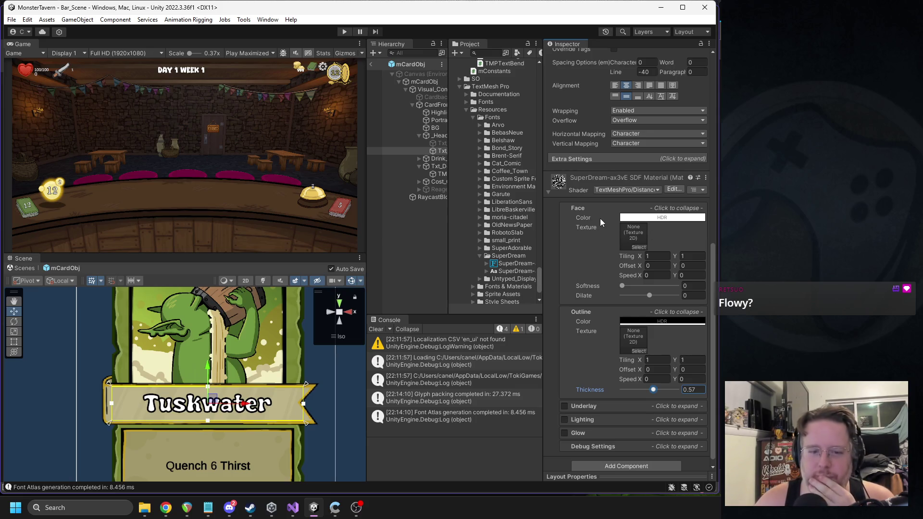
{"action": "scroll", "coordinate": [302, 330], "scroll_direction": "down", "scroll_amount": 2}
{"action": "left_click_drag", "start_coordinate": [302, 329], "coordinate": [214, 353]}
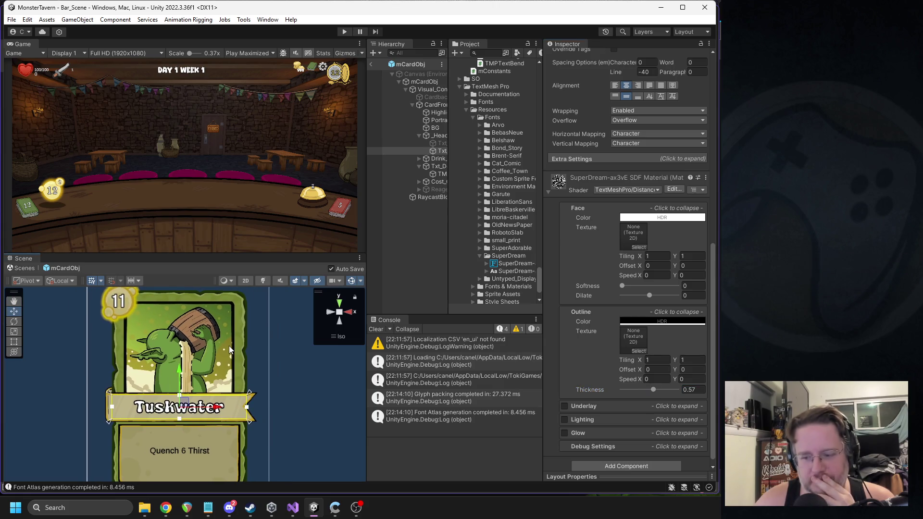
{"action": "left_click", "coordinate": [372, 64]}
{"action": "left_click", "coordinate": [344, 33]}
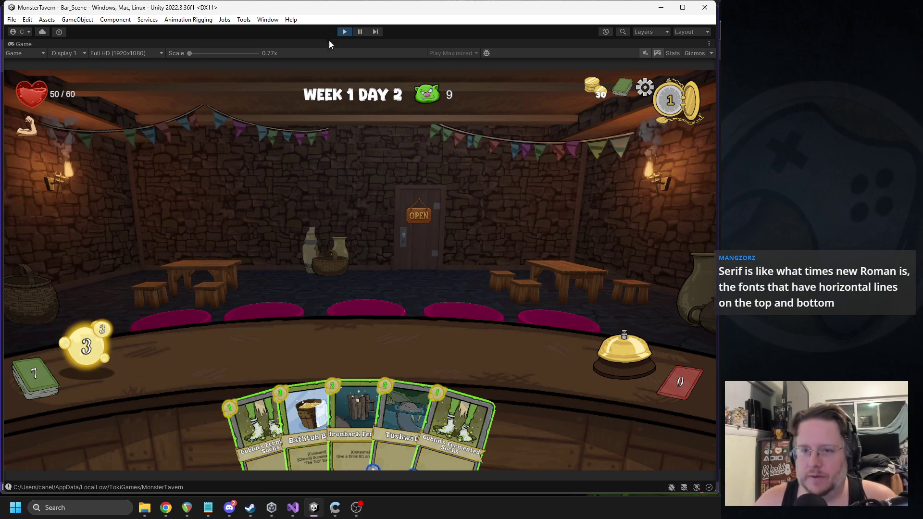
Stop the test run, search the Project for mCardObj and open the prefab
{"action": "left_click", "coordinate": [344, 33]}
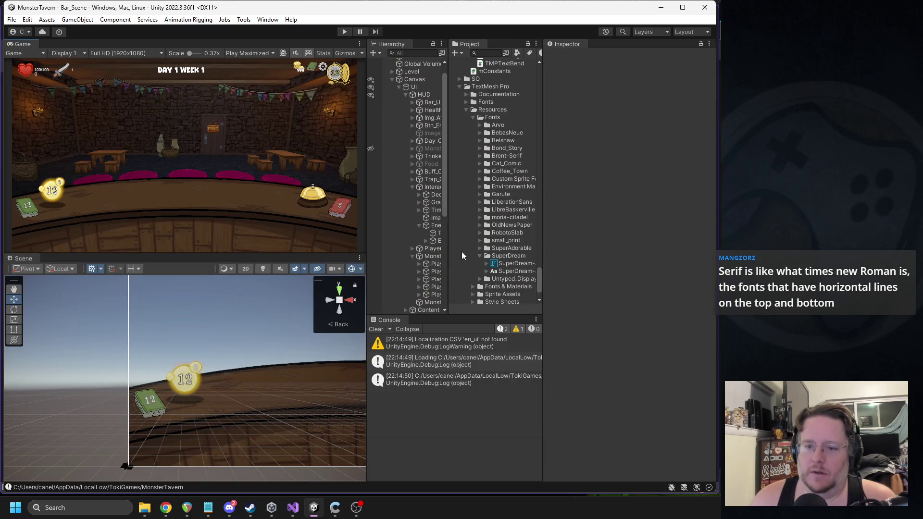
{"action": "left_click", "coordinate": [496, 54]}
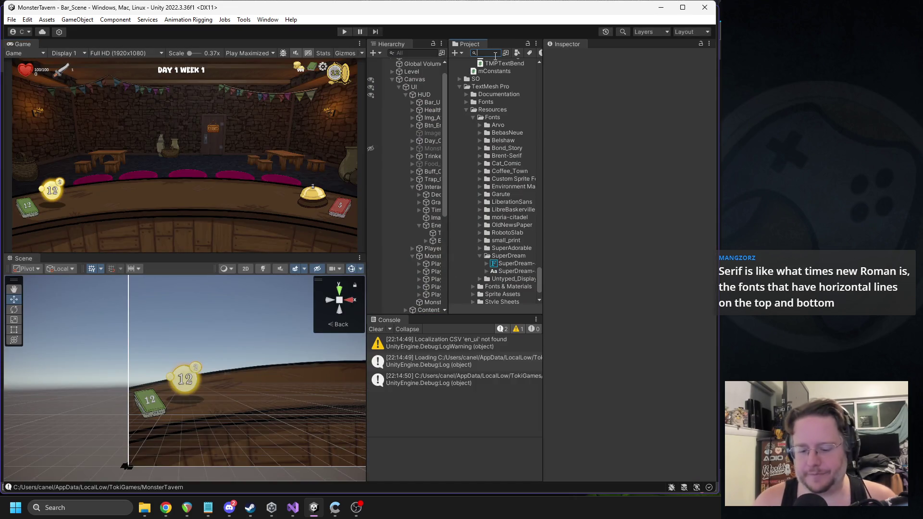
{"action": "type", "text": "m"}
{"action": "type", "text": "bj"}
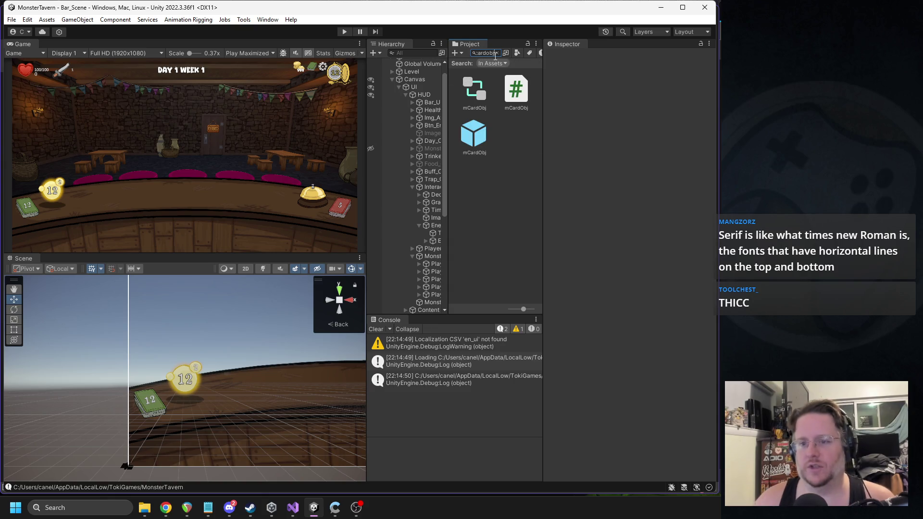
{"action": "double_click", "coordinate": [472, 148]}
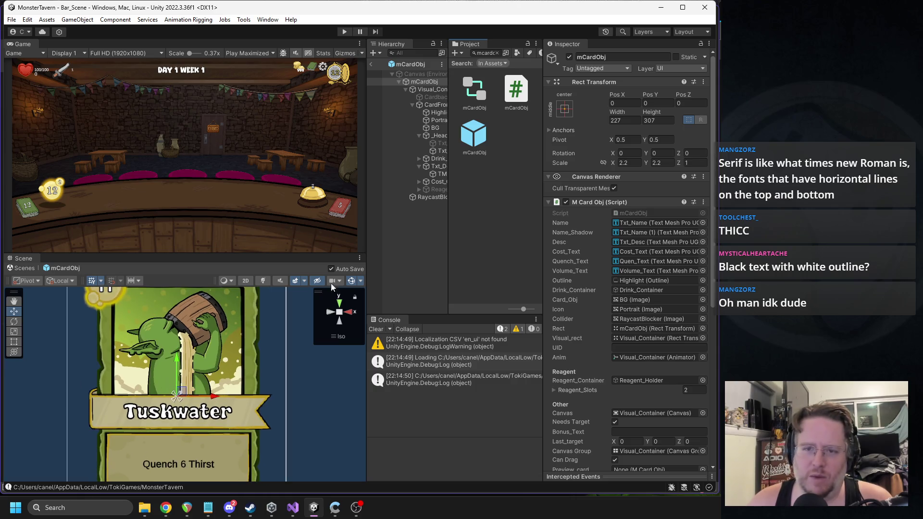
Select the card's Txt_Name text, set its outline thickness to 1 and adjust face dilate
{"action": "left_click", "coordinate": [438, 150]}
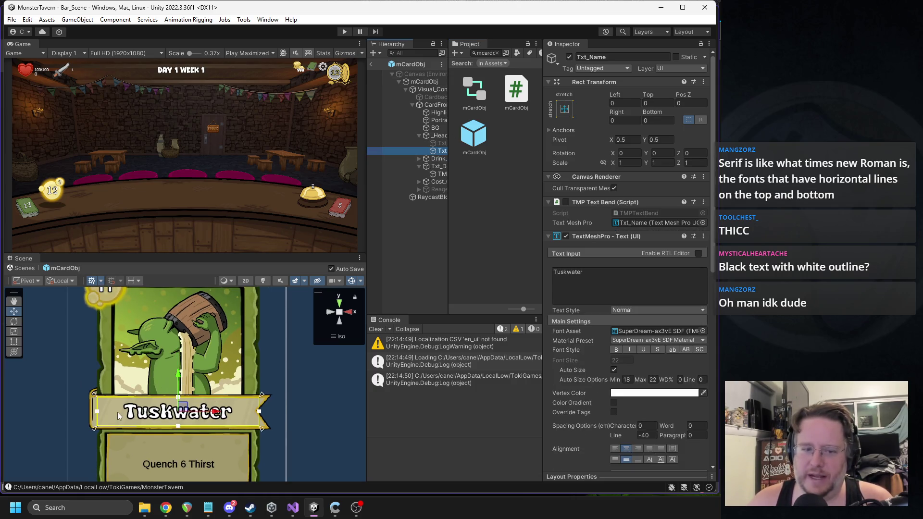
{"action": "scroll", "coordinate": [656, 325], "scroll_direction": "down", "scroll_amount": 10}
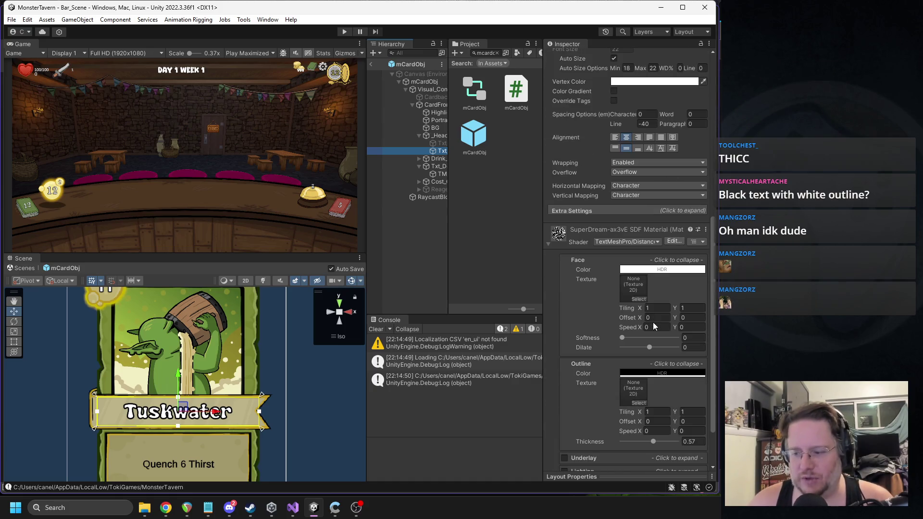
{"action": "scroll", "coordinate": [655, 321], "scroll_direction": "down", "scroll_amount": 3}
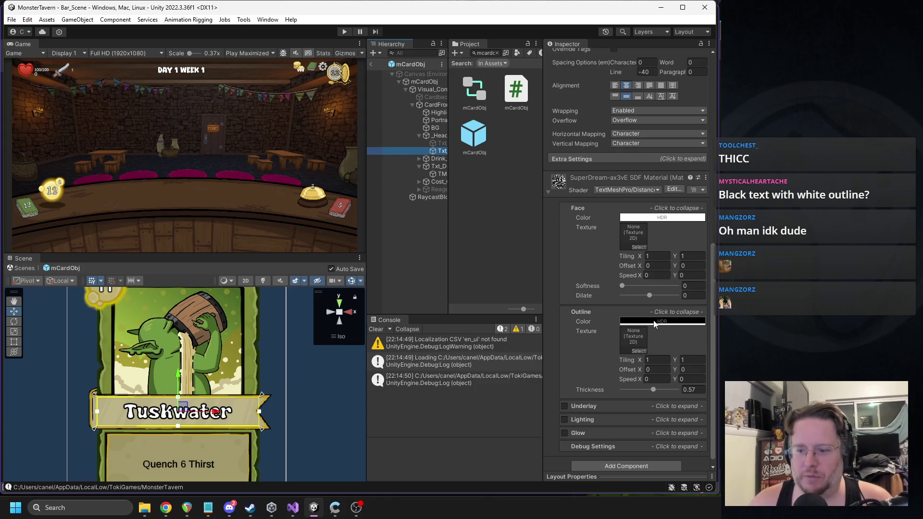
{"action": "scroll", "coordinate": [652, 322], "scroll_direction": "down", "scroll_amount": 1}
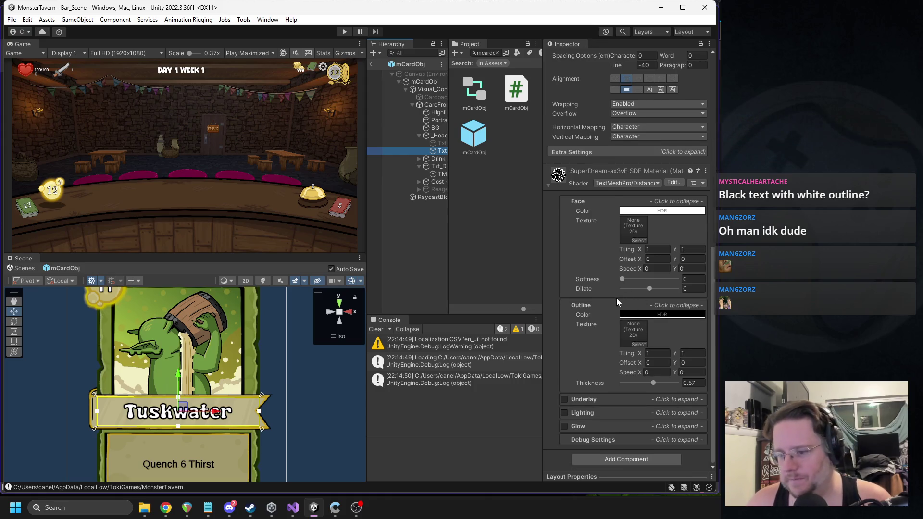
{"action": "left_click_drag", "start_coordinate": [650, 289], "coordinate": [638, 290]}
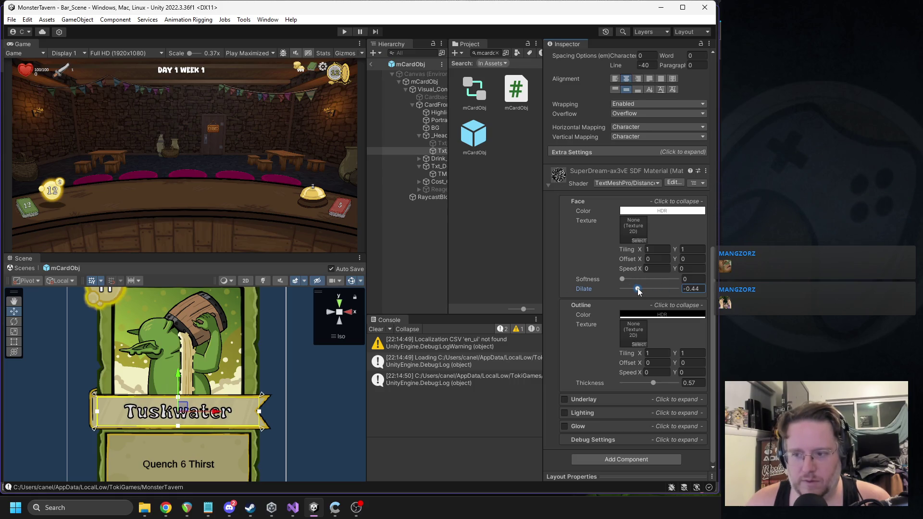
{"action": "left_click_drag", "start_coordinate": [653, 383], "coordinate": [693, 388]}
{"action": "left_click_drag", "start_coordinate": [638, 289], "coordinate": [650, 290]}
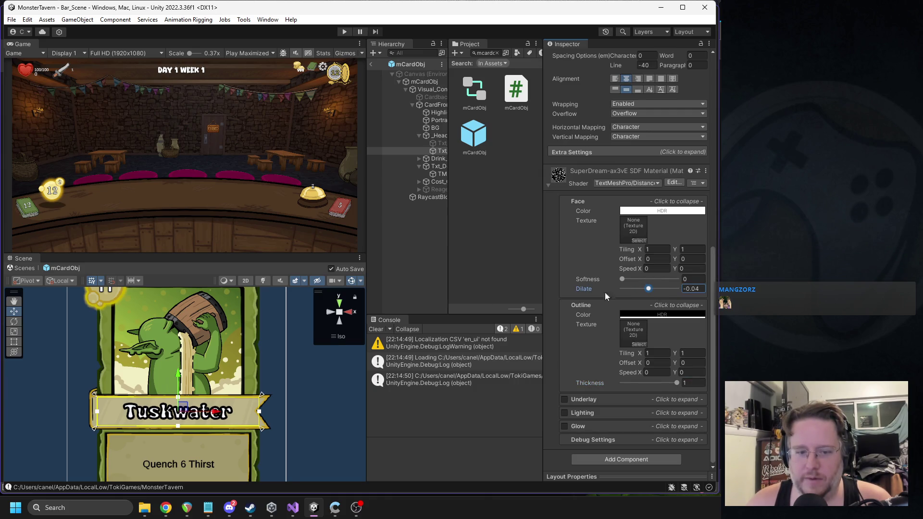
Soften the title letters, settle face dilate at 0.42, and exit Prefab mode
{"action": "scroll", "coordinate": [306, 325], "scroll_direction": "down", "scroll_amount": 2}
{"action": "mouse_move", "coordinate": [307, 324]}
{"action": "left_mouse_down"}
{"action": "mouse_move", "coordinate": [216, 366]}
{"action": "mouse_move", "coordinate": [258, 333]}
{"action": "mouse_move", "coordinate": [246, 343]}
{"action": "left_mouse_up"}
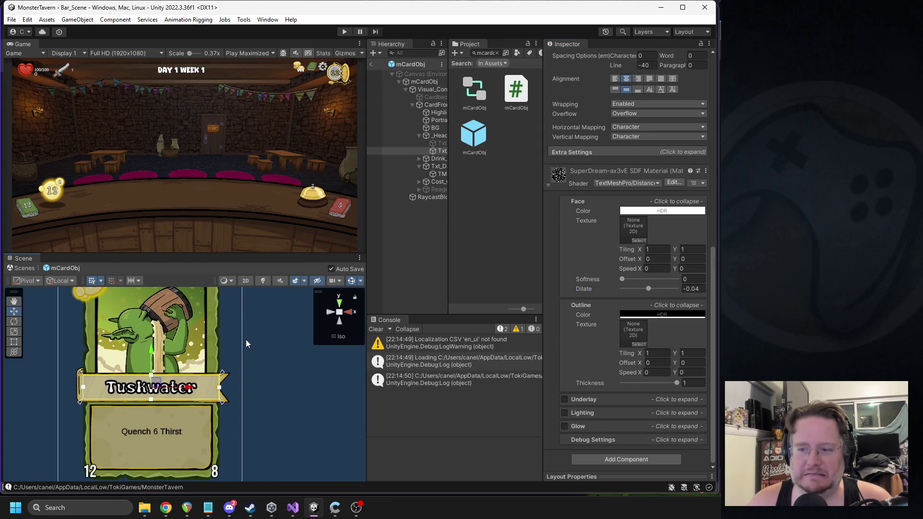
{"action": "mouse_move", "coordinate": [620, 280]}
{"action": "left_mouse_down"}
{"action": "mouse_move", "coordinate": [647, 280]}
{"action": "mouse_move", "coordinate": [633, 280]}
{"action": "left_mouse_up"}
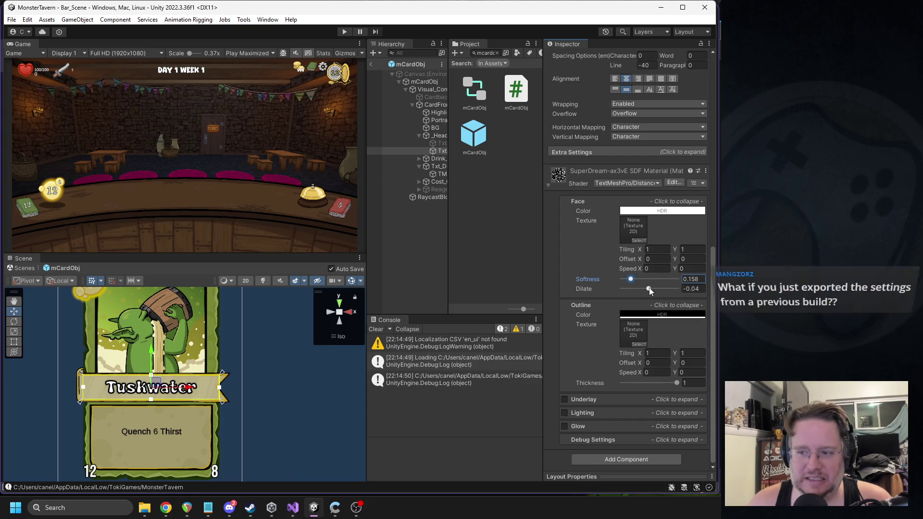
{"action": "mouse_move", "coordinate": [653, 291]}
{"action": "left_mouse_down"}
{"action": "mouse_move", "coordinate": [662, 293]}
{"action": "mouse_move", "coordinate": [650, 292]}
{"action": "left_mouse_up"}
{"action": "scroll", "coordinate": [179, 389], "scroll_direction": "up", "scroll_amount": 3}
{"action": "scroll", "coordinate": [179, 389], "scroll_direction": "up", "scroll_amount": 3}
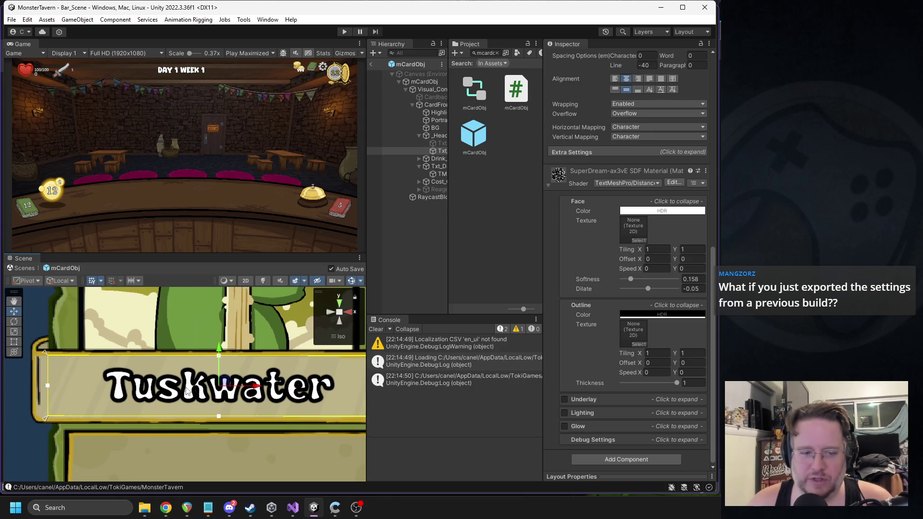
{"action": "scroll", "coordinate": [187, 390], "scroll_direction": "down", "scroll_amount": 2}
{"action": "scroll", "coordinate": [187, 390], "scroll_direction": "up", "scroll_amount": 2}
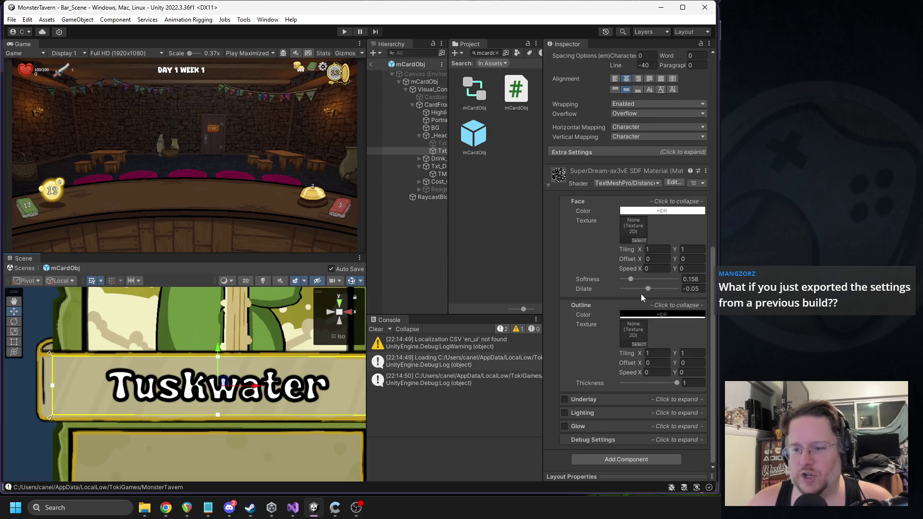
{"action": "mouse_move", "coordinate": [653, 288]}
{"action": "left_mouse_down"}
{"action": "mouse_move", "coordinate": [645, 290]}
{"action": "mouse_move", "coordinate": [663, 294]}
{"action": "left_mouse_up"}
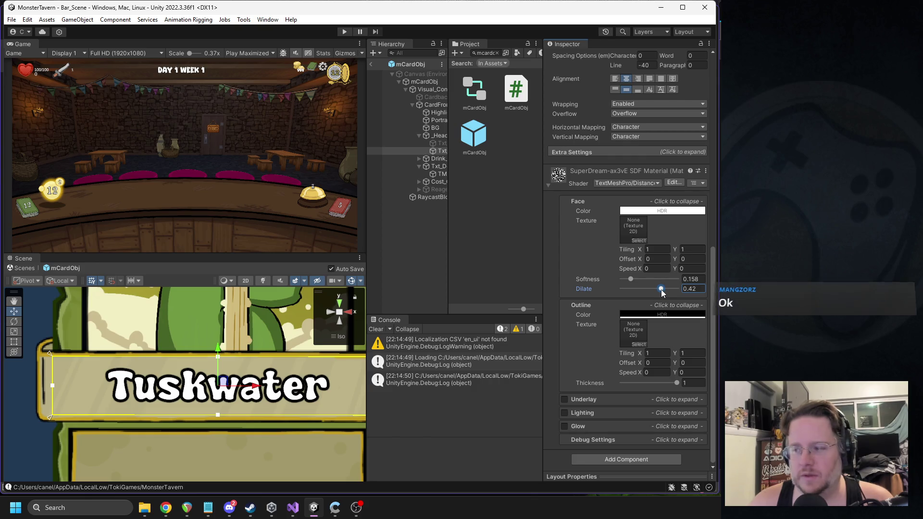
{"action": "left_click", "coordinate": [373, 65]}
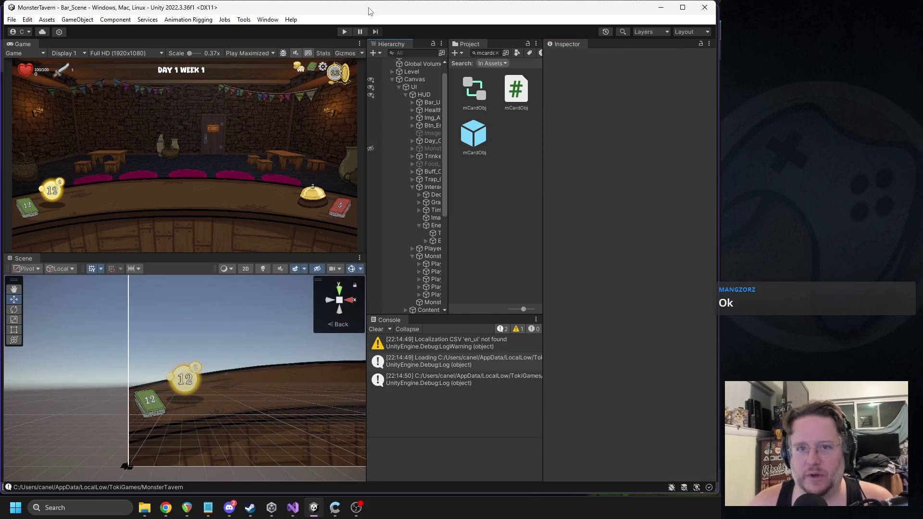
Play until a five-card hand is dealt, pause, zoom onto the hand and select a card's objects
{"action": "left_click", "coordinate": [344, 32]}
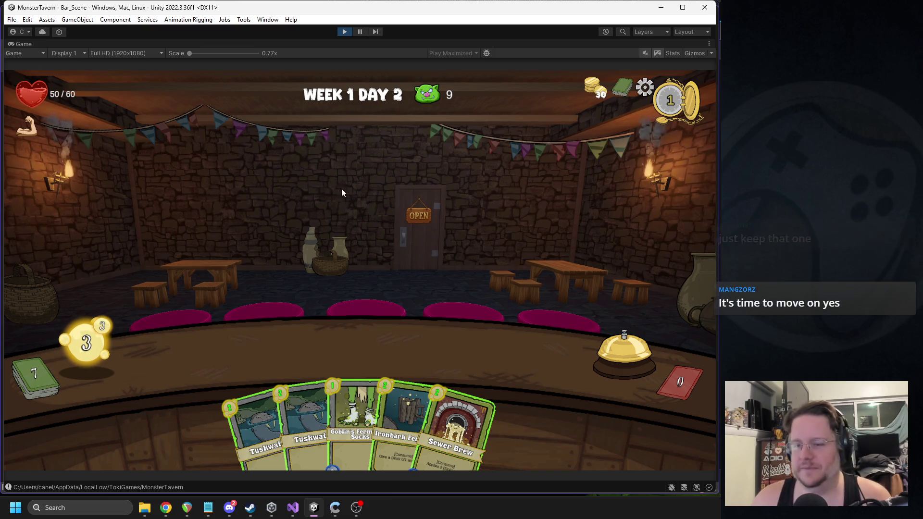
{"action": "left_click", "coordinate": [360, 31]}
{"action": "scroll", "coordinate": [220, 381], "scroll_direction": "up", "scroll_amount": 5}
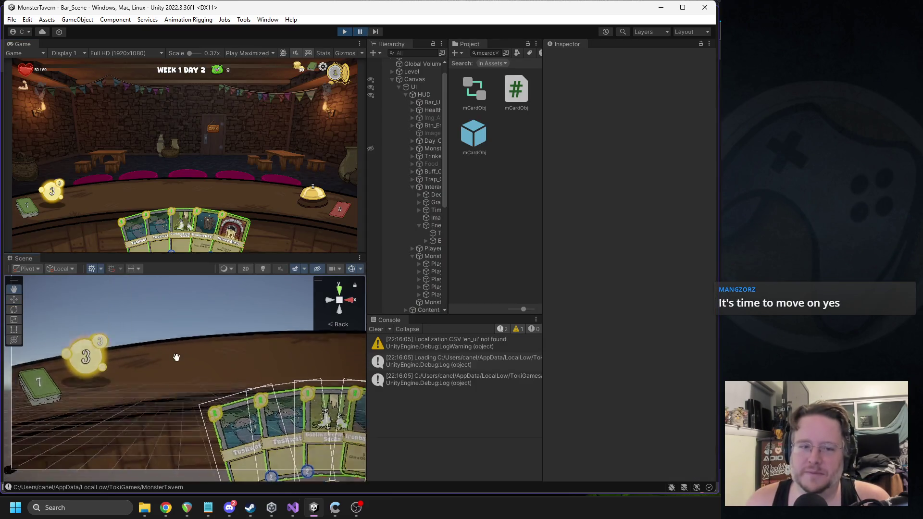
{"action": "scroll", "coordinate": [220, 381], "scroll_direction": "up", "scroll_amount": 6}
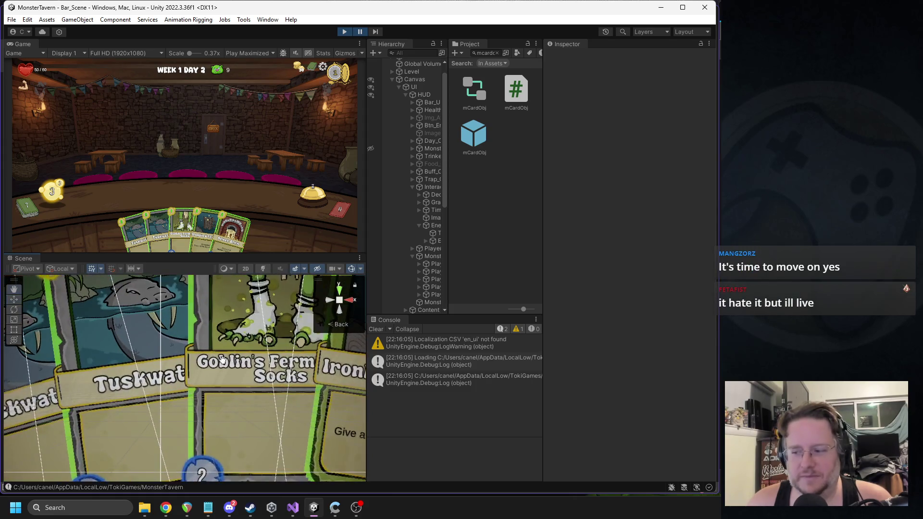
{"action": "scroll", "coordinate": [141, 375], "scroll_direction": "up", "scroll_amount": 3}
{"action": "left_click_drag", "start_coordinate": [140, 375], "coordinate": [166, 378]}
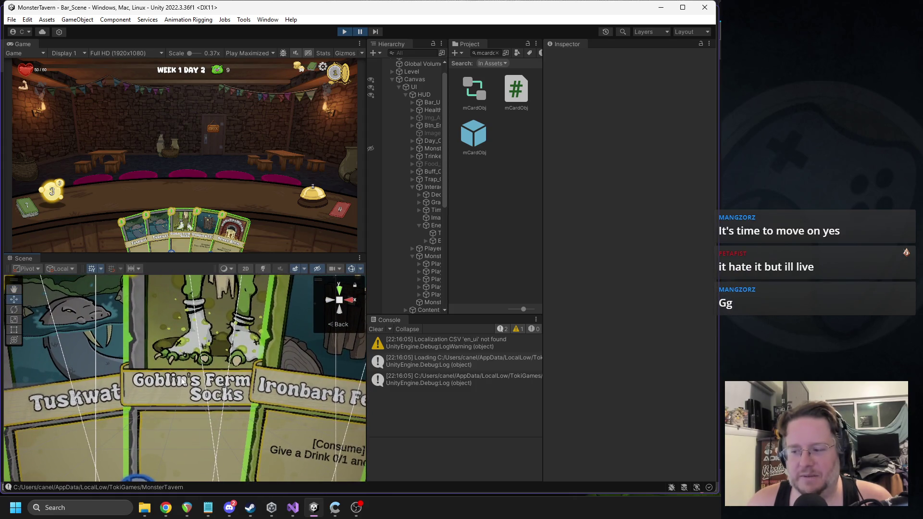
{"action": "left_click", "coordinate": [213, 383]}
{"action": "left_click", "coordinate": [212, 383]}
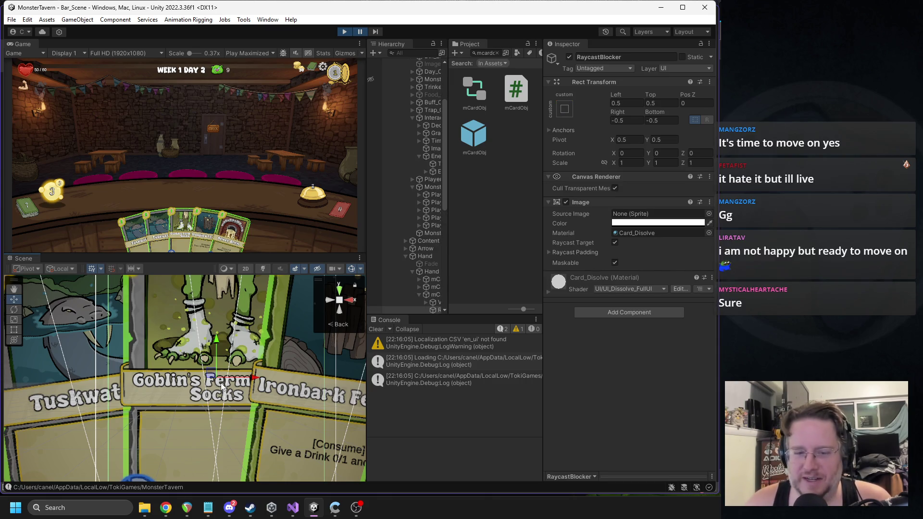
Select the Goblin card's Txt_Name text and set Auto Size Min to 20
{"action": "left_click", "coordinate": [194, 389]}
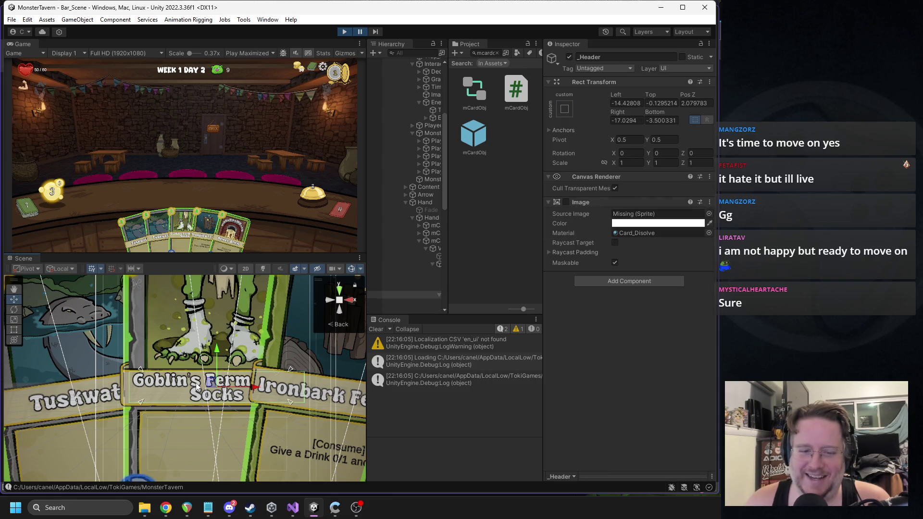
{"action": "mouse_move", "coordinate": [445, 258]}
{"action": "left_mouse_down"}
{"action": "mouse_move", "coordinate": [499, 261]}
{"action": "mouse_move", "coordinate": [489, 262]}
{"action": "left_mouse_up"}
{"action": "scroll", "coordinate": [459, 290], "scroll_direction": "down", "scroll_amount": 3}
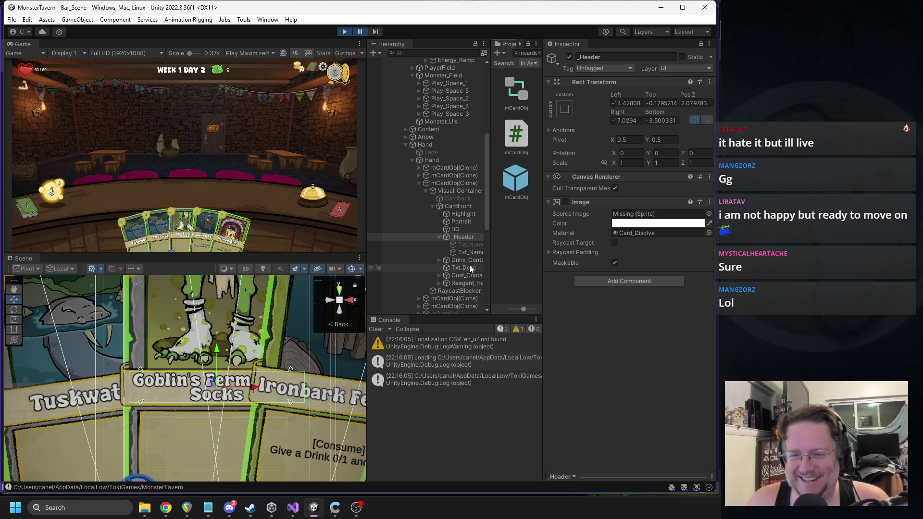
{"action": "left_click", "coordinate": [469, 253]}
{"action": "scroll", "coordinate": [639, 275], "scroll_direction": "down", "scroll_amount": 3}
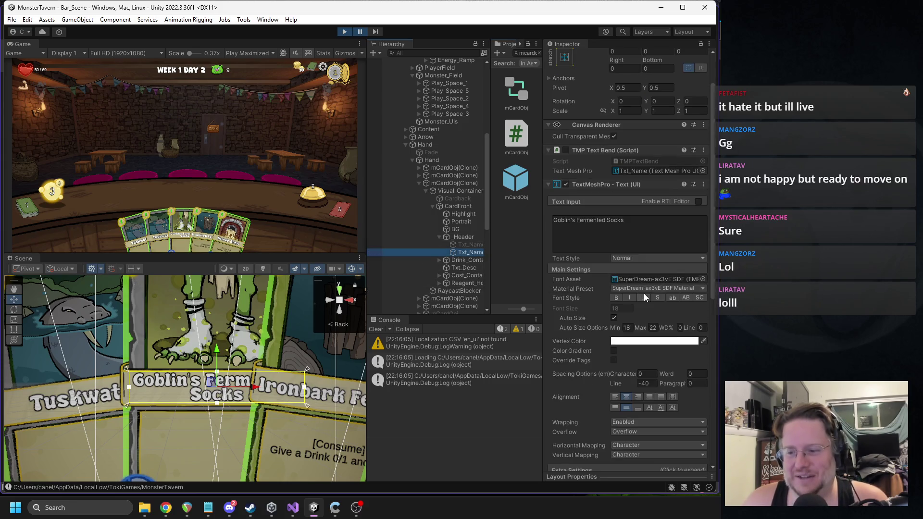
{"action": "left_click", "coordinate": [628, 327]}
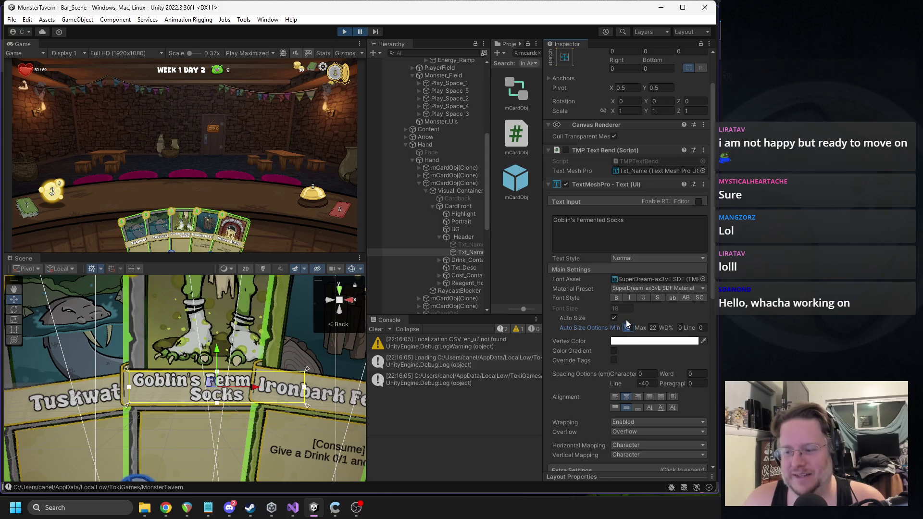
{"action": "type", "text": "22"}
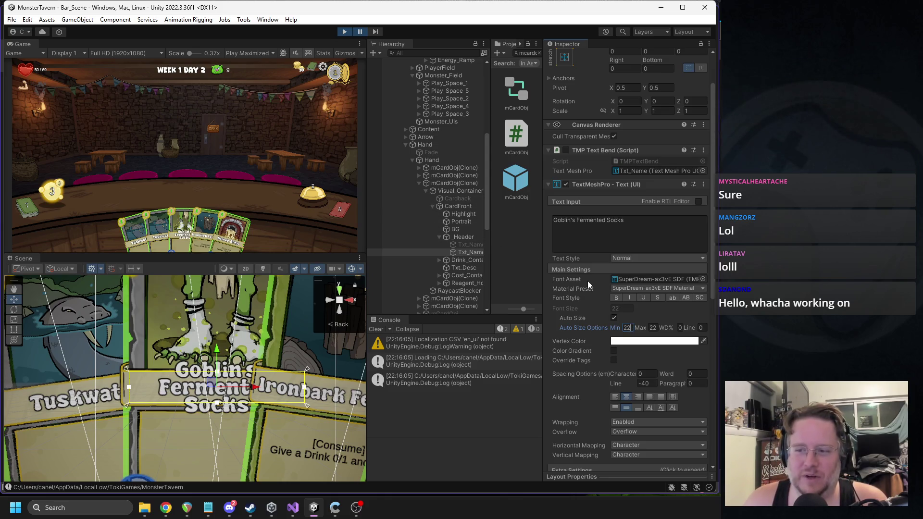
{"action": "key", "text": "BackSpace"}
{"action": "type", "text": "0"}
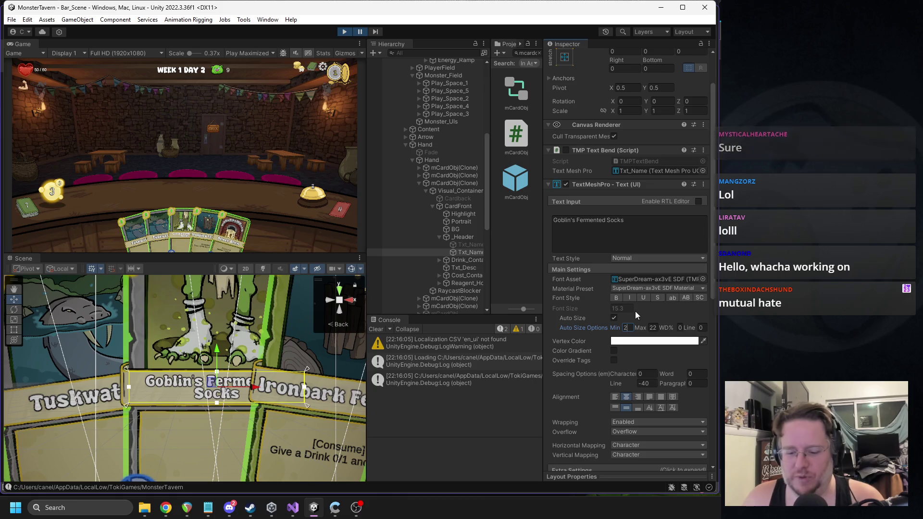
Set line spacing to -30, preview it in the maximized Game view, then stop play mode
{"action": "scroll", "coordinate": [617, 266], "scroll_direction": "down", "scroll_amount": 4}
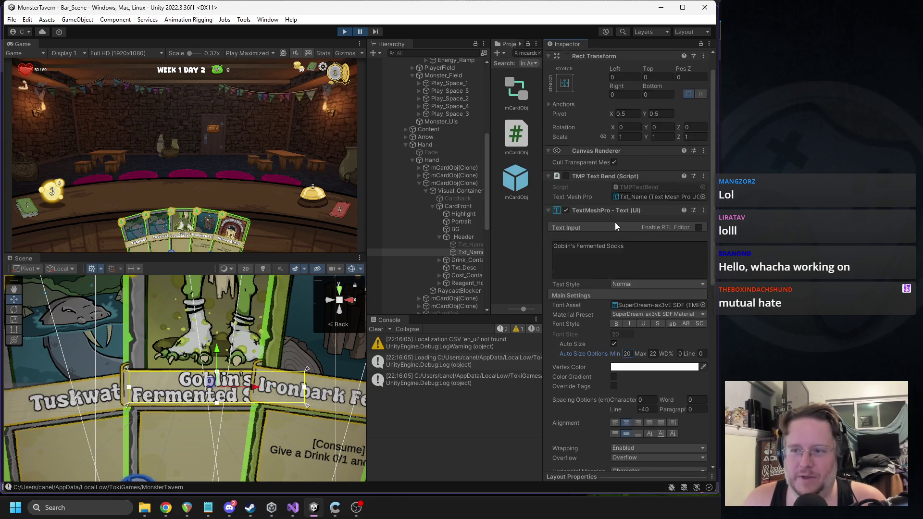
{"action": "left_click", "coordinate": [645, 280]}
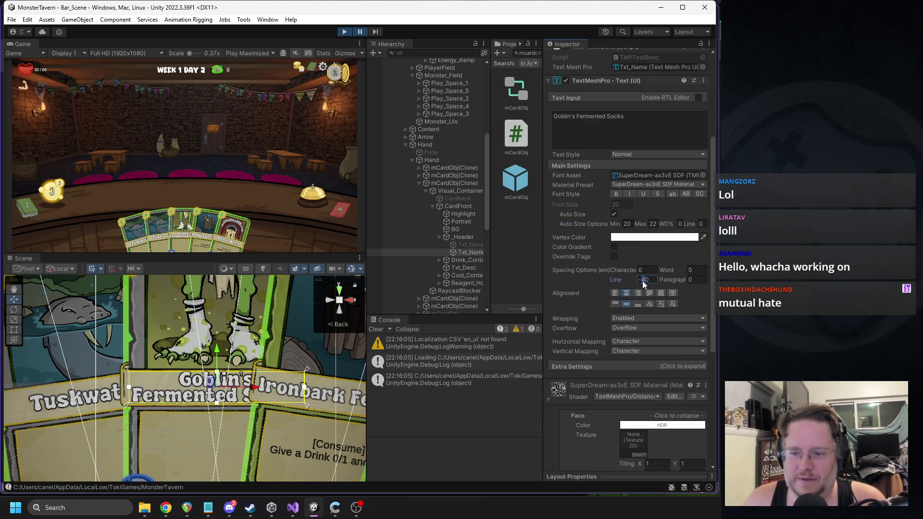
{"action": "type", "text": "-10"}
{"action": "key", "text": "BackSpace"}
{"action": "key", "text": "BackSpace"}
{"action": "type", "text": "30"}
{"action": "key", "text": "shift+space"}
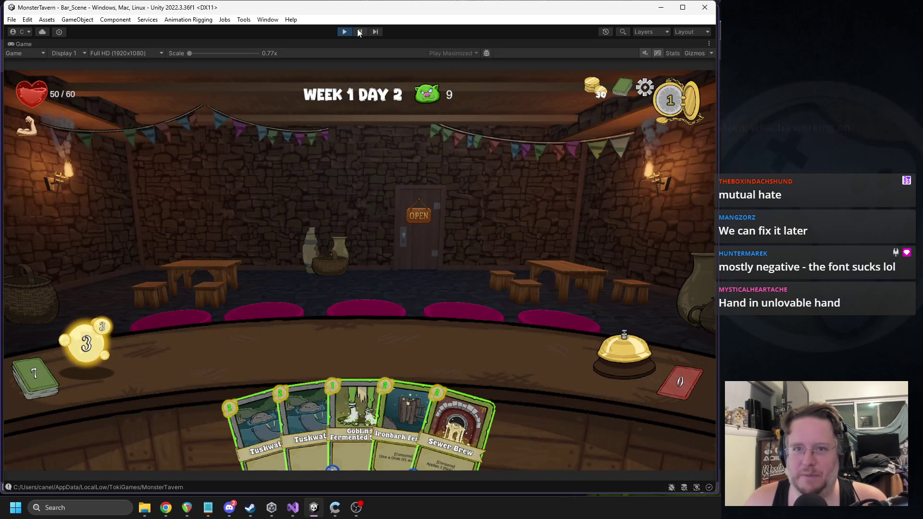
{"action": "key", "text": "ctrl+shift+p"}
{"action": "key", "text": "shift+space"}
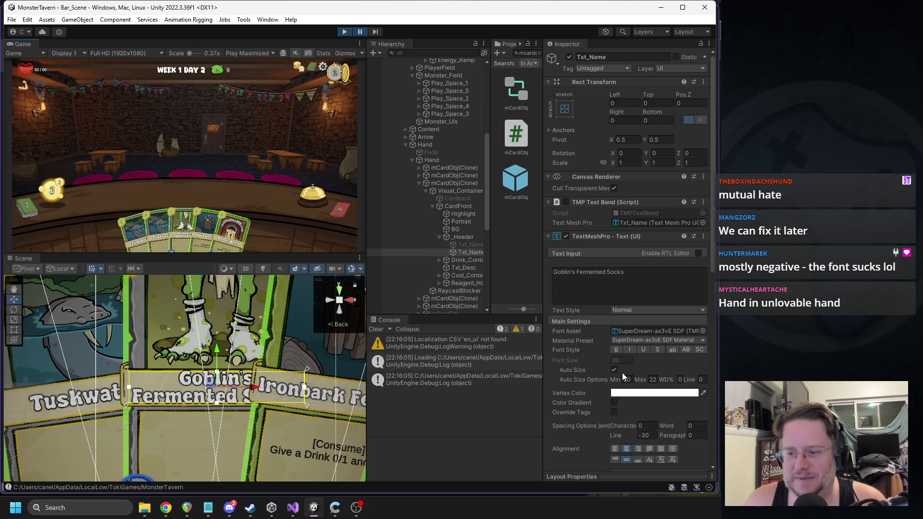
{"action": "left_click", "coordinate": [344, 32]}
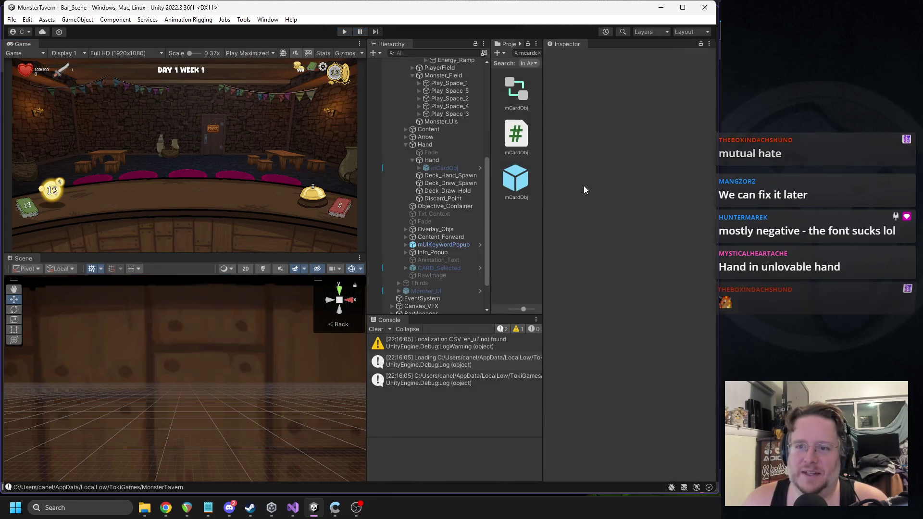
Resize the Game, Scene and Hierarchy panels, clear the Console, and bring the FontSpace browser forward
{"action": "mouse_move", "coordinate": [543, 177]}
{"action": "left_mouse_down"}
{"action": "mouse_move", "coordinate": [619, 180]}
{"action": "mouse_move", "coordinate": [604, 181]}
{"action": "left_mouse_up"}
{"action": "left_click_drag", "start_coordinate": [367, 187], "coordinate": [398, 190]}
{"action": "left_click_drag", "start_coordinate": [540, 196], "coordinate": [518, 197]}
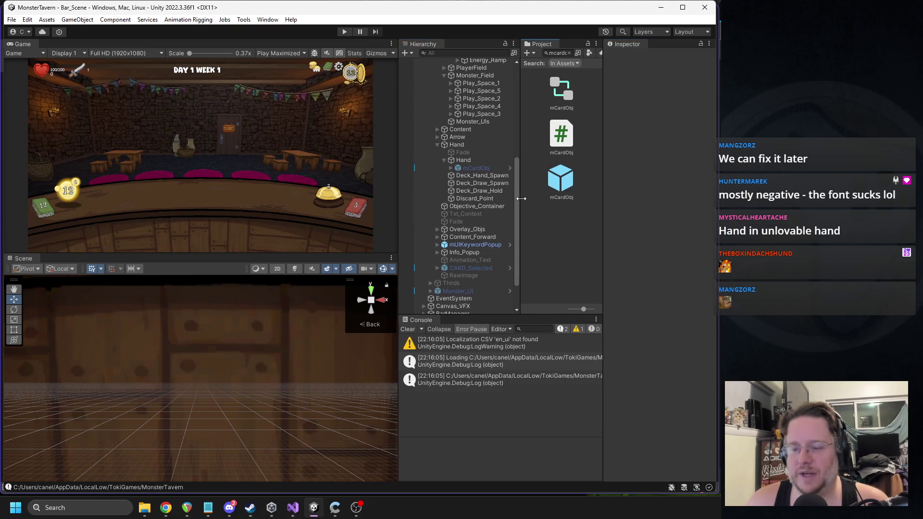
{"action": "left_click", "coordinate": [408, 329]}
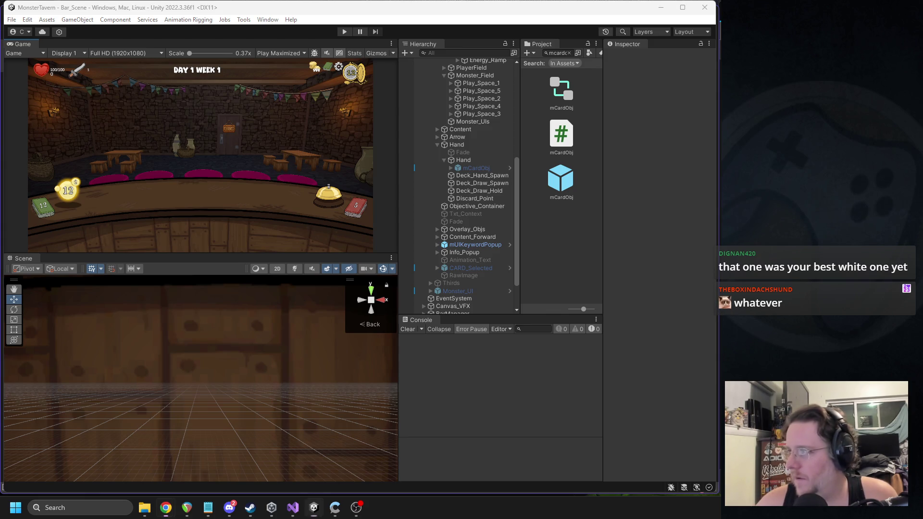
{"action": "left_click", "coordinate": [166, 508]}
{"action": "left_click_drag", "start_coordinate": [166, 13], "coordinate": [232, 29]}
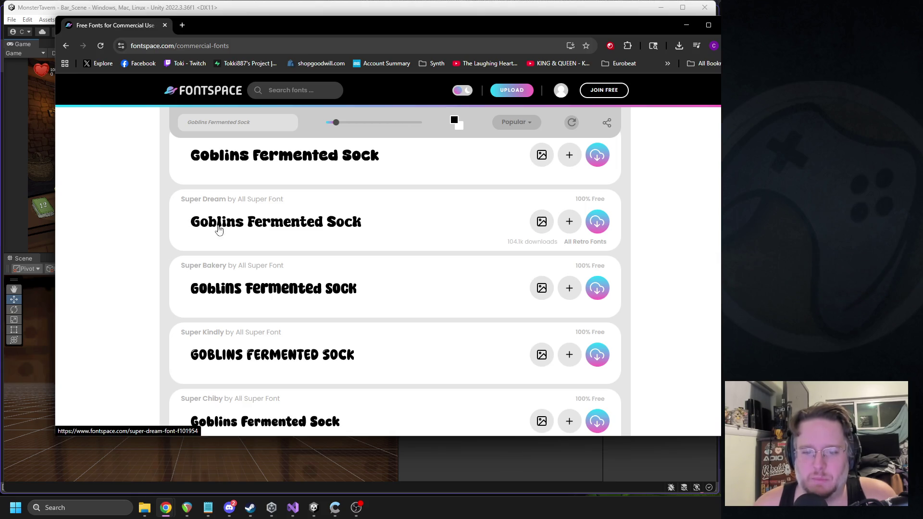
Scroll through the commercial-use fonts and go to page 2
{"action": "scroll", "coordinate": [269, 230], "scroll_direction": "down", "scroll_amount": 1}
{"action": "scroll", "coordinate": [270, 231], "scroll_direction": "down", "scroll_amount": 2}
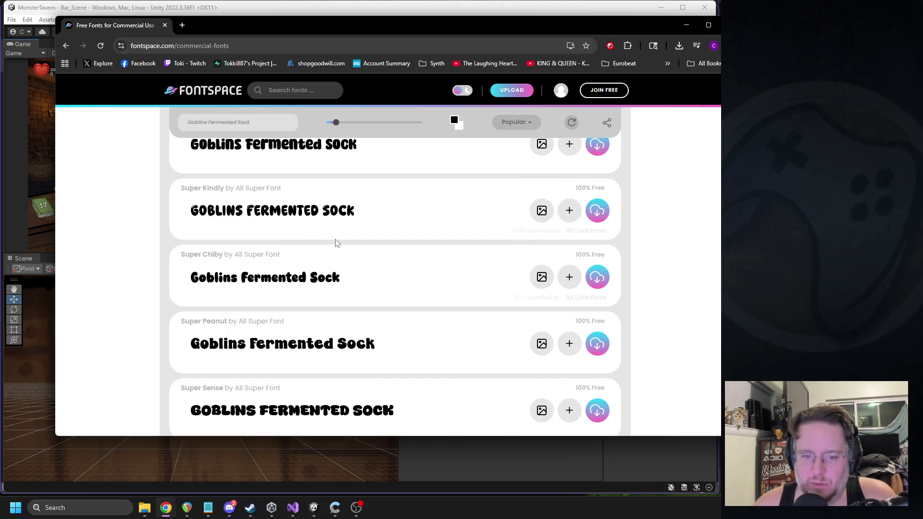
{"action": "scroll", "coordinate": [336, 242], "scroll_direction": "down", "scroll_amount": 1}
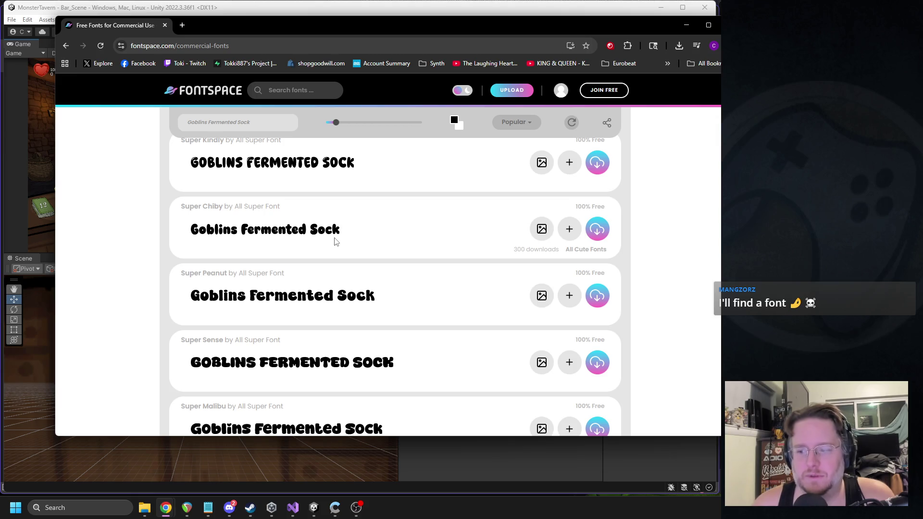
{"action": "scroll", "coordinate": [293, 272], "scroll_direction": "down", "scroll_amount": 2}
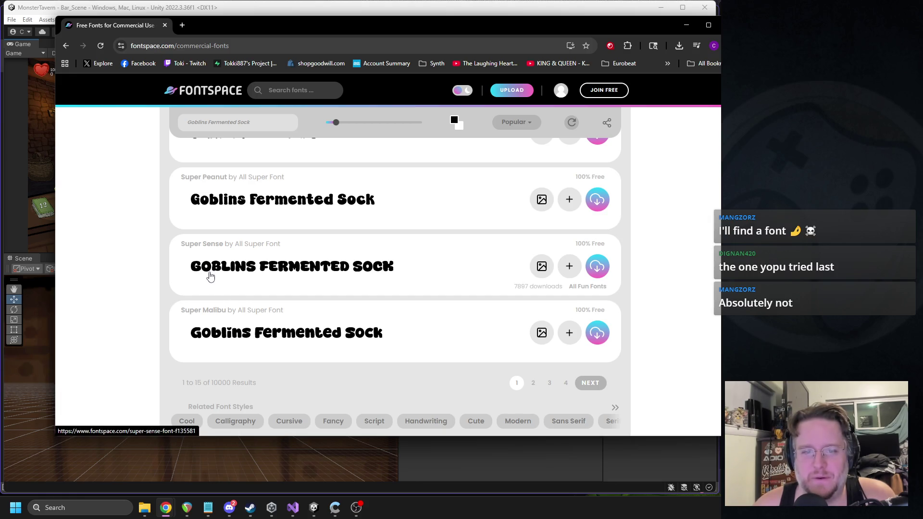
{"action": "left_click", "coordinate": [585, 385]}
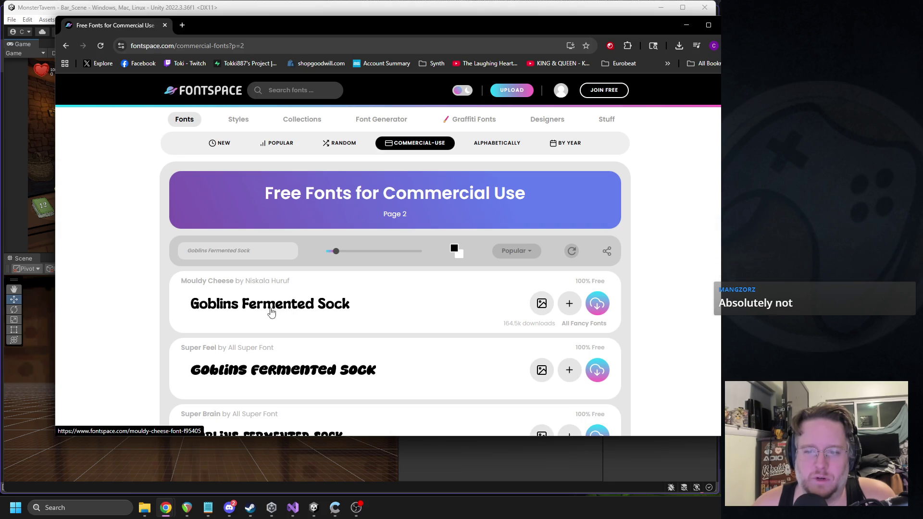
{"action": "scroll", "coordinate": [259, 308], "scroll_direction": "down", "scroll_amount": 1}
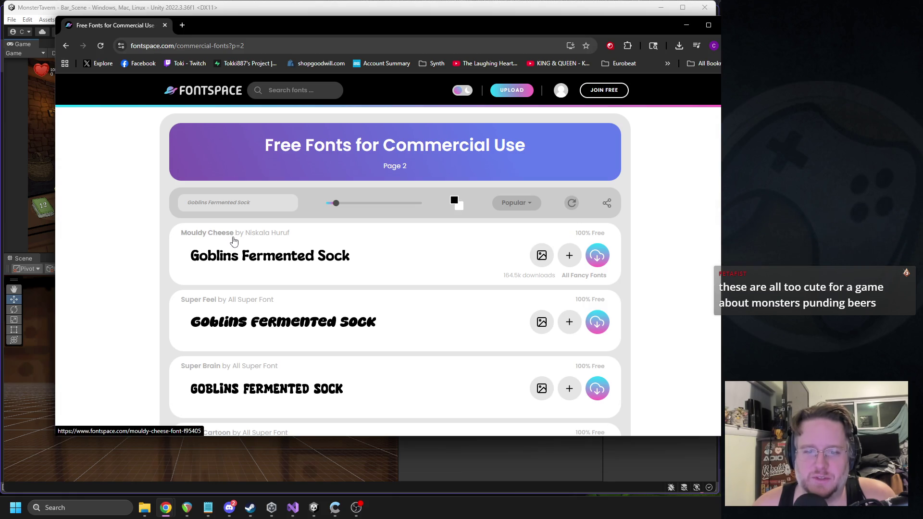
Search FontSpace for 'angry' and browse the 97 results
{"action": "left_click", "coordinate": [291, 10]}
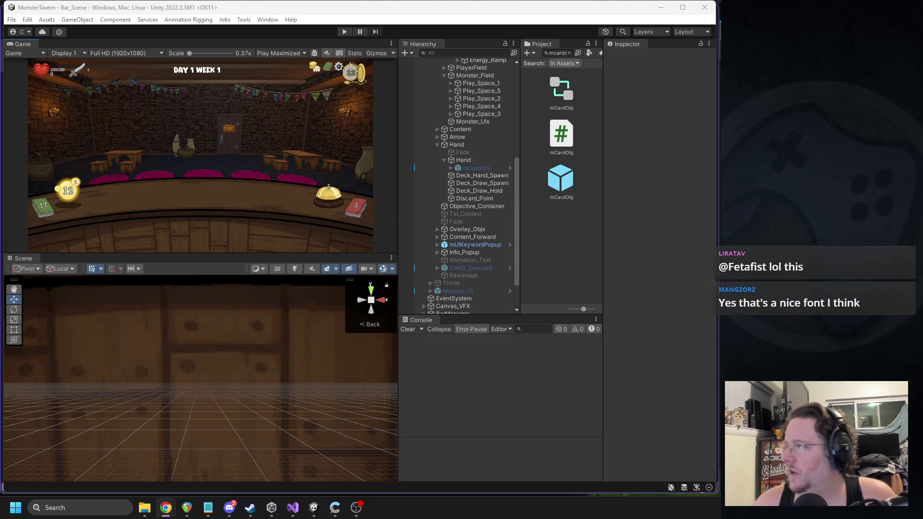
{"action": "mouse_move", "coordinate": [712, 27]}
{"action": "left_mouse_down"}
{"action": "mouse_move", "coordinate": [343, 28]}
{"action": "mouse_move", "coordinate": [240, 41]}
{"action": "left_mouse_up"}
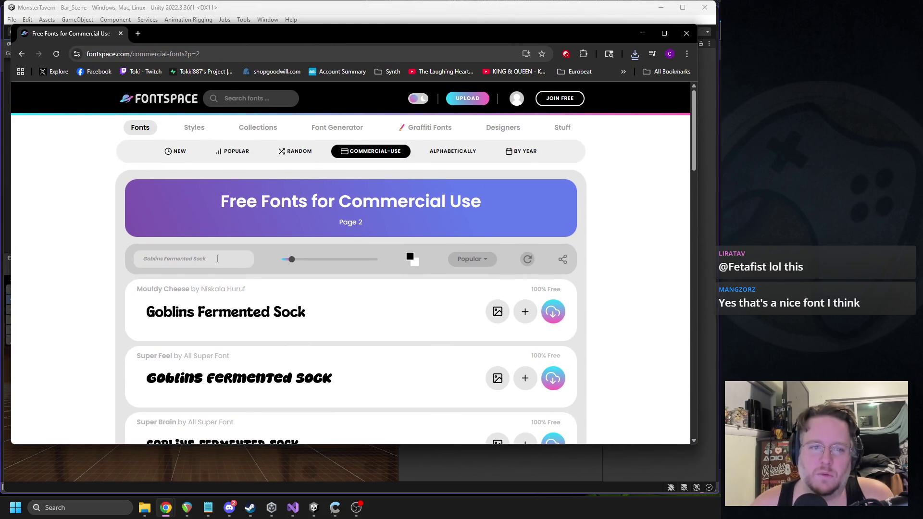
{"action": "left_click", "coordinate": [250, 100]}
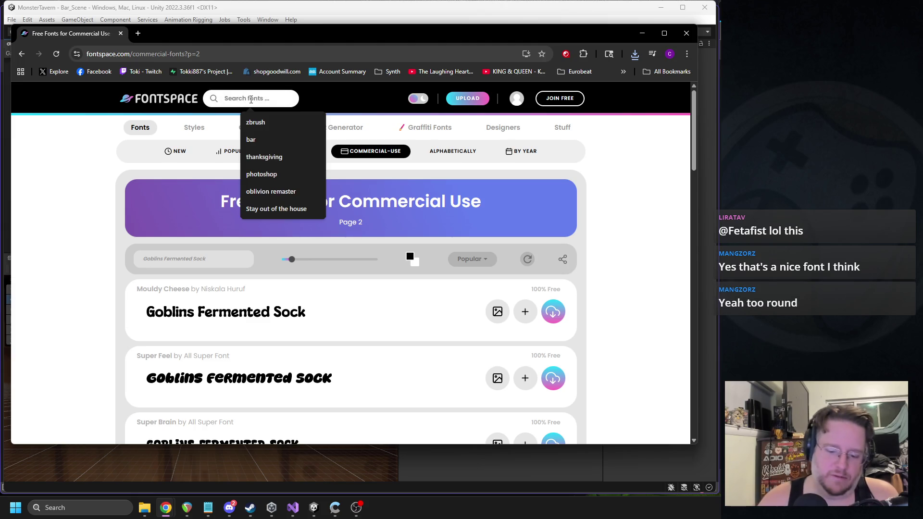
{"action": "type", "text": "angry"}
{"action": "key", "text": "Return"}
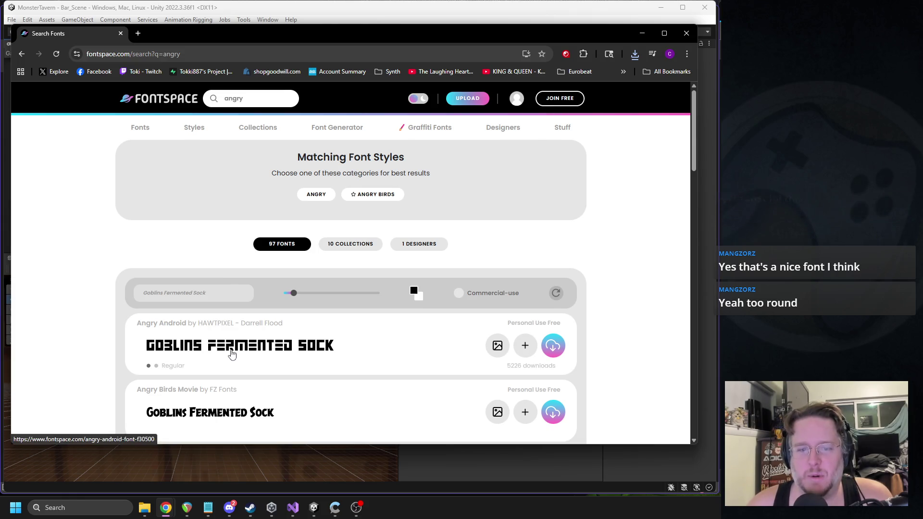
{"action": "scroll", "coordinate": [231, 355], "scroll_direction": "down", "scroll_amount": 1}
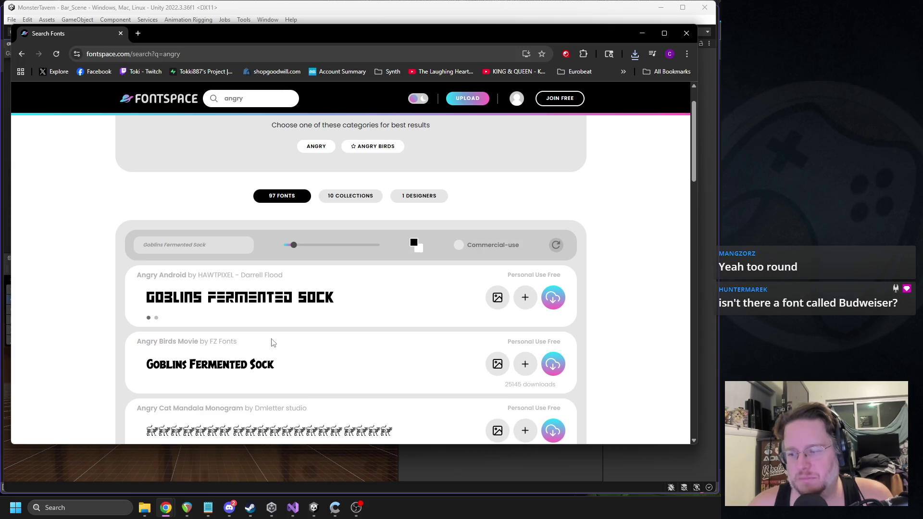
{"action": "scroll", "coordinate": [271, 343], "scroll_direction": "down", "scroll_amount": 2}
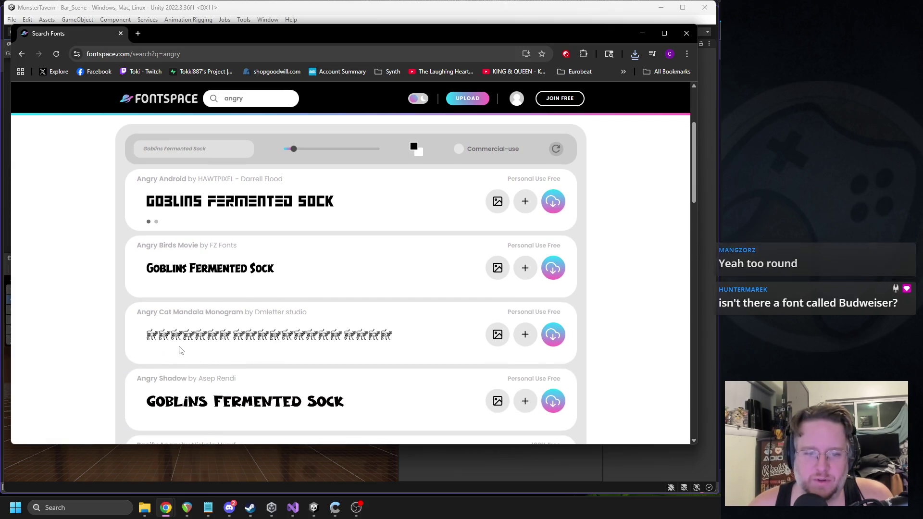
Filter the 'angry' results to fonts free for commercial use
{"action": "scroll", "coordinate": [217, 348], "scroll_direction": "down", "scroll_amount": 2}
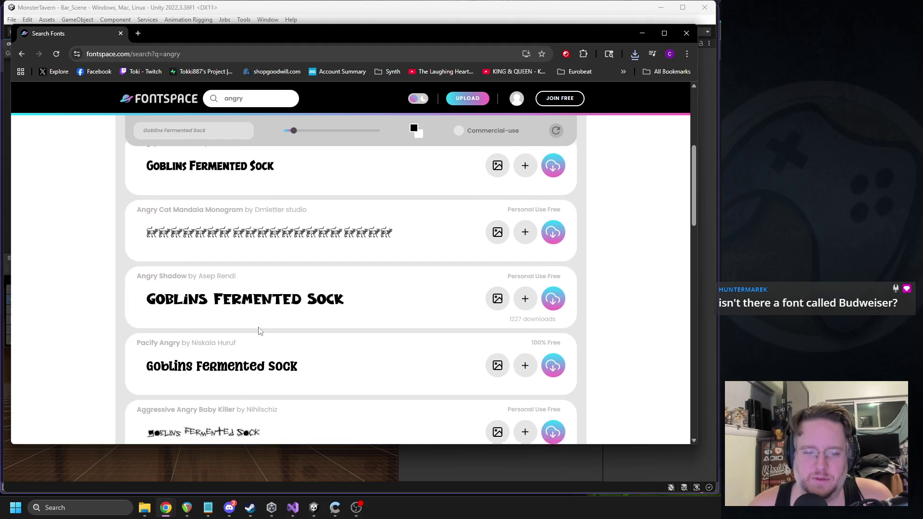
{"action": "scroll", "coordinate": [260, 331], "scroll_direction": "down", "scroll_amount": 2}
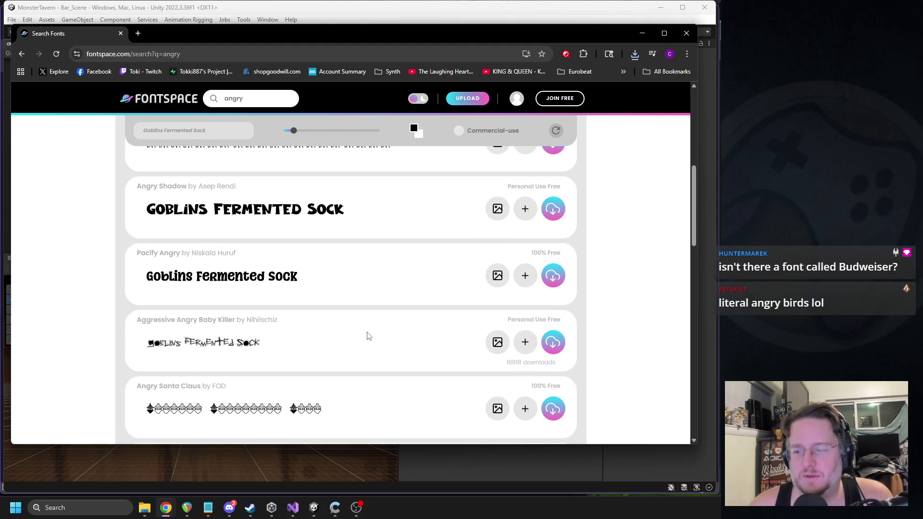
{"action": "scroll", "coordinate": [368, 321], "scroll_direction": "up", "scroll_amount": 3}
{"action": "scroll", "coordinate": [368, 320], "scroll_direction": "up", "scroll_amount": 1}
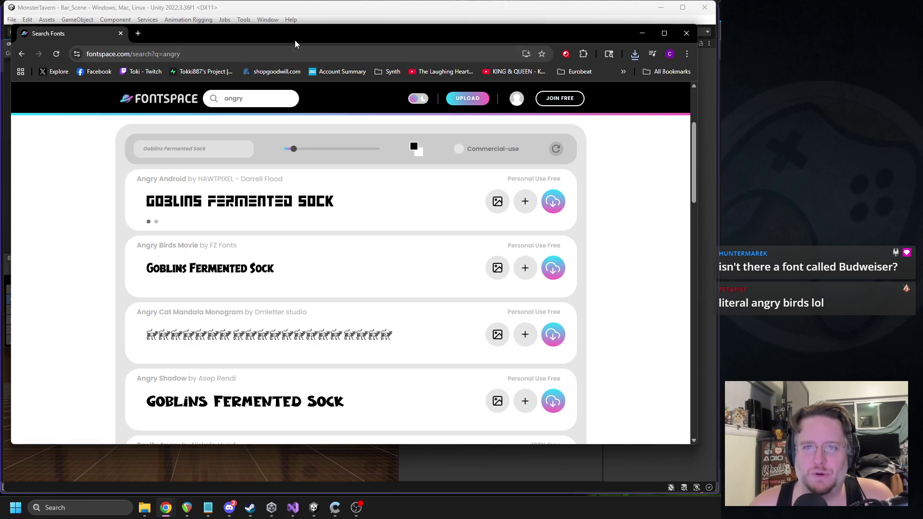
{"action": "left_click", "coordinate": [291, 9]}
{"action": "key", "text": "alt+Tab"}
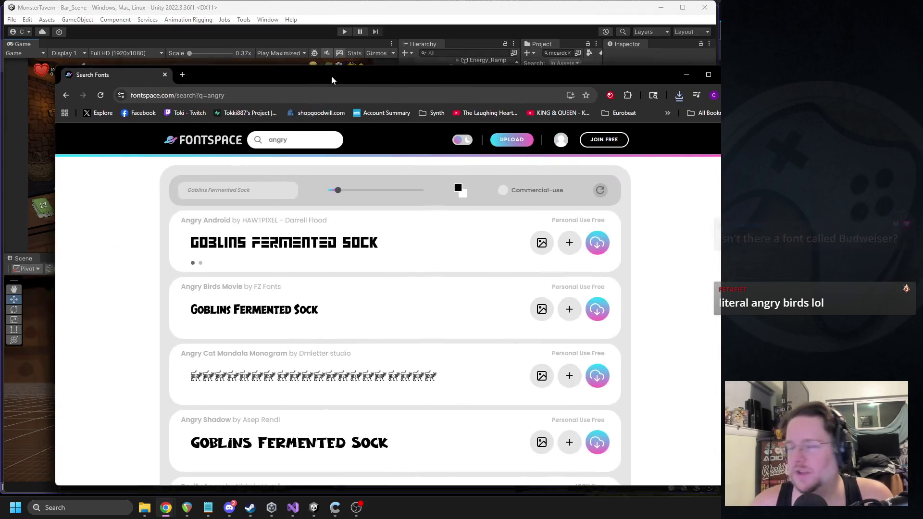
{"action": "left_click", "coordinate": [500, 179]}
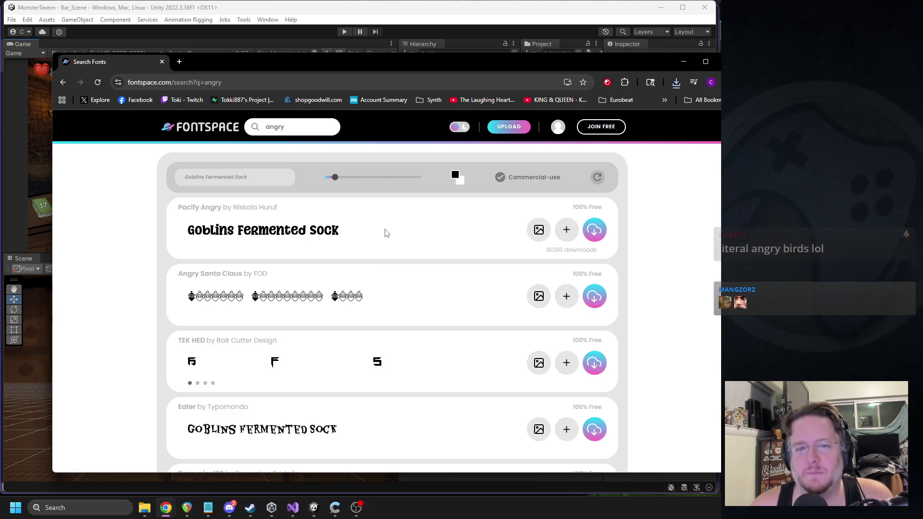
Scroll through the 19 commercial-use results and go to the next page
{"action": "scroll", "coordinate": [385, 233], "scroll_direction": "down", "scroll_amount": 2}
{"action": "scroll", "coordinate": [387, 234], "scroll_direction": "down", "scroll_amount": 1}
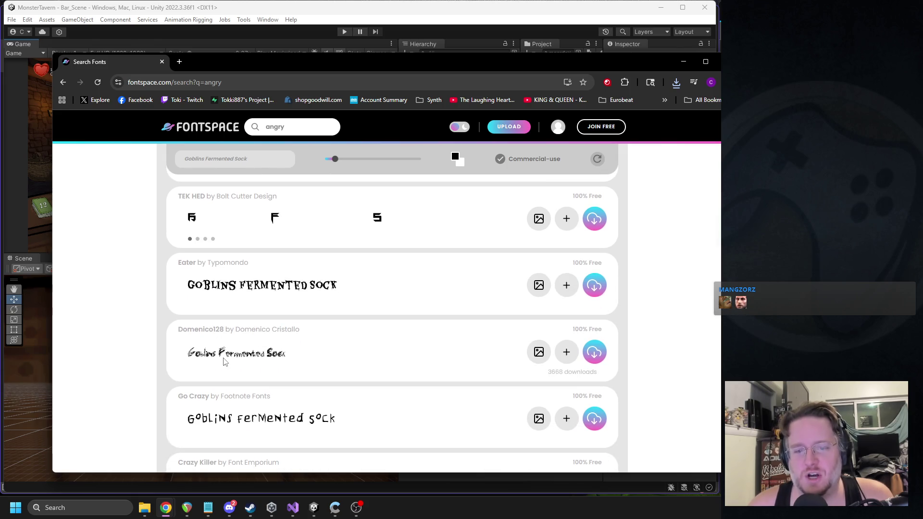
{"action": "scroll", "coordinate": [262, 343], "scroll_direction": "down", "scroll_amount": 2}
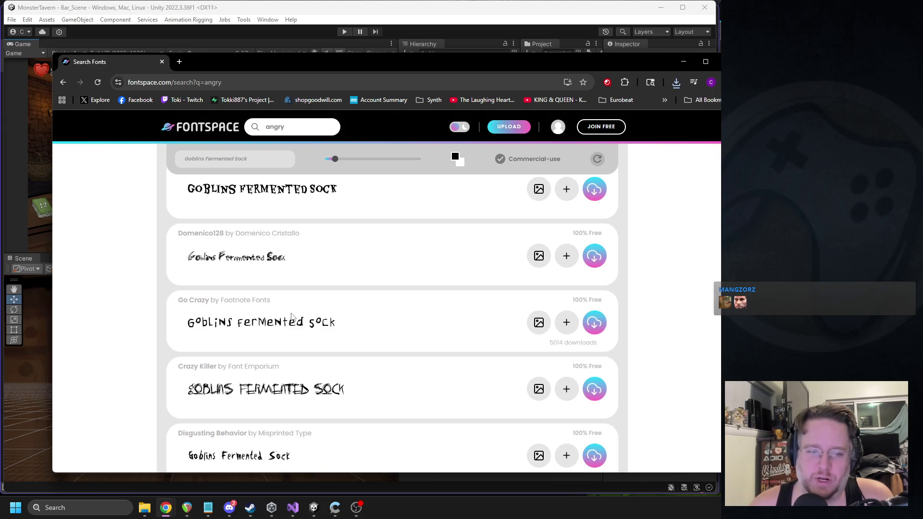
{"action": "scroll", "coordinate": [292, 316], "scroll_direction": "down", "scroll_amount": 3}
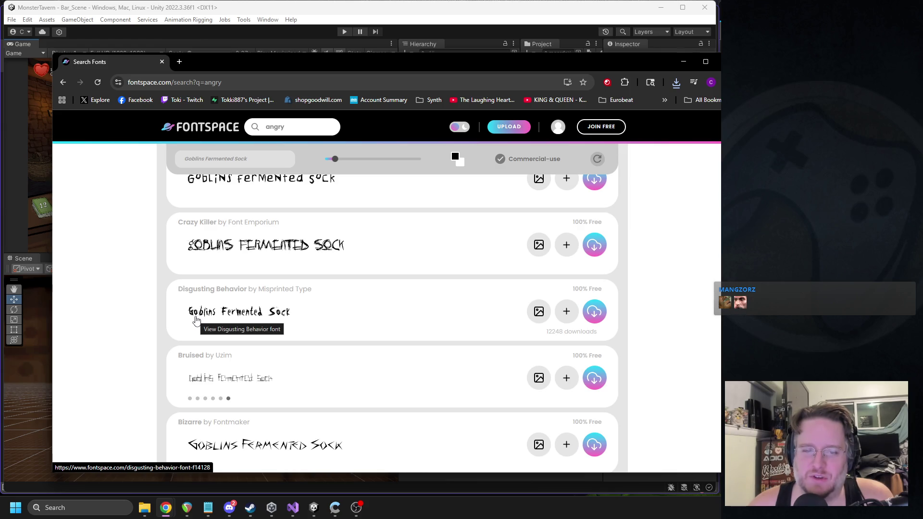
{"action": "scroll", "coordinate": [315, 284], "scroll_direction": "down", "scroll_amount": 3}
{"action": "scroll", "coordinate": [316, 282], "scroll_direction": "down", "scroll_amount": 3}
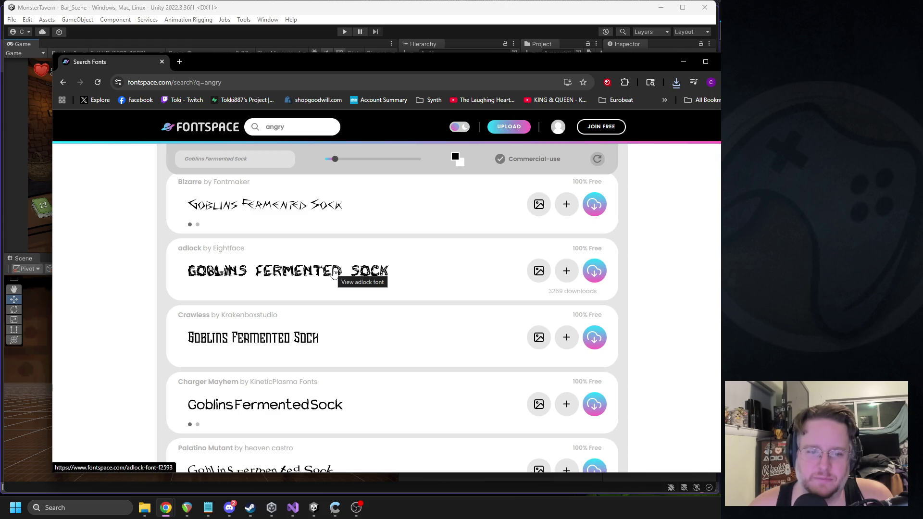
{"action": "scroll", "coordinate": [335, 272], "scroll_direction": "down", "scroll_amount": 3}
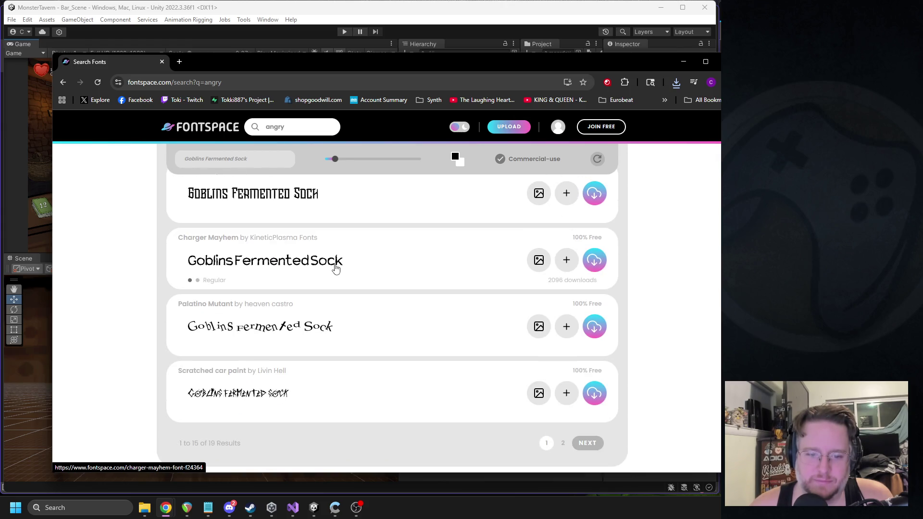
{"action": "scroll", "coordinate": [336, 269], "scroll_direction": "down", "scroll_amount": 2}
{"action": "left_click", "coordinate": [592, 348]}
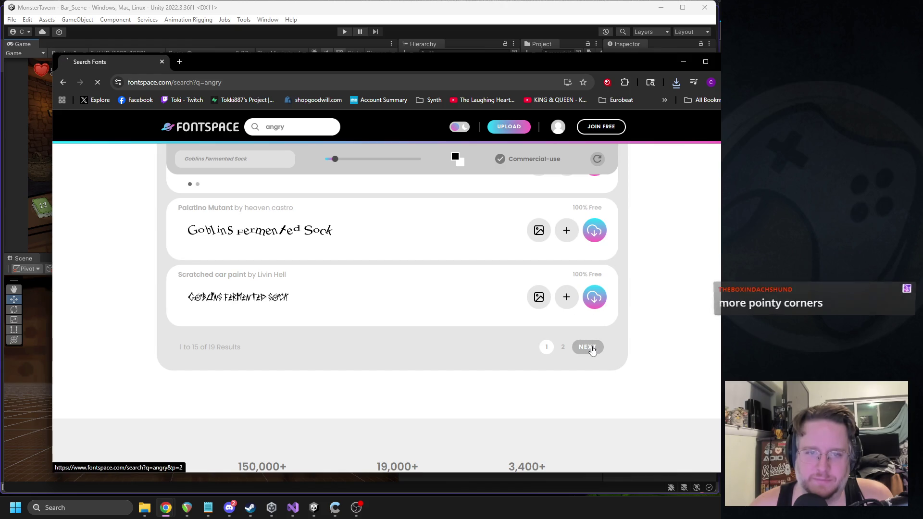
Scroll the results and reposition the browser window over the Unity editor
{"action": "left_click_drag", "start_coordinate": [581, 62], "coordinate": [542, 64]}
{"action": "scroll", "coordinate": [341, 288], "scroll_direction": "down", "scroll_amount": 5}
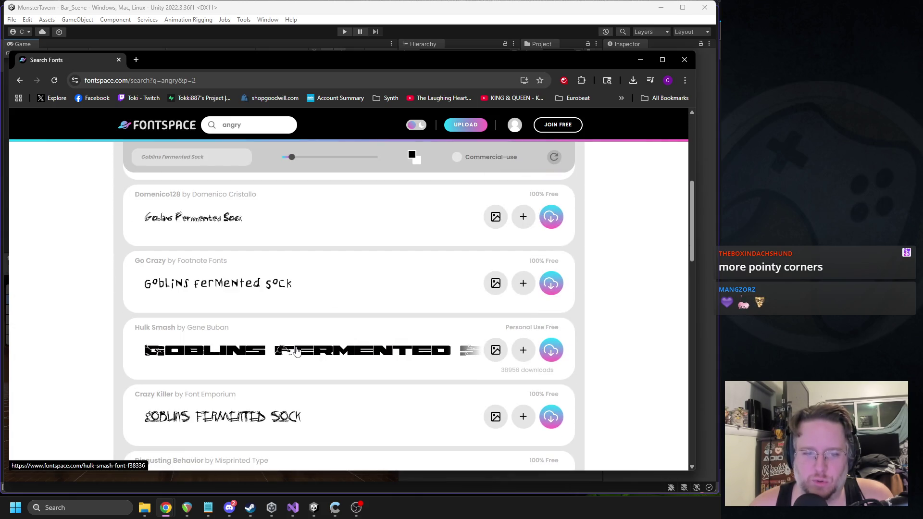
{"action": "scroll", "coordinate": [296, 347], "scroll_direction": "up", "scroll_amount": 1}
{"action": "scroll", "coordinate": [295, 343], "scroll_direction": "up", "scroll_amount": 1}
{"action": "scroll", "coordinate": [292, 340], "scroll_direction": "down", "scroll_amount": 8}
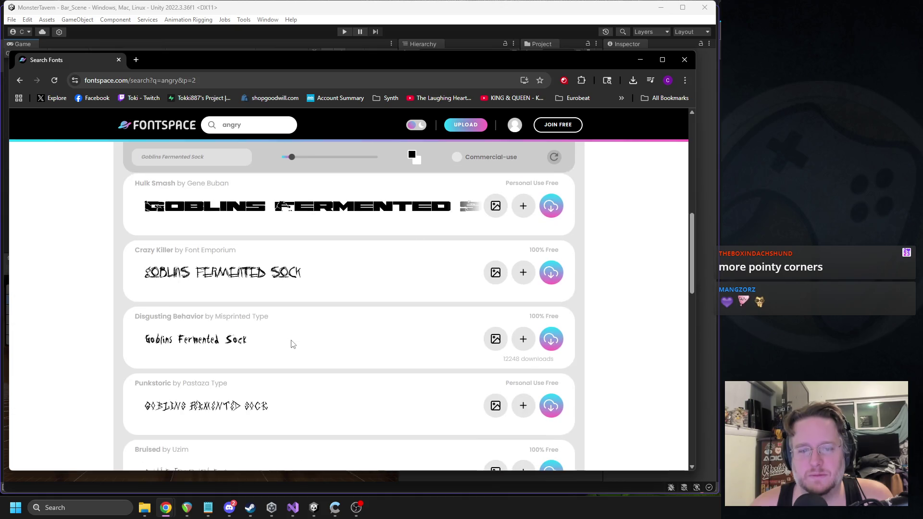
{"action": "scroll", "coordinate": [293, 338], "scroll_direction": "down", "scroll_amount": 5}
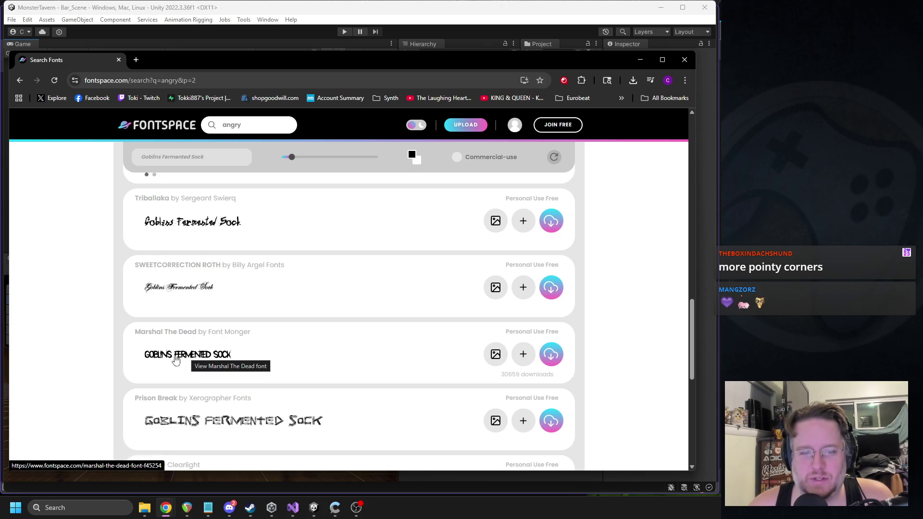
{"action": "left_click_drag", "start_coordinate": [195, 63], "coordinate": [264, 71]}
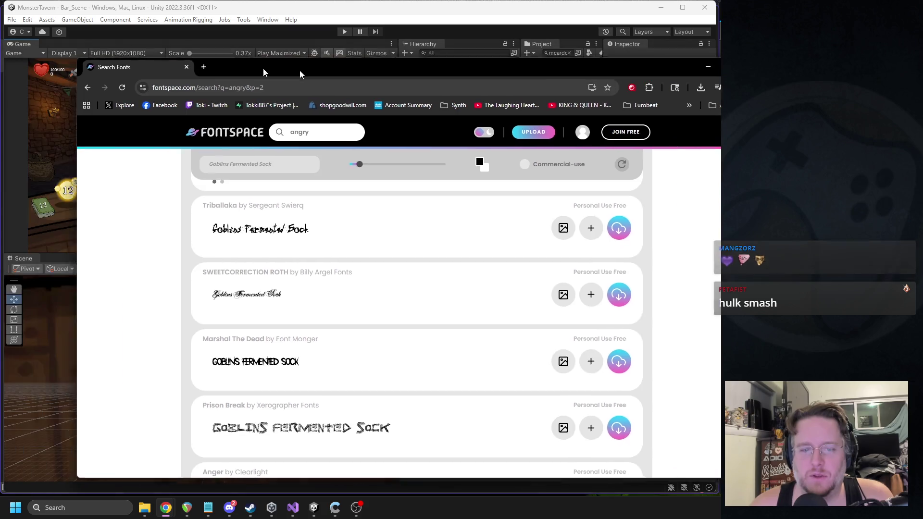
{"action": "key", "text": "super+Down"}
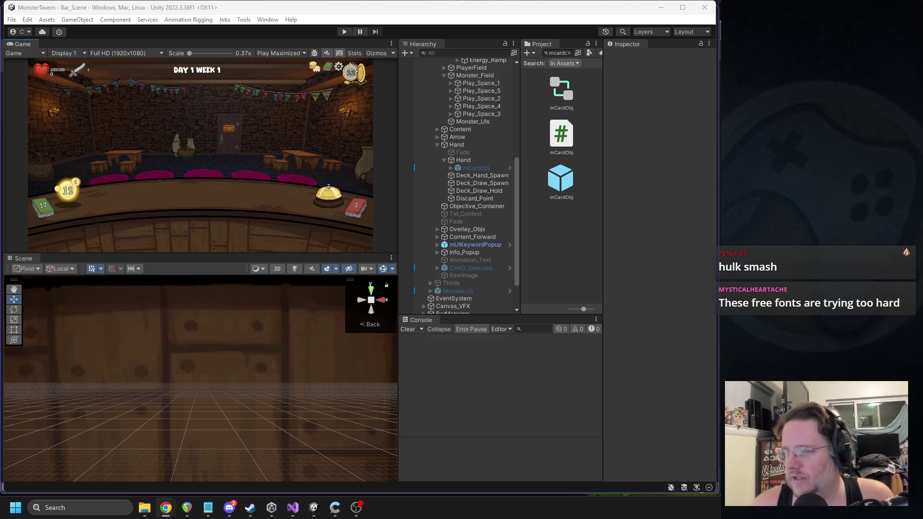
{"action": "key", "text": "alt+Tab"}
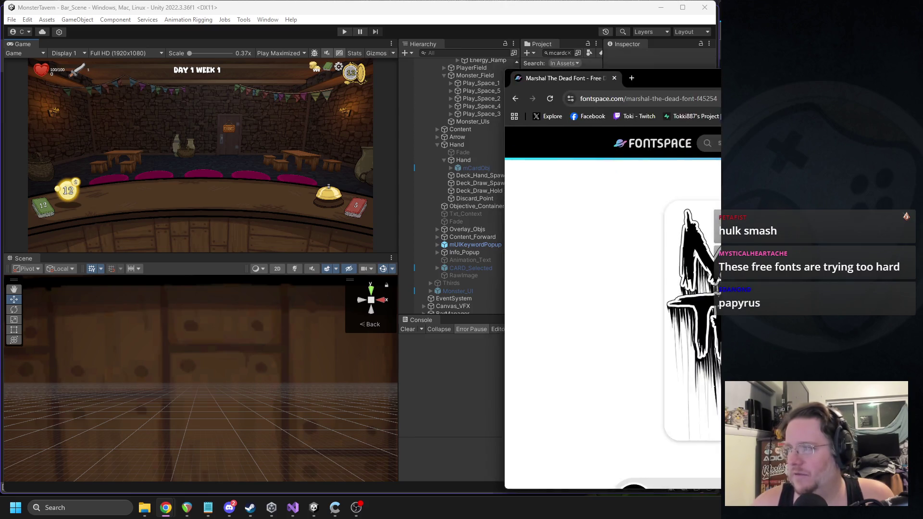
{"action": "mouse_move", "coordinate": [130, 9]}
{"action": "left_mouse_down"}
{"action": "mouse_move", "coordinate": [200, 42]}
{"action": "mouse_move", "coordinate": [237, 45]}
{"action": "left_mouse_up"}
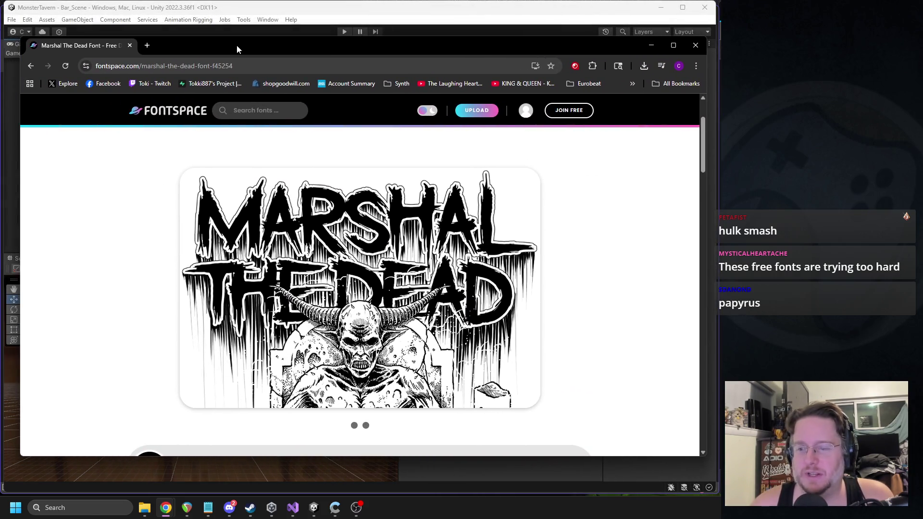
Return to the 'angry' results and download the Marshal The Dead font
{"action": "left_click", "coordinate": [30, 66]}
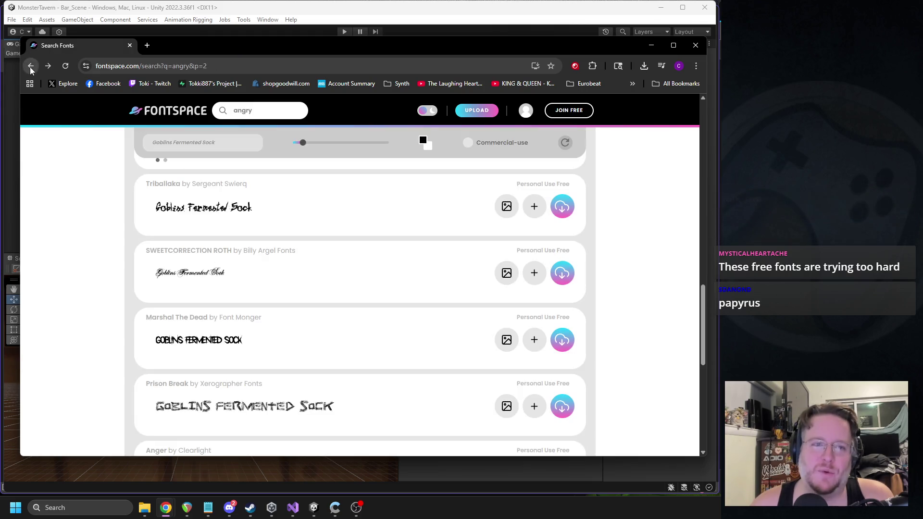
{"action": "left_click", "coordinate": [562, 340]}
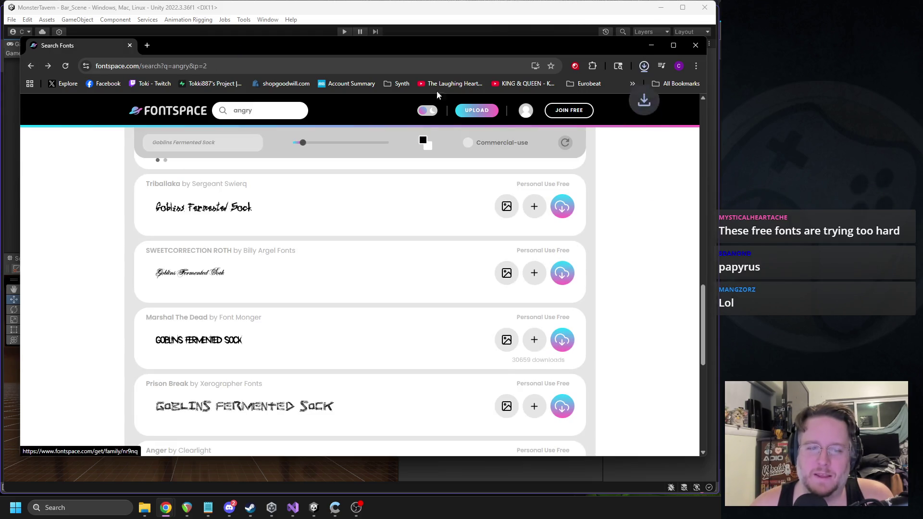
{"action": "mouse_move", "coordinate": [329, 51]}
{"action": "left_mouse_down"}
{"action": "mouse_move", "coordinate": [584, 76]}
{"action": "mouse_move", "coordinate": [922, 86]}
{"action": "left_mouse_up"}
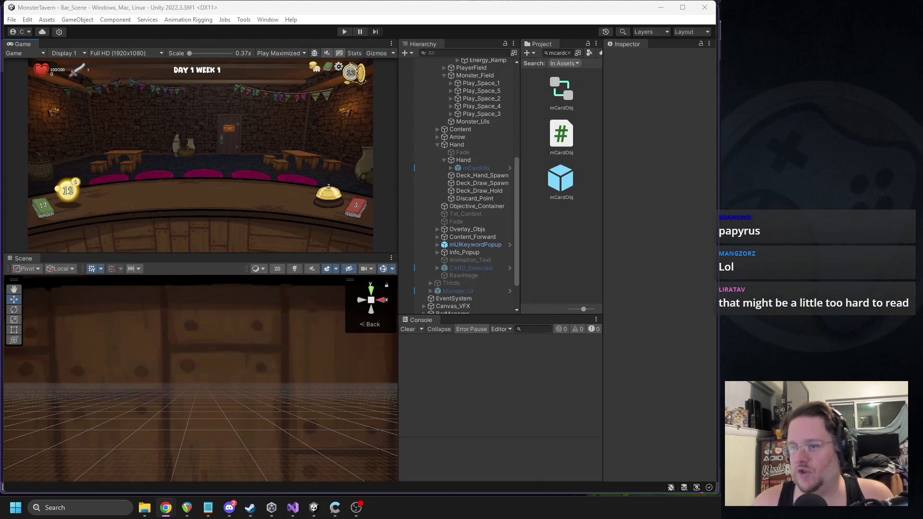
Open the mCardObj prefab and create a marshalTheDead folder under Resources/Fonts
{"action": "double_click", "coordinate": [561, 179]}
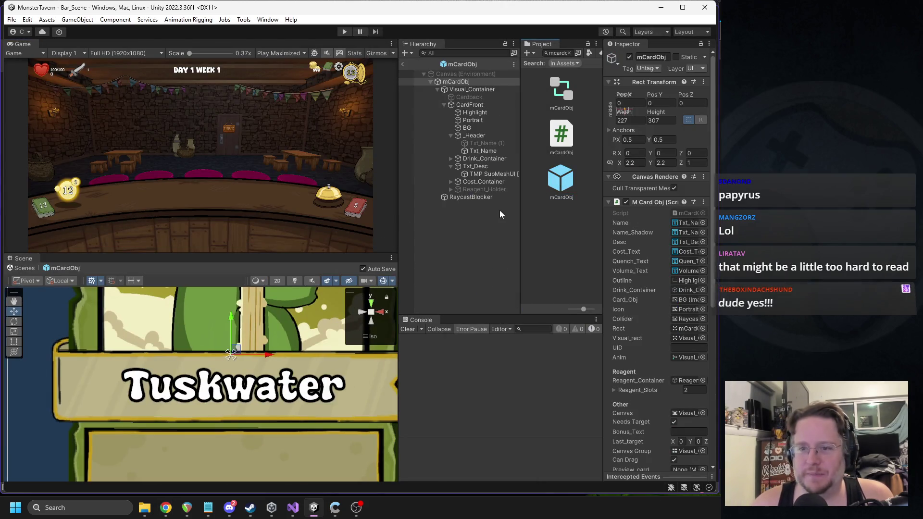
{"action": "left_click", "coordinate": [488, 152]}
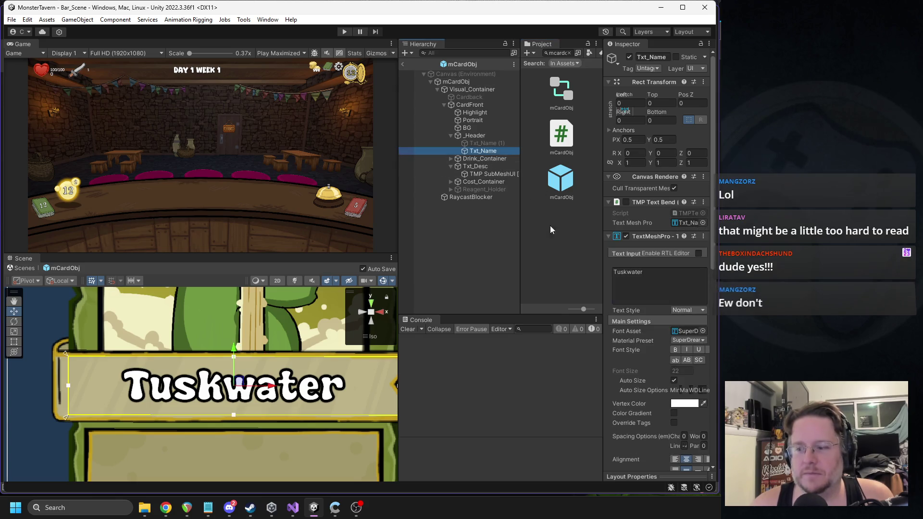
{"action": "left_click", "coordinate": [684, 331]}
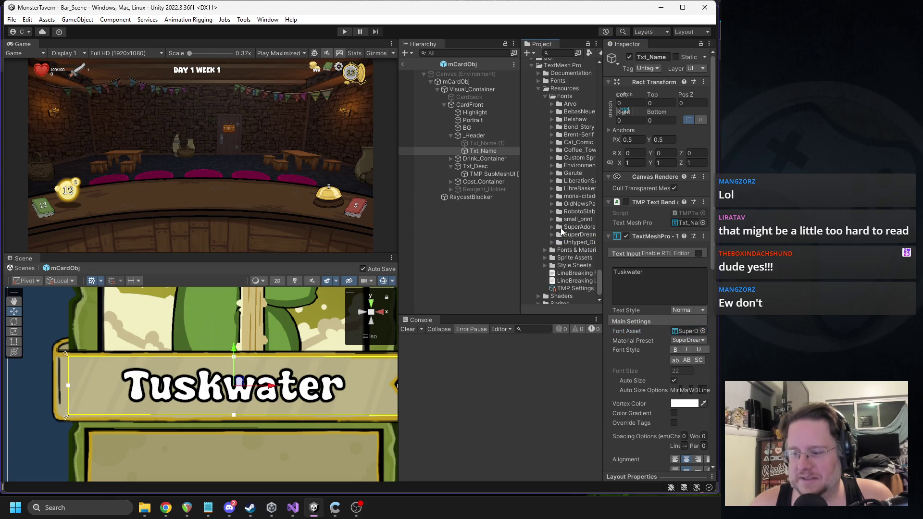
{"action": "scroll", "coordinate": [558, 230], "scroll_direction": "up", "scroll_amount": 5}
{"action": "right_click", "coordinate": [560, 211]}
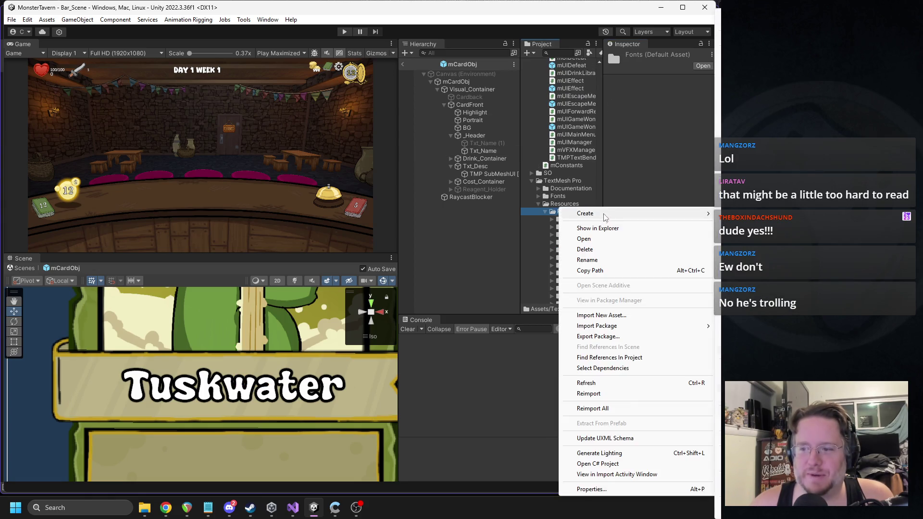
{"action": "left_click", "coordinate": [736, 213]}
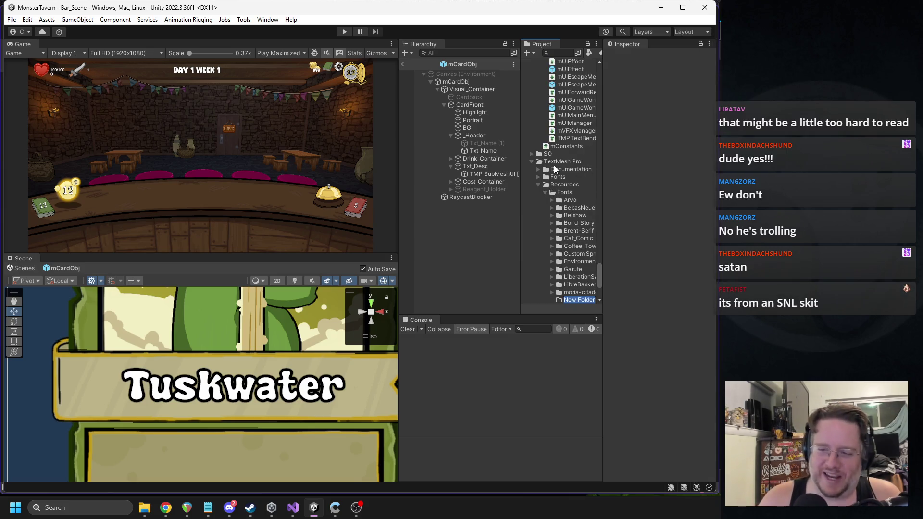
{"action": "type", "text": "marshalTheDead"}
{"action": "key", "text": "Return"}
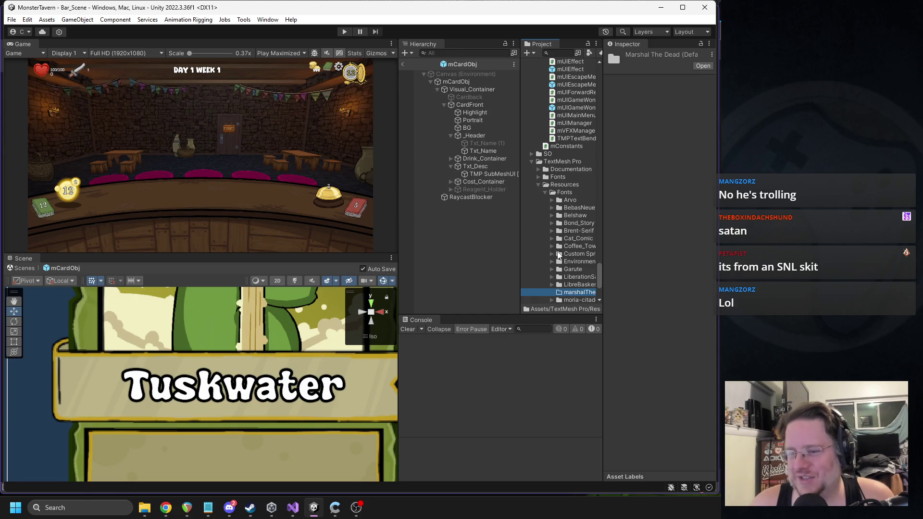
Move the MarshalTheDead font file into the marshalTheDead folder and widen the Project panel
{"action": "scroll", "coordinate": [559, 256], "scroll_direction": "down", "scroll_amount": 2}
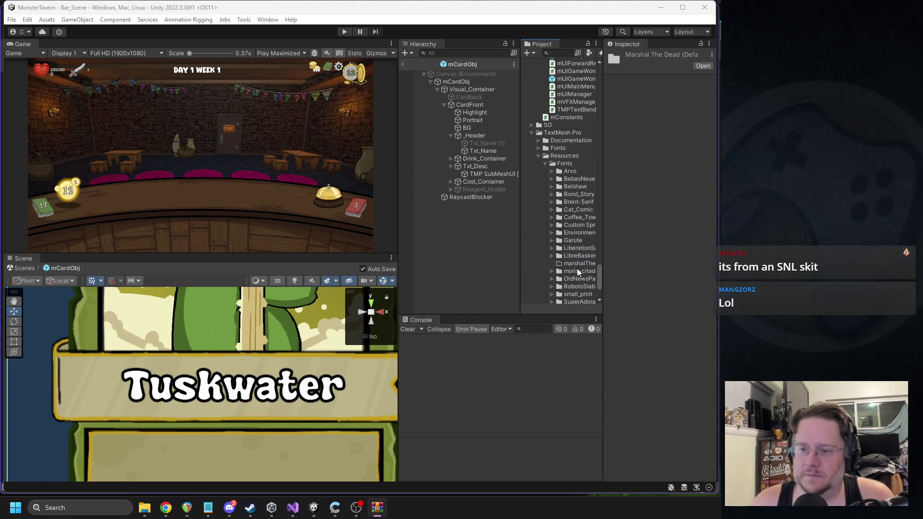
{"action": "scroll", "coordinate": [577, 268], "scroll_direction": "down", "scroll_amount": 5}
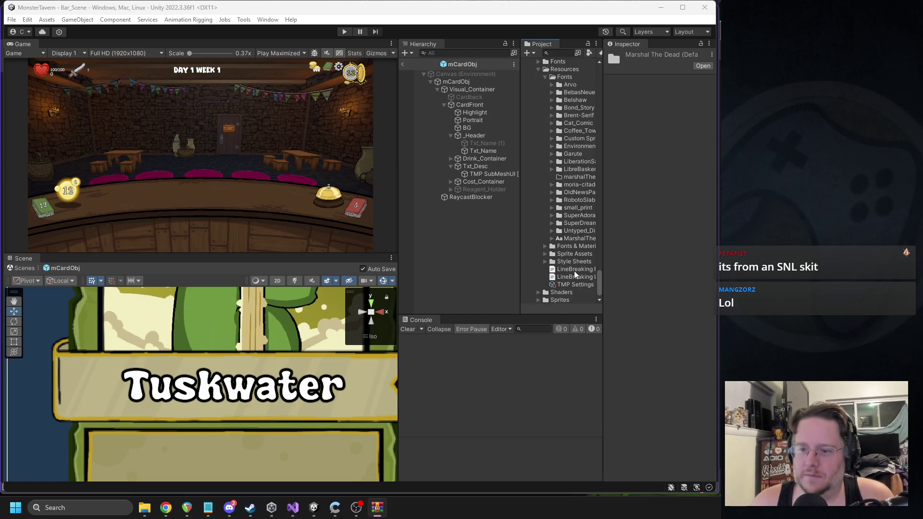
{"action": "left_click", "coordinate": [577, 238]}
{"action": "left_click_drag", "start_coordinate": [572, 179], "coordinate": [571, 178]}
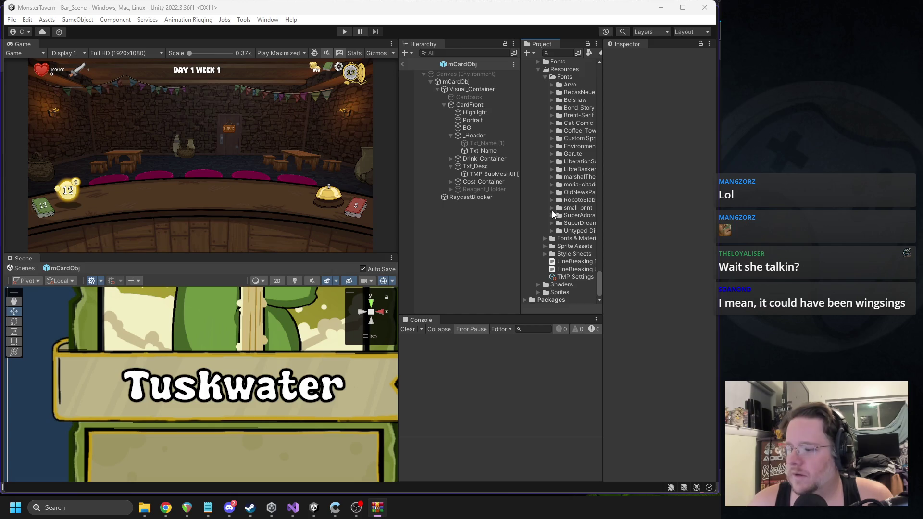
{"action": "left_click_drag", "start_coordinate": [604, 200], "coordinate": [636, 200]}
{"action": "mouse_move", "coordinate": [542, 189]}
{"action": "left_mouse_down"}
{"action": "mouse_move", "coordinate": [526, 195]}
{"action": "mouse_move", "coordinate": [533, 195]}
{"action": "left_mouse_up"}
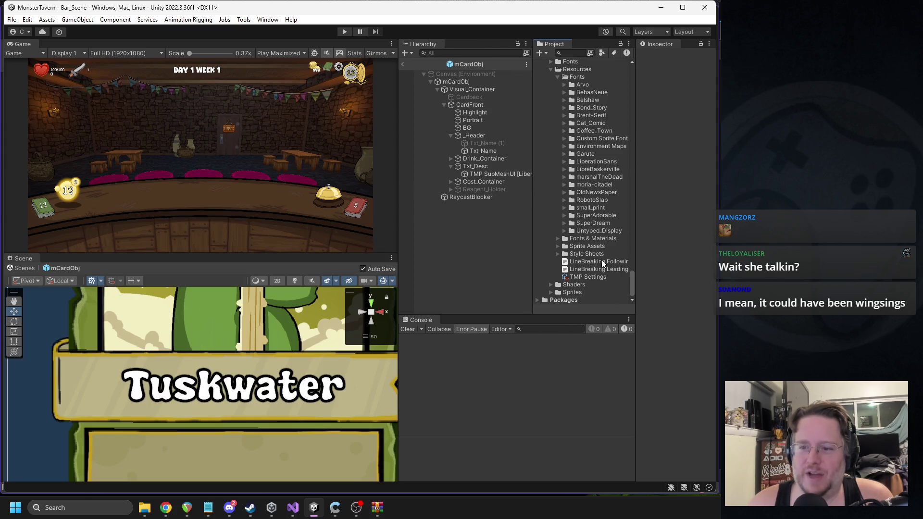
{"action": "left_click", "coordinate": [565, 177]}
{"action": "left_click", "coordinate": [603, 185]}
Generate a MarshalTheDead font atlas in Font Asset Creator and save it as an SDF asset
{"action": "left_click", "coordinate": [268, 20]}
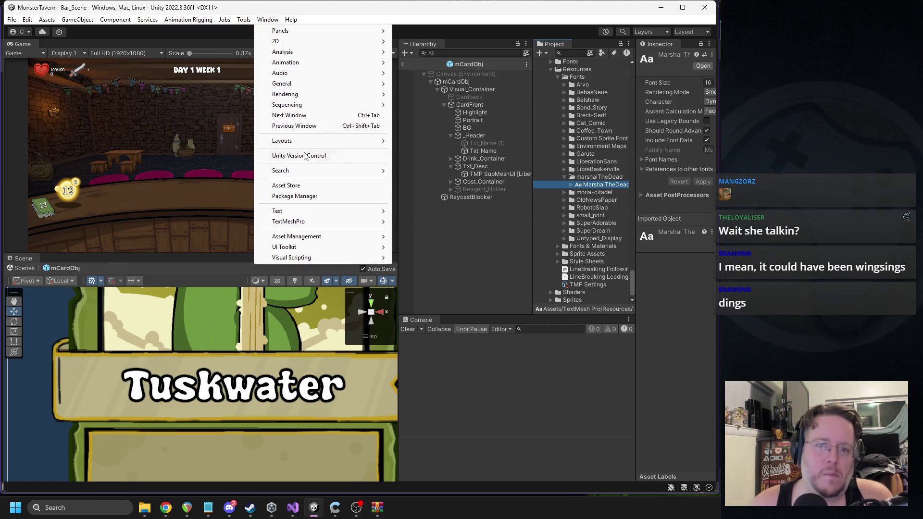
{"action": "mouse_move", "coordinate": [319, 222]}
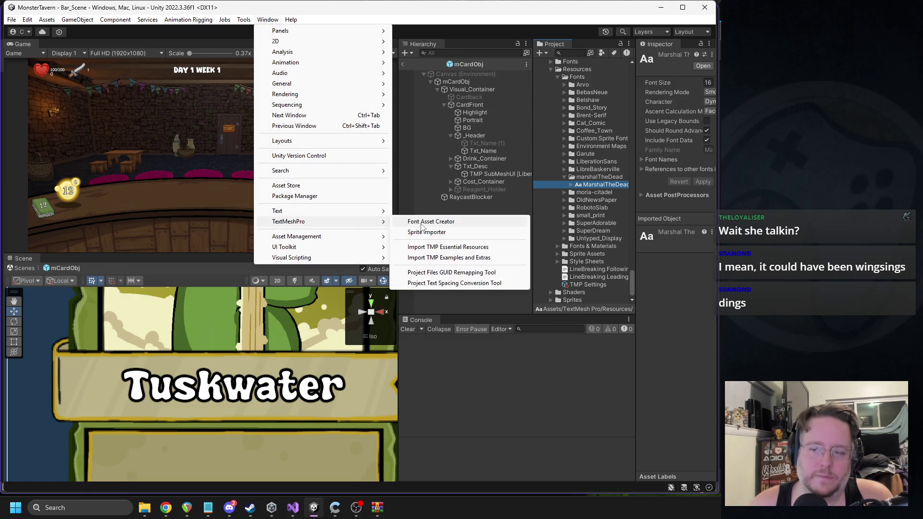
{"action": "left_click", "coordinate": [419, 221]}
{"action": "mouse_move", "coordinate": [596, 186]}
{"action": "left_mouse_down"}
{"action": "mouse_move", "coordinate": [130, 99]}
{"action": "mouse_move", "coordinate": [136, 105]}
{"action": "left_mouse_up"}
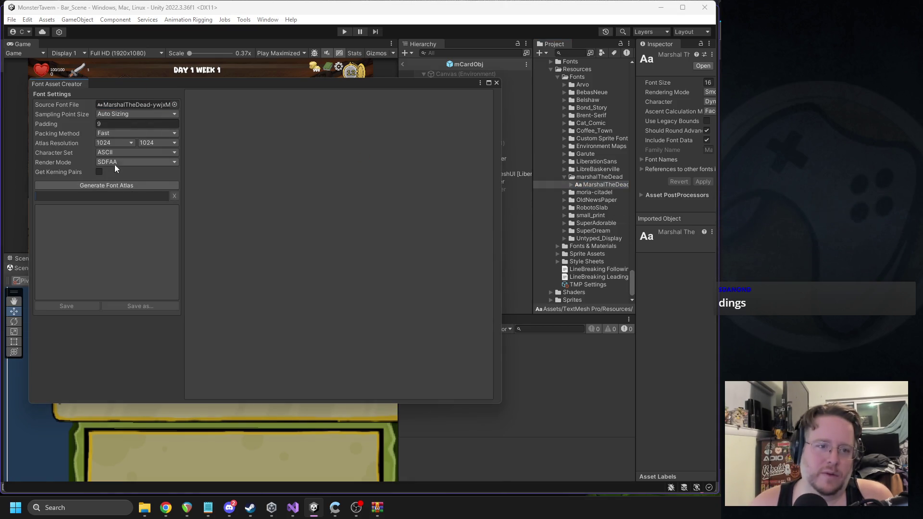
{"action": "left_click", "coordinate": [121, 186]}
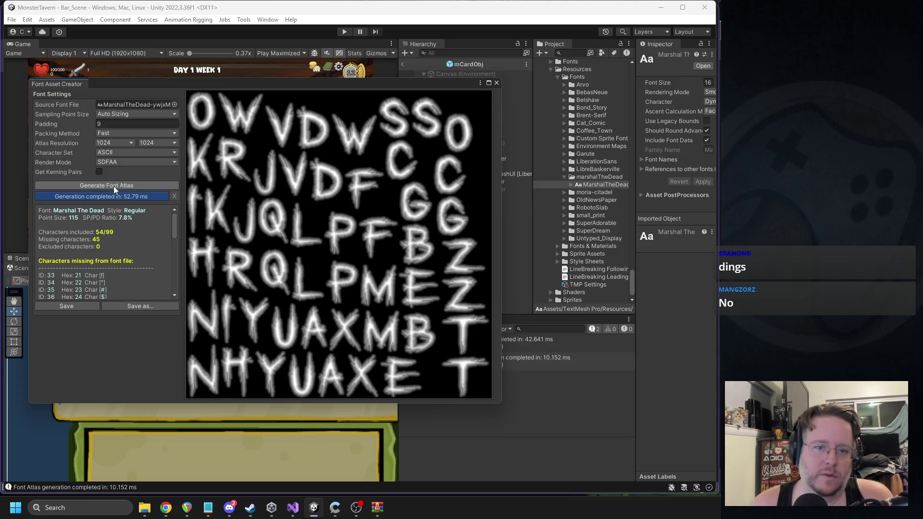
{"action": "left_click", "coordinate": [59, 306]}
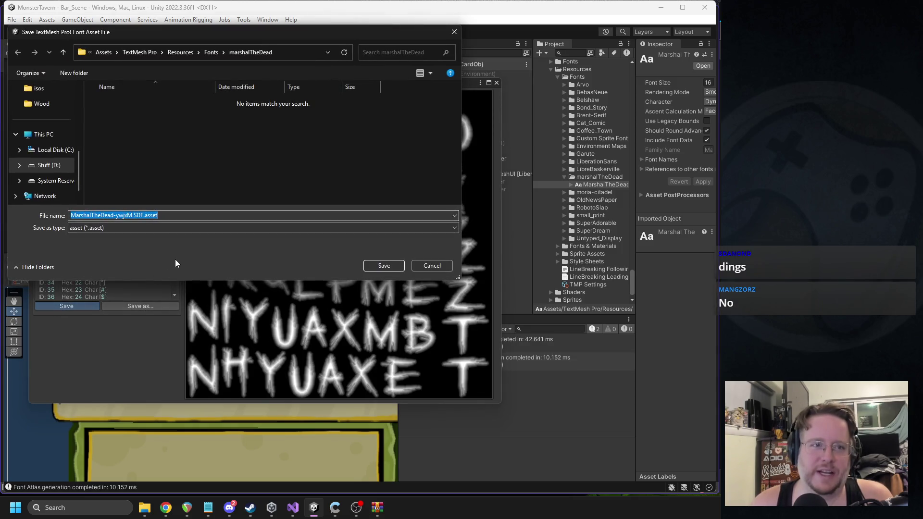
{"action": "left_click", "coordinate": [379, 267]}
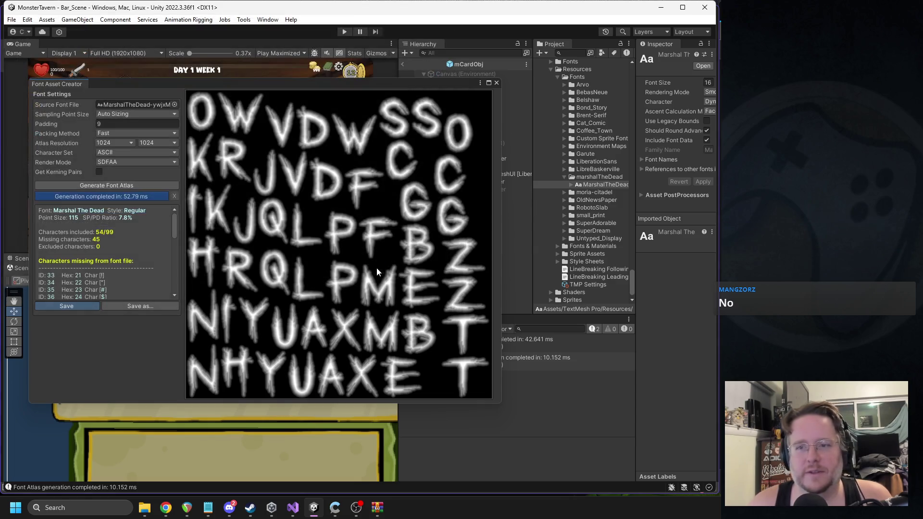
{"action": "left_click", "coordinate": [497, 83]}
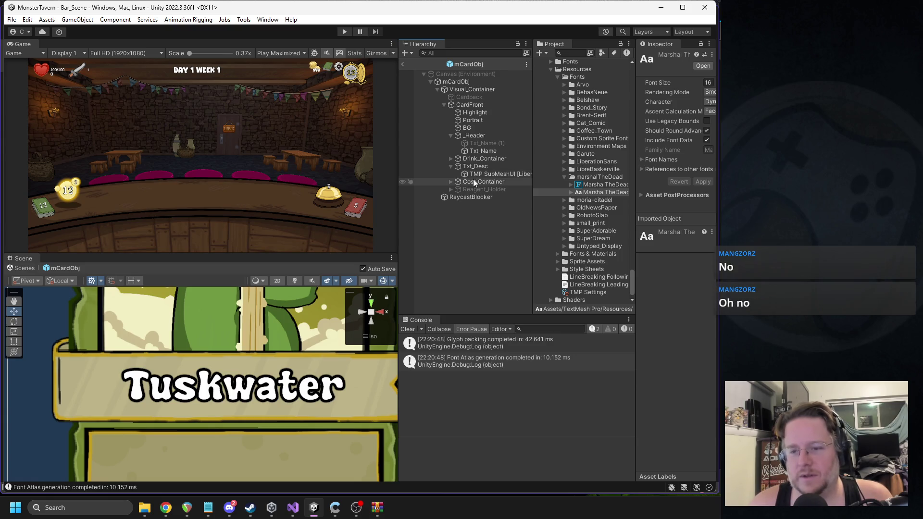
{"action": "left_click", "coordinate": [481, 153]}
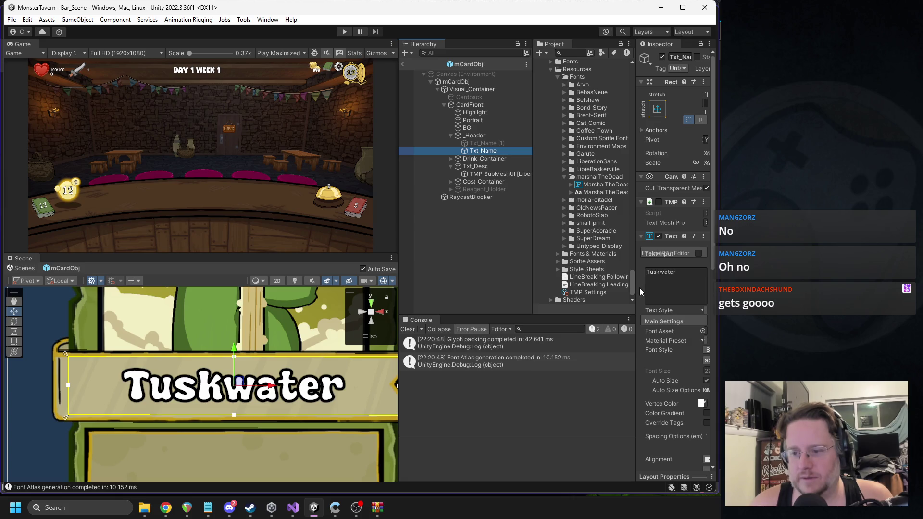
Assign the MarshalTheDead SDF asset to Txt_Name, color it black, and play-test the cards
{"action": "left_click_drag", "start_coordinate": [639, 288], "coordinate": [583, 286]}
{"action": "left_click_drag", "start_coordinate": [555, 186], "coordinate": [677, 331]}
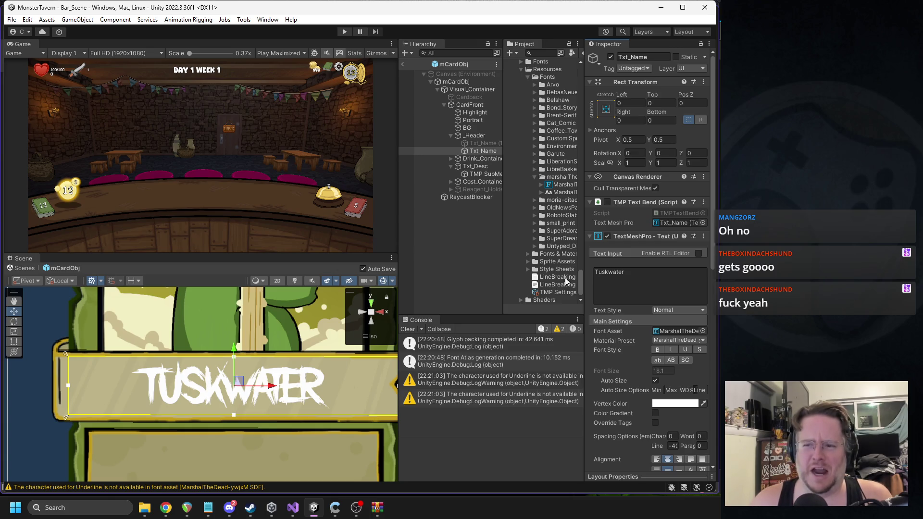
{"action": "left_click", "coordinate": [670, 404]}
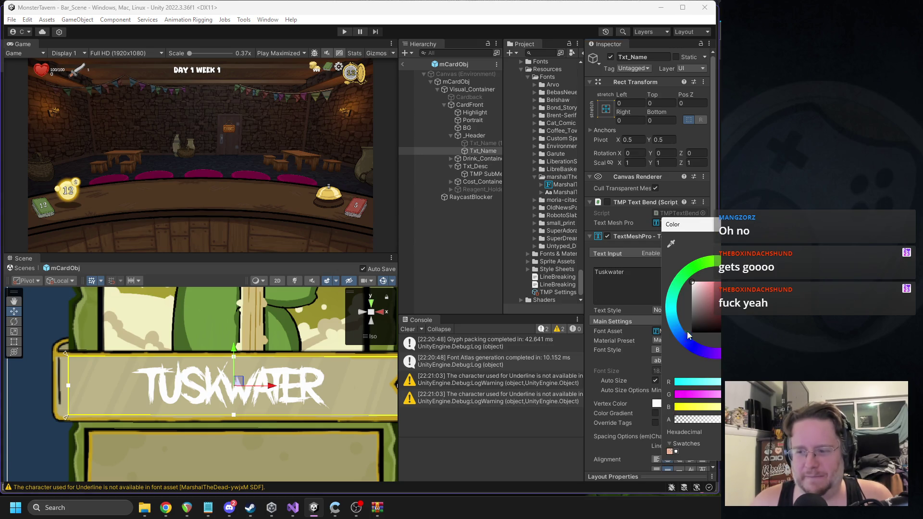
{"action": "left_click_drag", "start_coordinate": [696, 329], "coordinate": [679, 350]}
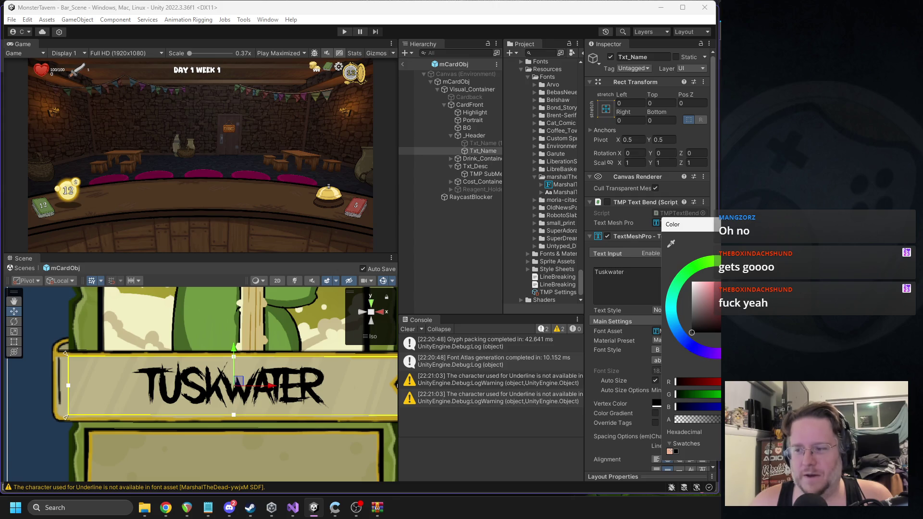
{"action": "left_click", "coordinate": [321, 53]}
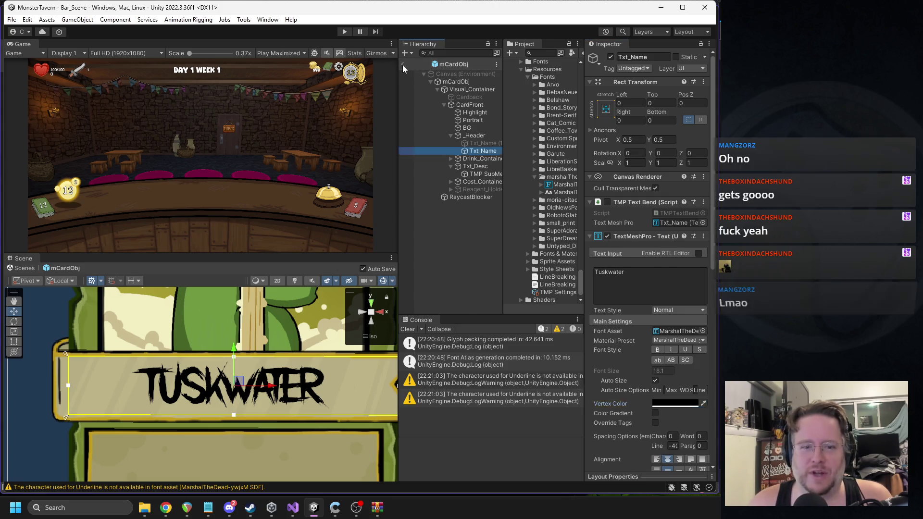
{"action": "left_click", "coordinate": [403, 65]}
{"action": "key", "text": "ctrl+p"}
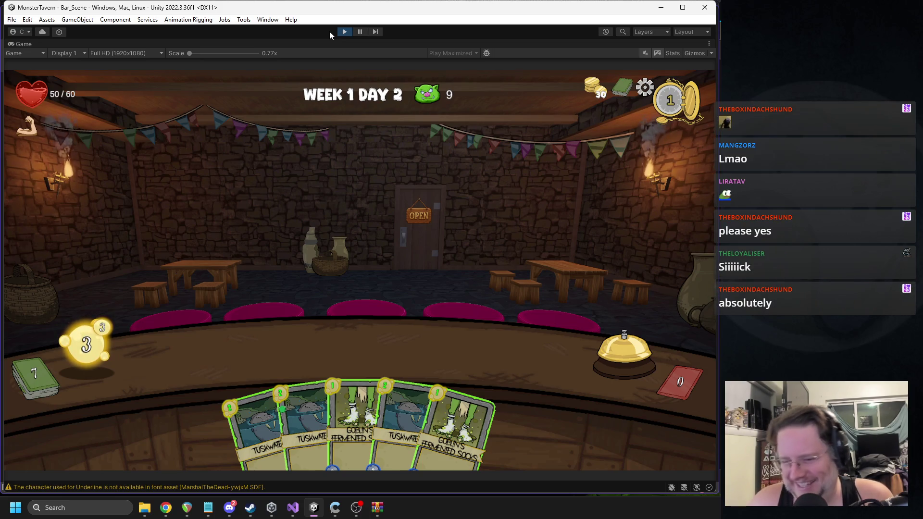
Check the new name font on a card in the hand, then stop the test run
{"action": "mouse_move", "coordinate": [348, 390]}
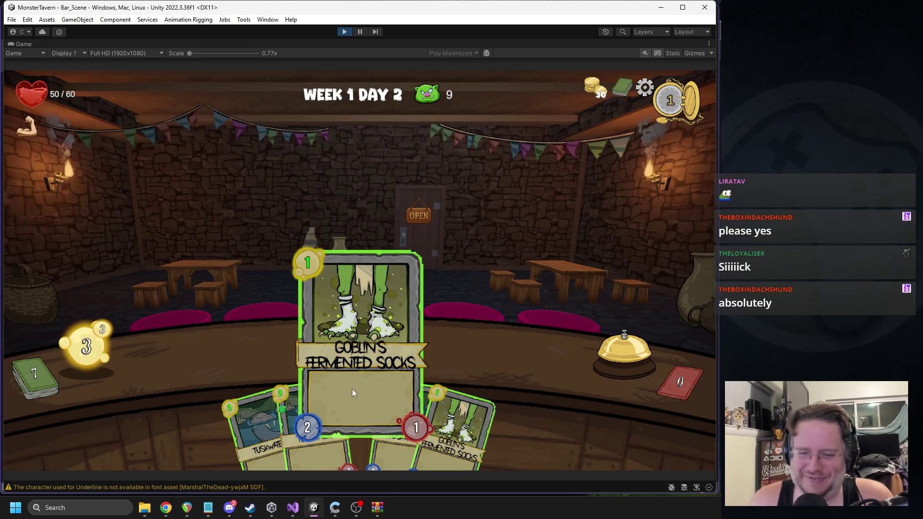
{"action": "left_click", "coordinate": [342, 32]}
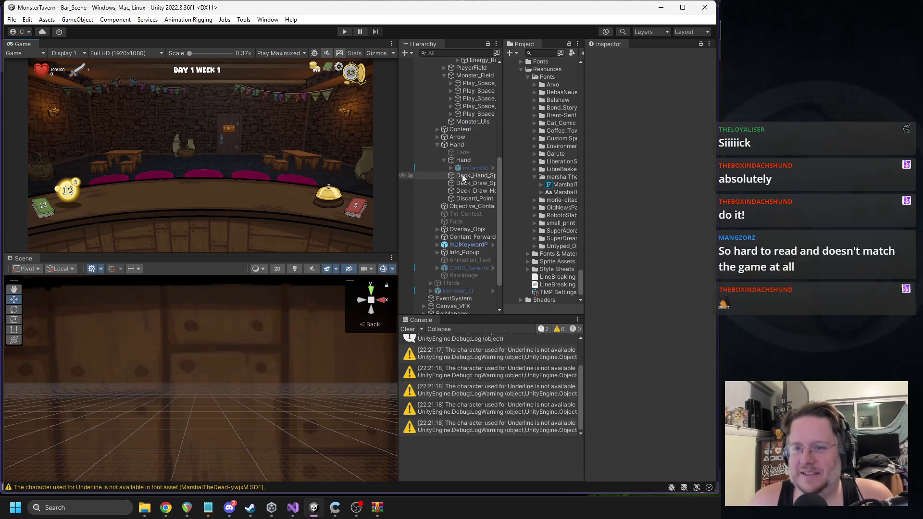
Open the mCardObj prefab and apply the SuperDream SDF font to Txt_Name
{"action": "left_click", "coordinate": [540, 54]}
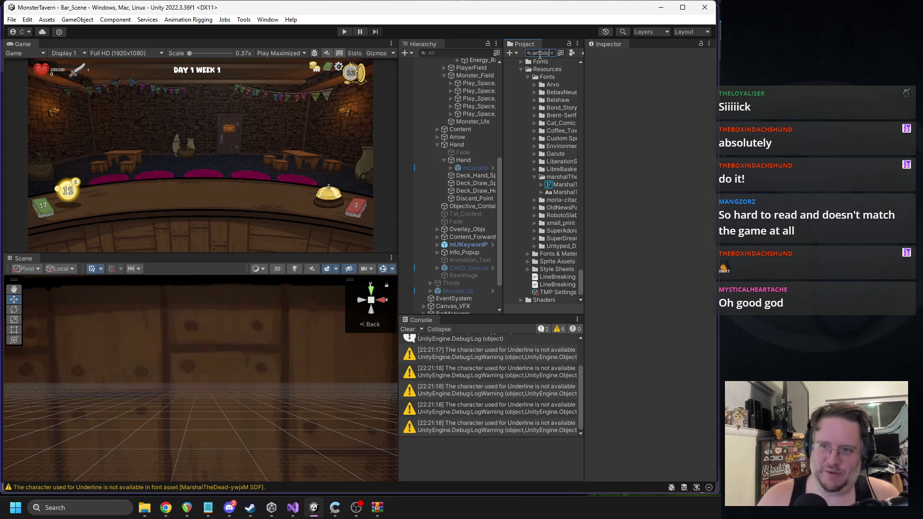
{"action": "double_click", "coordinate": [536, 188]}
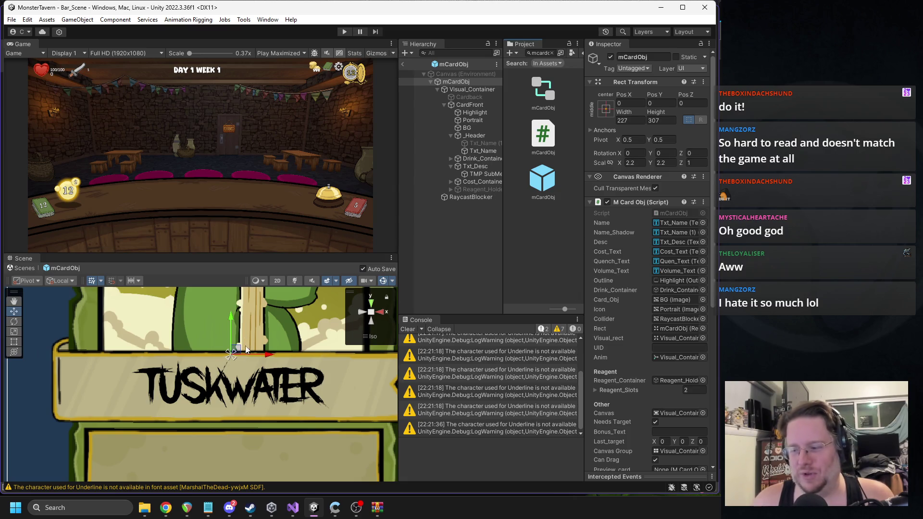
{"action": "scroll", "coordinate": [246, 350], "scroll_direction": "down", "scroll_amount": 2}
{"action": "left_click", "coordinate": [488, 151]}
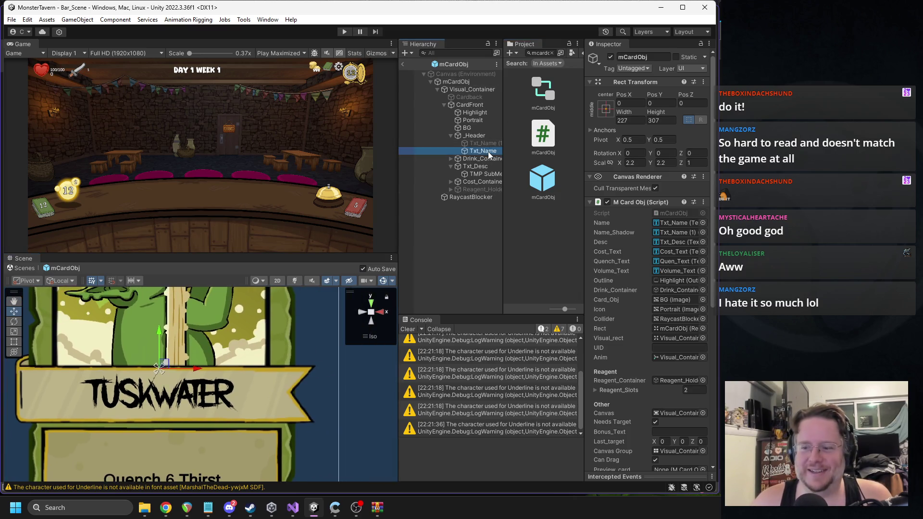
{"action": "left_click", "coordinate": [668, 330]}
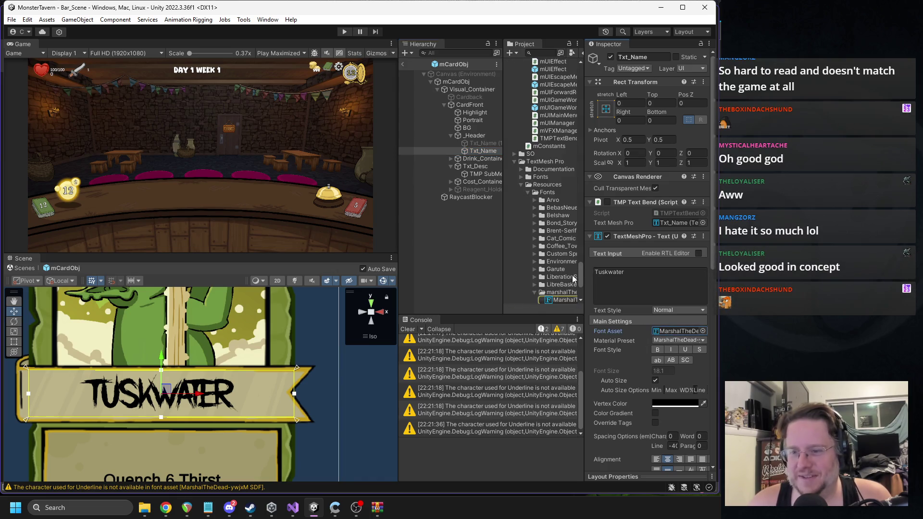
{"action": "scroll", "coordinate": [567, 270], "scroll_direction": "down", "scroll_amount": 3}
{"action": "left_click", "coordinate": [535, 267]}
{"action": "mouse_move", "coordinate": [557, 276]}
{"action": "left_mouse_down"}
{"action": "mouse_move", "coordinate": [664, 221]}
{"action": "mouse_move", "coordinate": [673, 331]}
{"action": "left_mouse_up"}
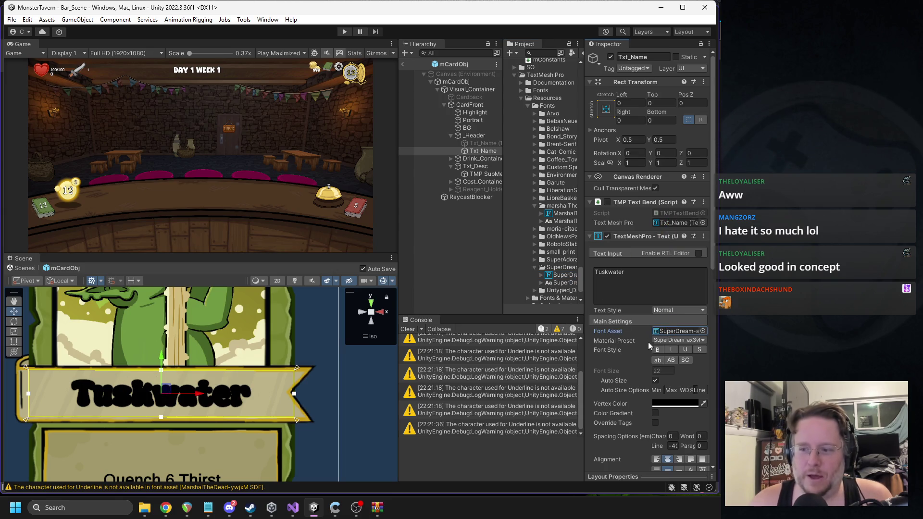
Set the title's vertex colour to white, enable Color Gradient, and leave the prefab
{"action": "left_click", "coordinate": [673, 402]}
{"action": "left_click", "coordinate": [703, 315]}
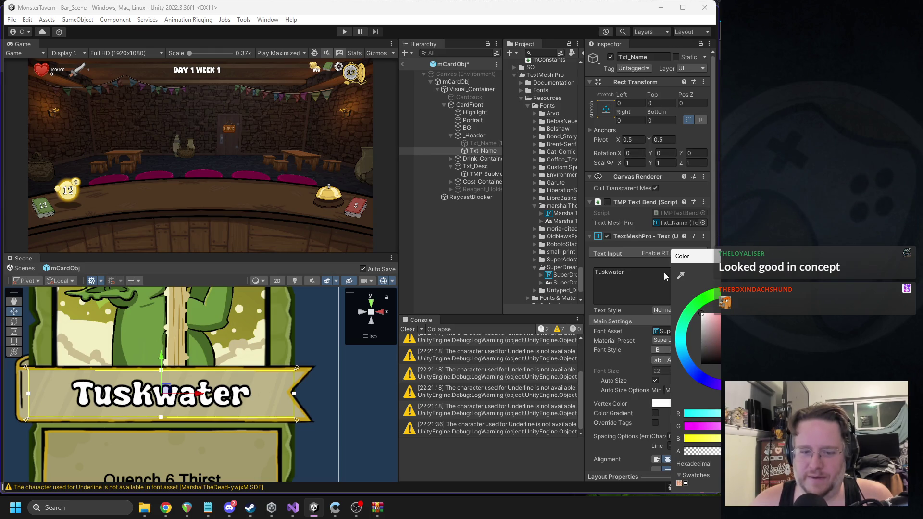
{"action": "key", "text": "Escape"}
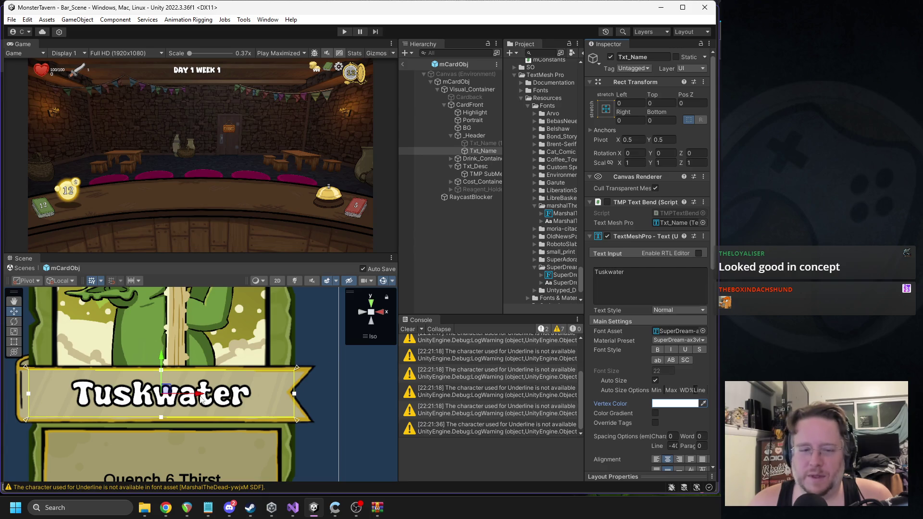
{"action": "scroll", "coordinate": [201, 398], "scroll_direction": "down", "scroll_amount": 4}
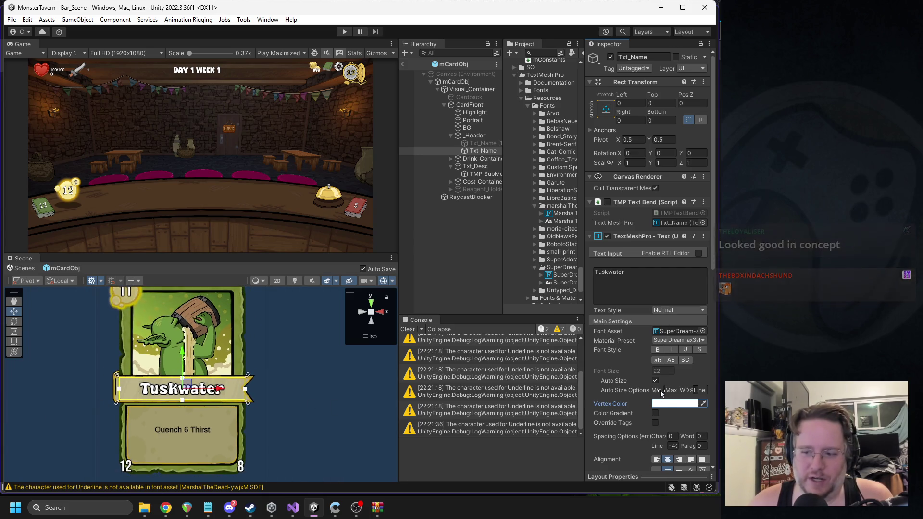
{"action": "left_click", "coordinate": [655, 412]}
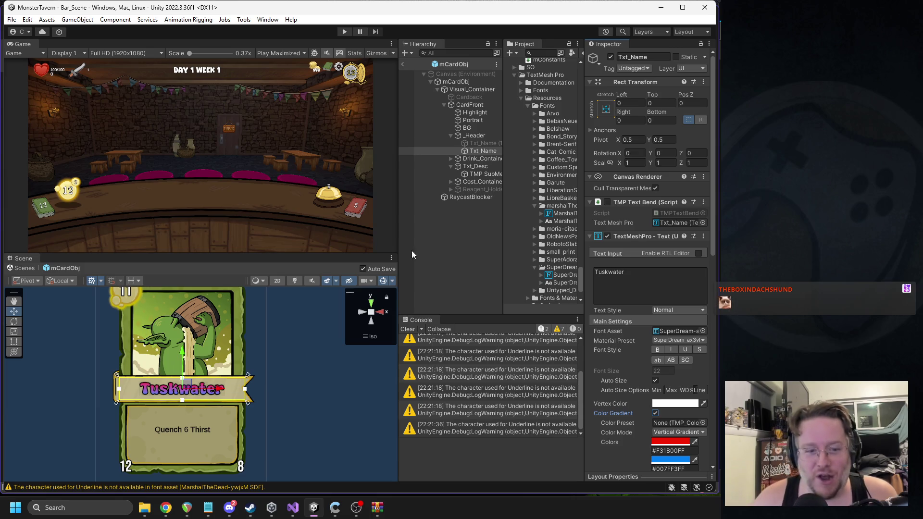
{"action": "left_click", "coordinate": [403, 64]}
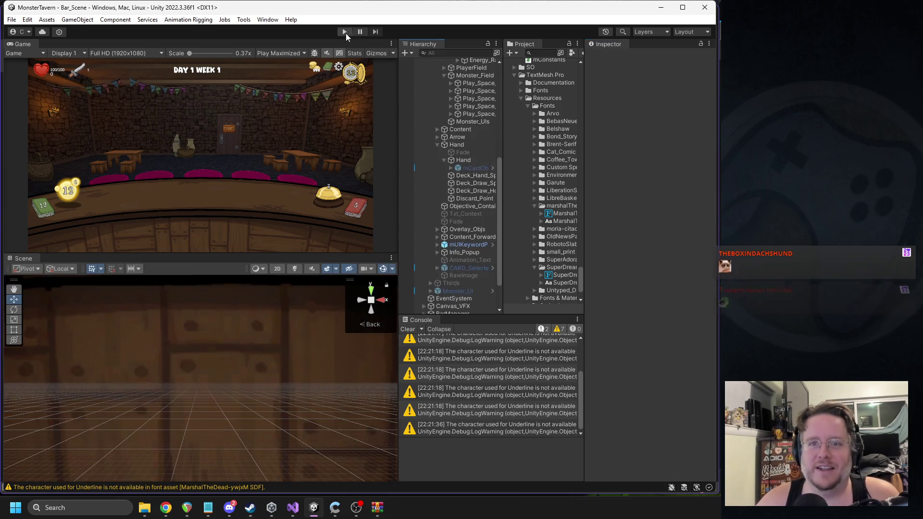
{"action": "left_click", "coordinate": [345, 32]}
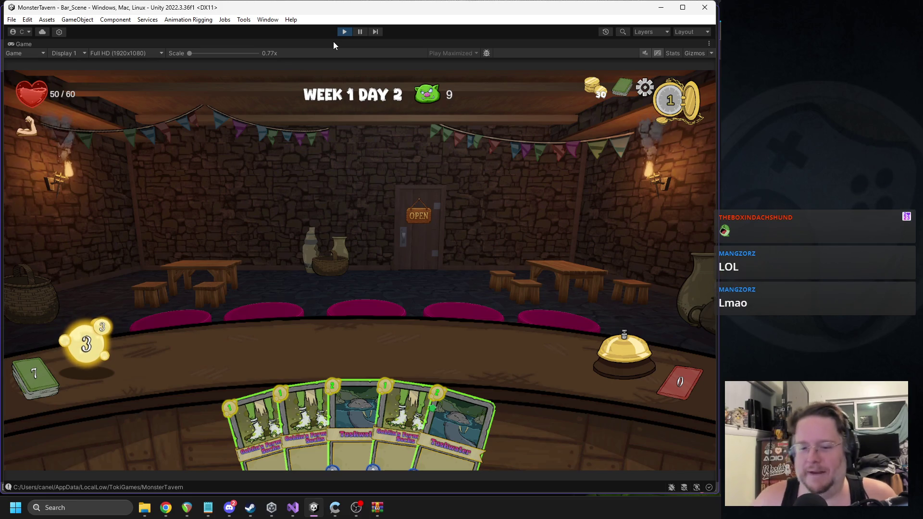
{"action": "left_click", "coordinate": [343, 33]}
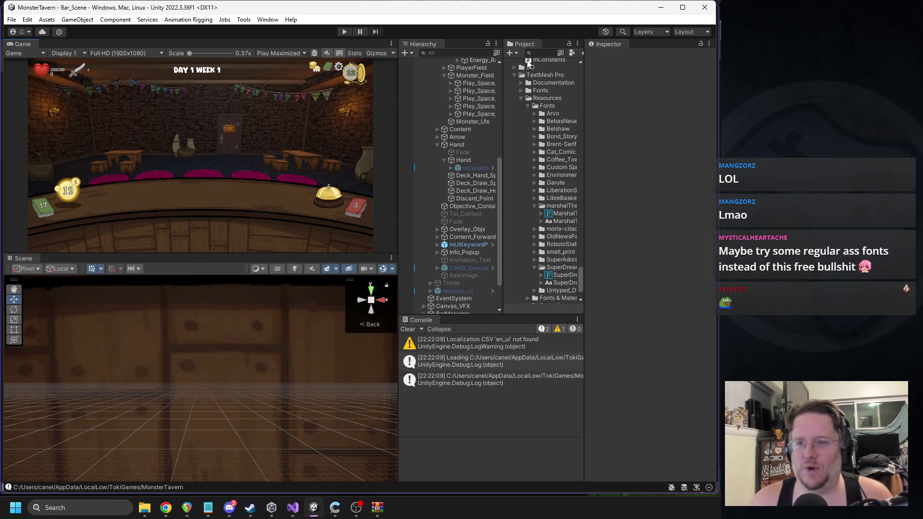
Find and open mCardObj, select Txt_Name, and switch its gradient to Four Corners
{"action": "type", "text": "m"}
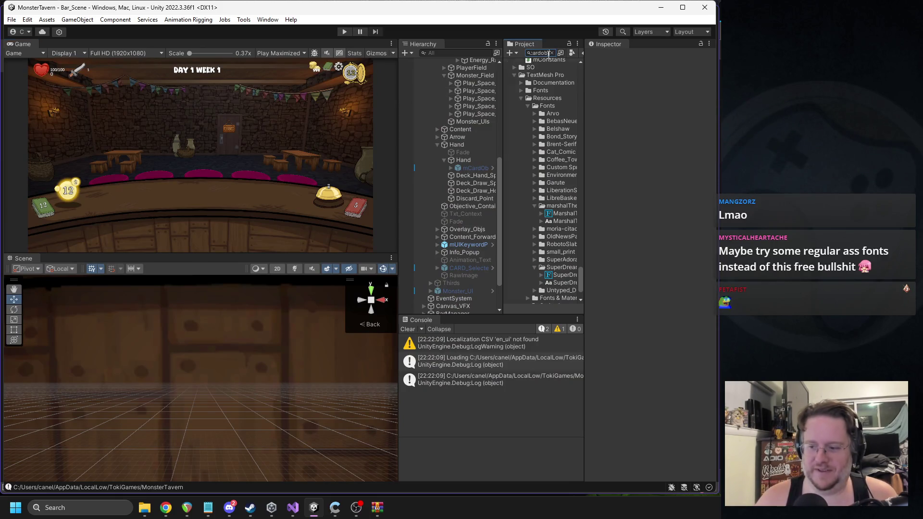
{"action": "type", "text": "j"}
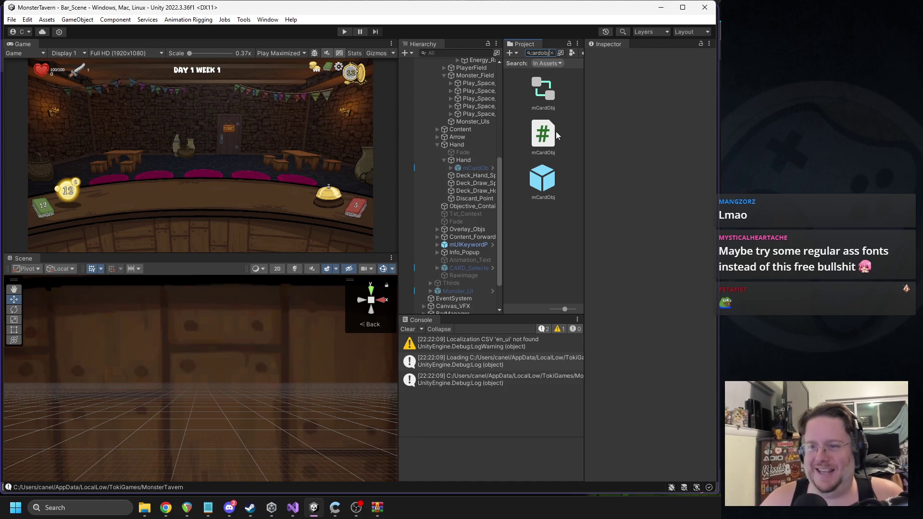
{"action": "double_click", "coordinate": [539, 185]}
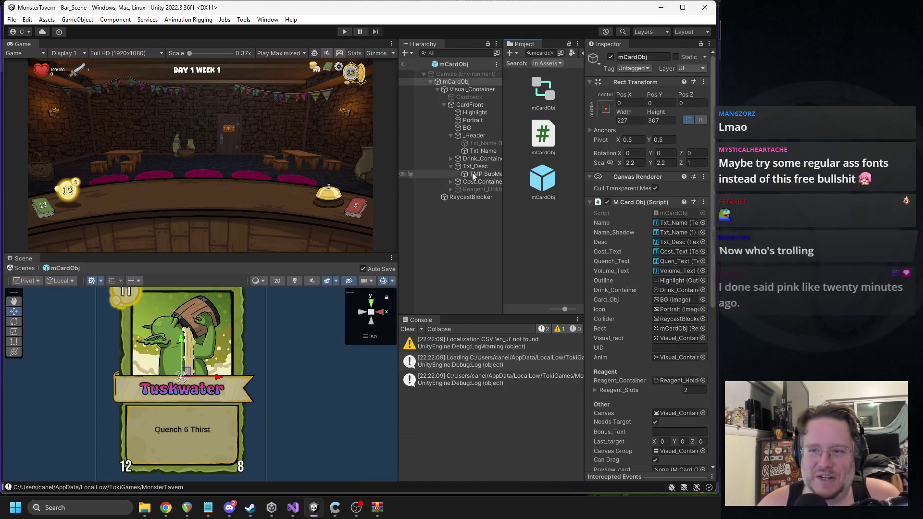
{"action": "left_click", "coordinate": [480, 154]}
{"action": "scroll", "coordinate": [671, 316], "scroll_direction": "down", "scroll_amount": 3}
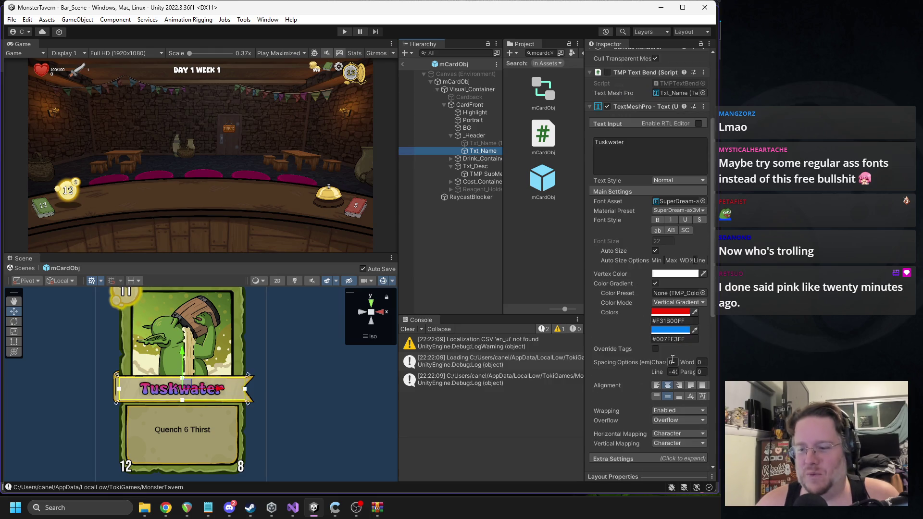
{"action": "left_click", "coordinate": [676, 303]}
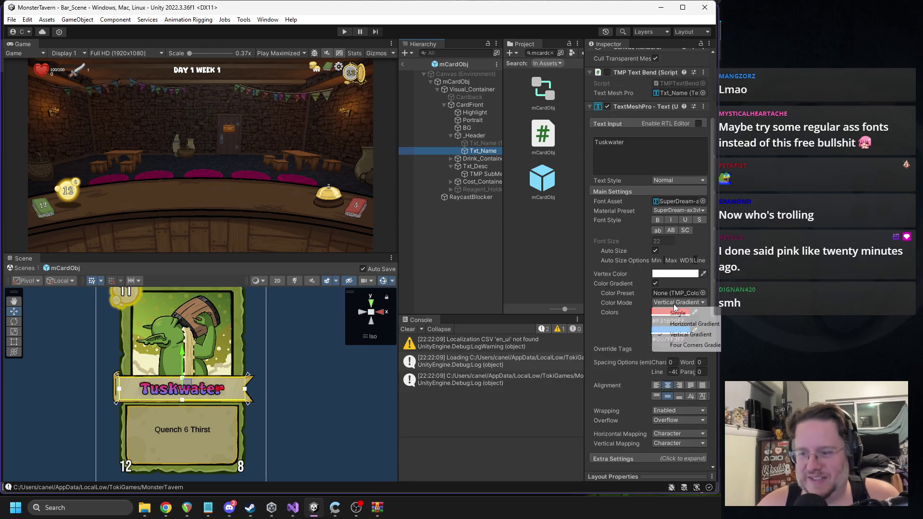
{"action": "left_click", "coordinate": [689, 346]}
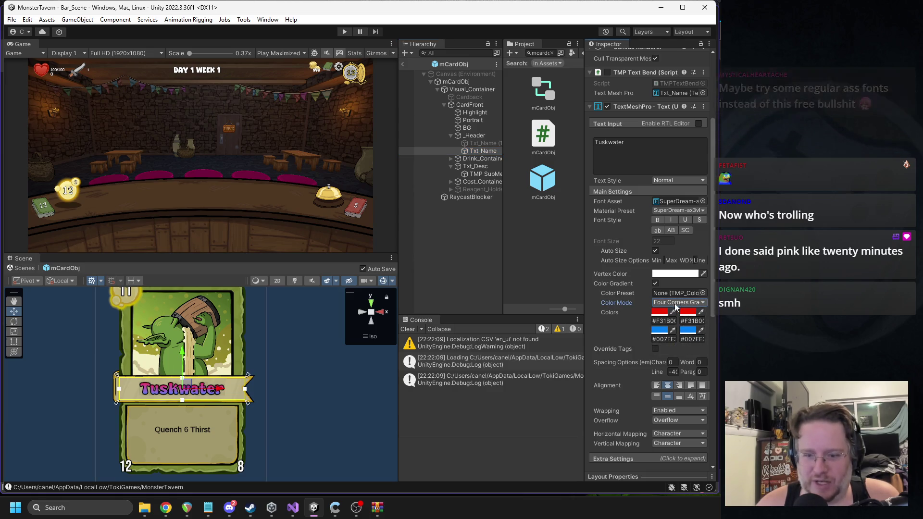
Make the bottom-left gradient colour grey #878787 and the top-left white
{"action": "left_click", "coordinate": [660, 330]}
{"action": "left_click", "coordinate": [693, 318]}
{"action": "mouse_move", "coordinate": [691, 318]}
{"action": "left_mouse_down"}
{"action": "mouse_move", "coordinate": [687, 339]}
{"action": "mouse_move", "coordinate": [694, 315]}
{"action": "left_mouse_up"}
{"action": "key", "text": "Return"}
{"action": "left_click", "coordinate": [662, 313]}
{"action": "key", "text": "Return"}
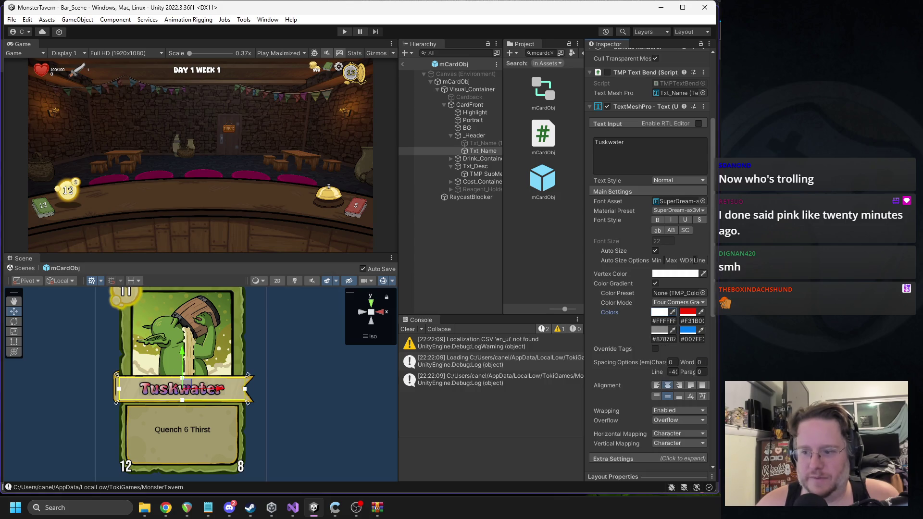
Switch the title to a Vertical Gradient, exit the prefab and start play mode
{"action": "left_click", "coordinate": [688, 302]}
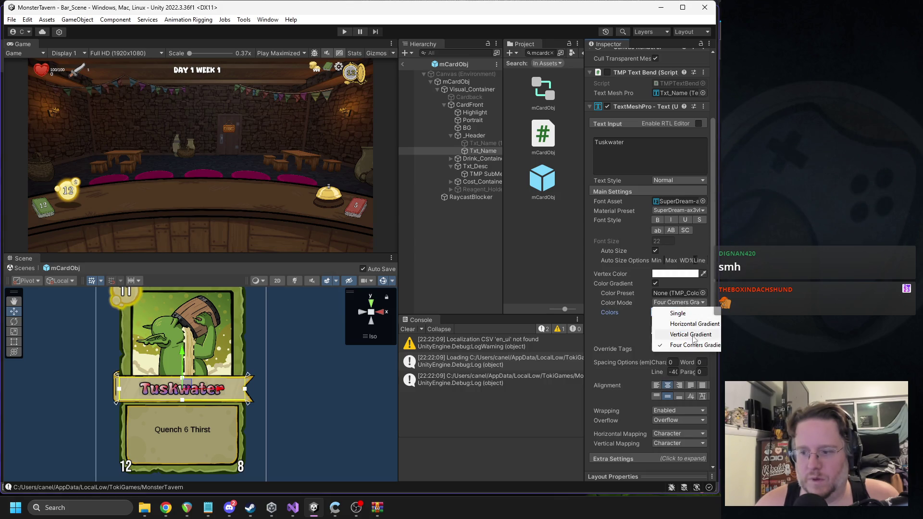
{"action": "left_click", "coordinate": [697, 334]}
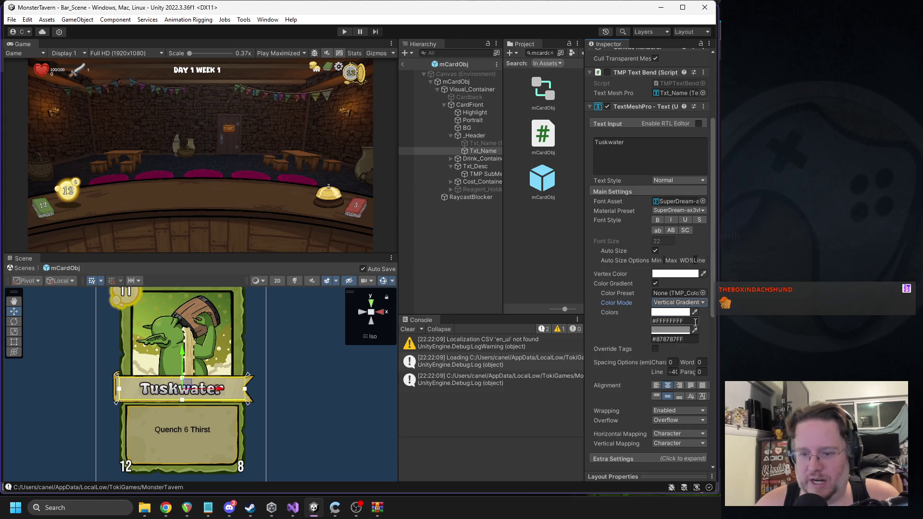
{"action": "left_click", "coordinate": [339, 373]}
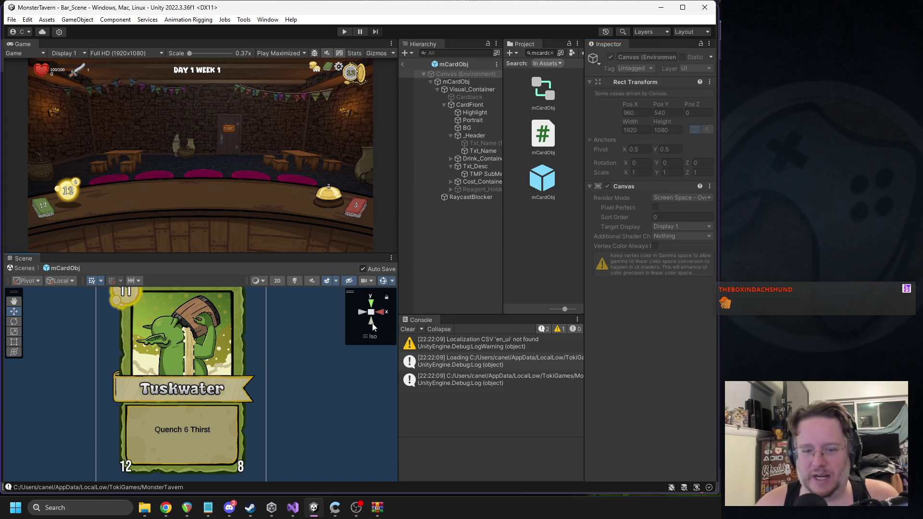
{"action": "left_click", "coordinate": [404, 65]}
{"action": "key", "text": "ctrl+p"}
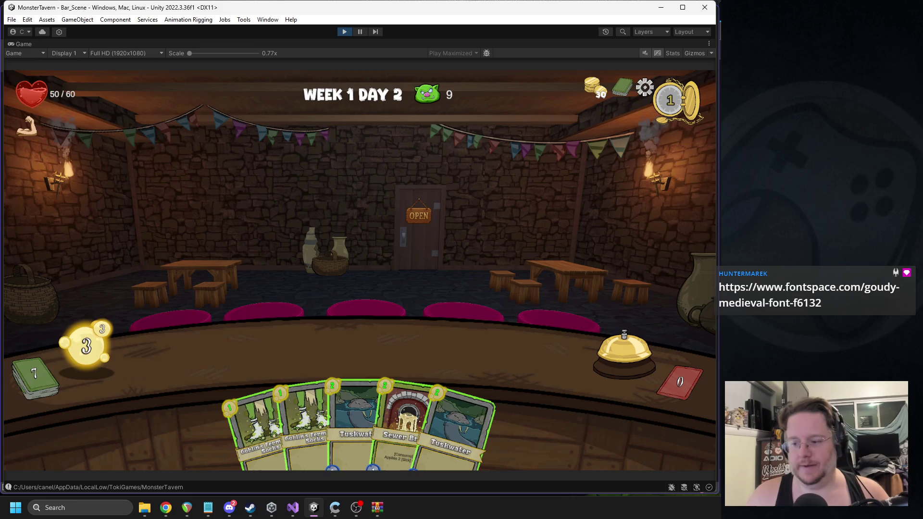
Review the white-to-grey titles on the dealt hand, then stop play mode
{"action": "key", "text": "alt+Tab"}
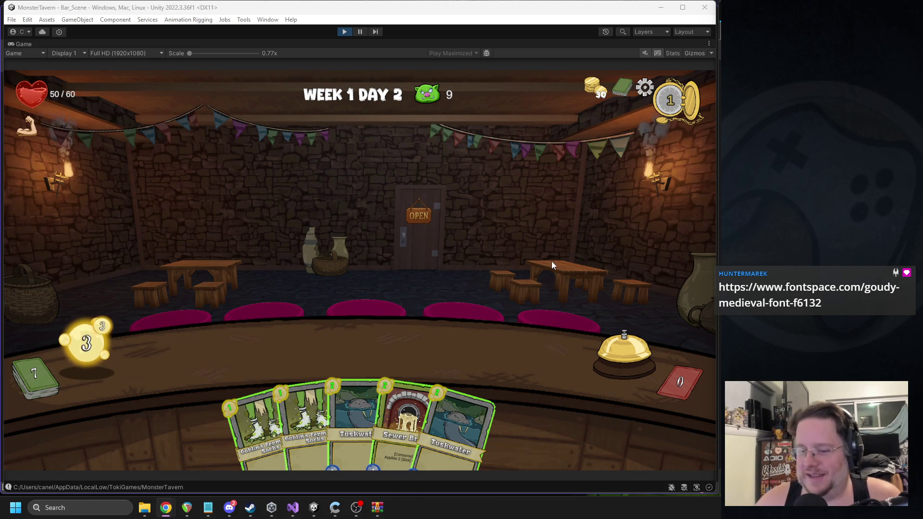
{"action": "left_click", "coordinate": [497, 251]}
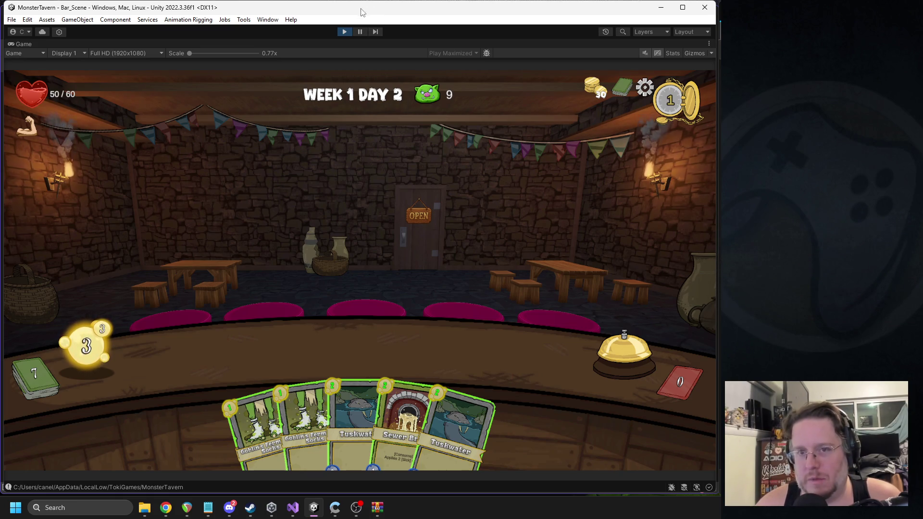
{"action": "left_click", "coordinate": [344, 32]}
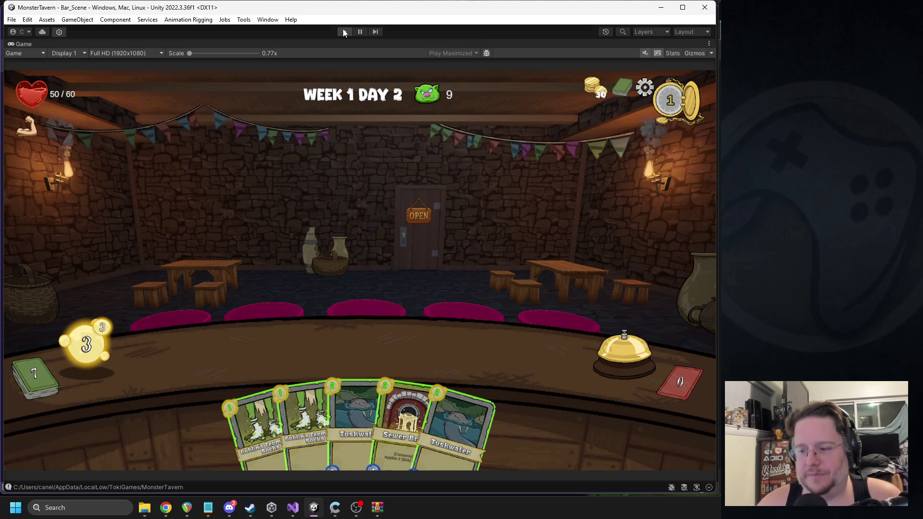
On mCardObj's Txt_Name material, slim Face Dilate slightly and set Outline Thickness to 1
{"action": "double_click", "coordinate": [543, 179]}
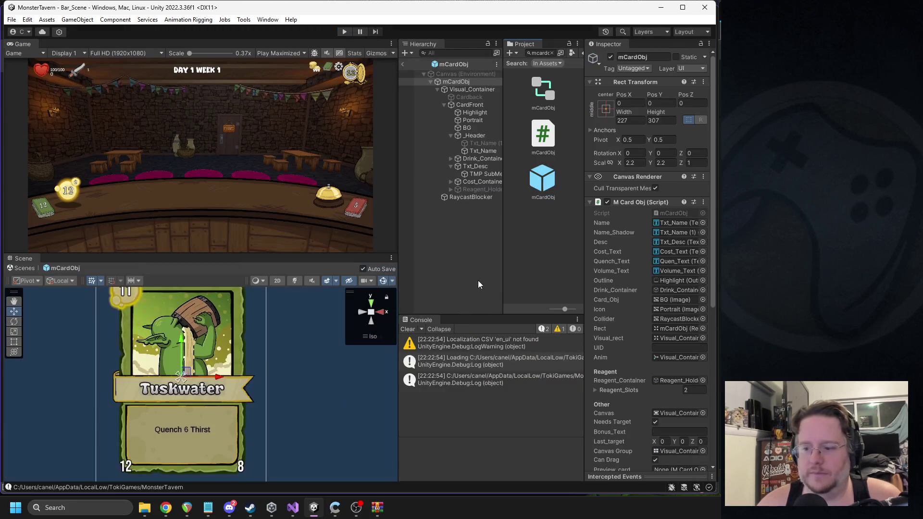
{"action": "left_click", "coordinate": [472, 151]}
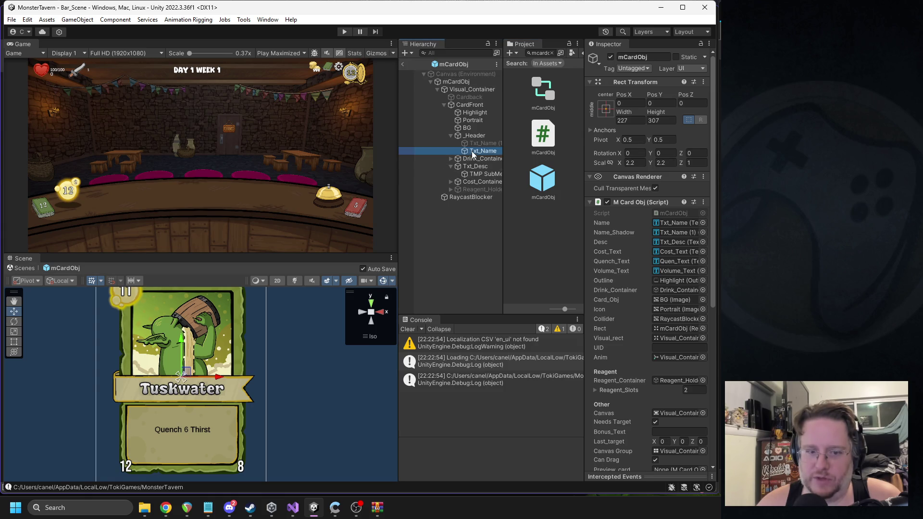
{"action": "scroll", "coordinate": [685, 331], "scroll_direction": "down", "scroll_amount": 5}
{"action": "scroll", "coordinate": [685, 331], "scroll_direction": "down", "scroll_amount": 5}
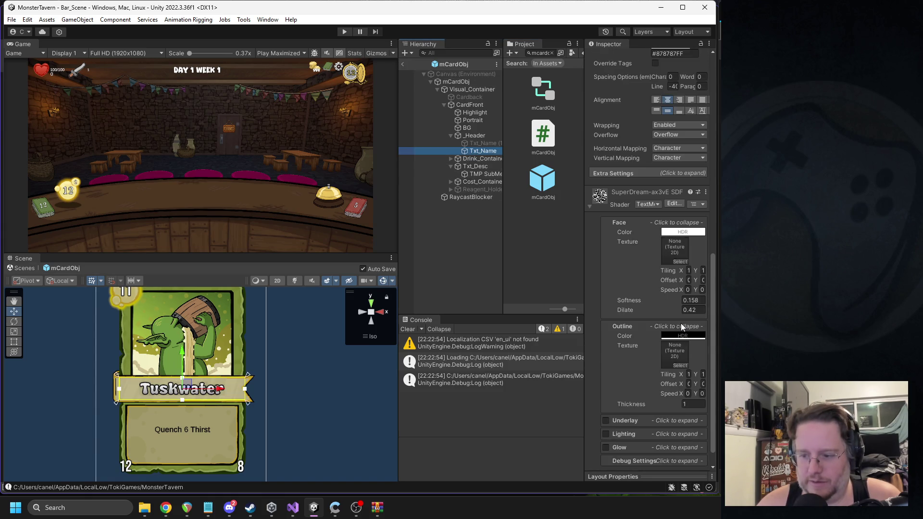
{"action": "left_click_drag", "start_coordinate": [586, 331], "coordinate": [539, 337]}
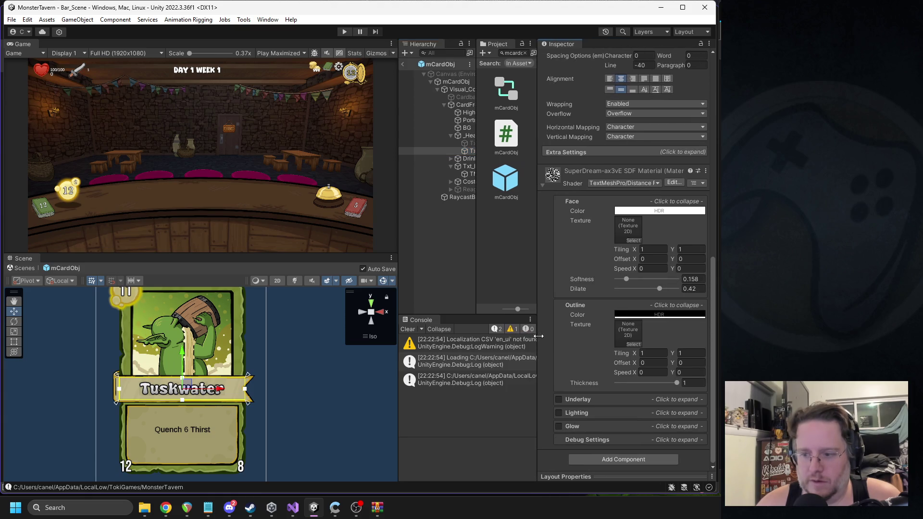
{"action": "mouse_move", "coordinate": [673, 385]}
{"action": "left_mouse_down"}
{"action": "mouse_move", "coordinate": [656, 385]}
{"action": "mouse_move", "coordinate": [669, 385]}
{"action": "left_mouse_up"}
{"action": "mouse_move", "coordinate": [661, 289]}
{"action": "left_mouse_down"}
{"action": "mouse_move", "coordinate": [642, 289]}
{"action": "mouse_move", "coordinate": [651, 291]}
{"action": "left_mouse_up"}
{"action": "left_click_drag", "start_coordinate": [670, 383], "coordinate": [684, 387]}
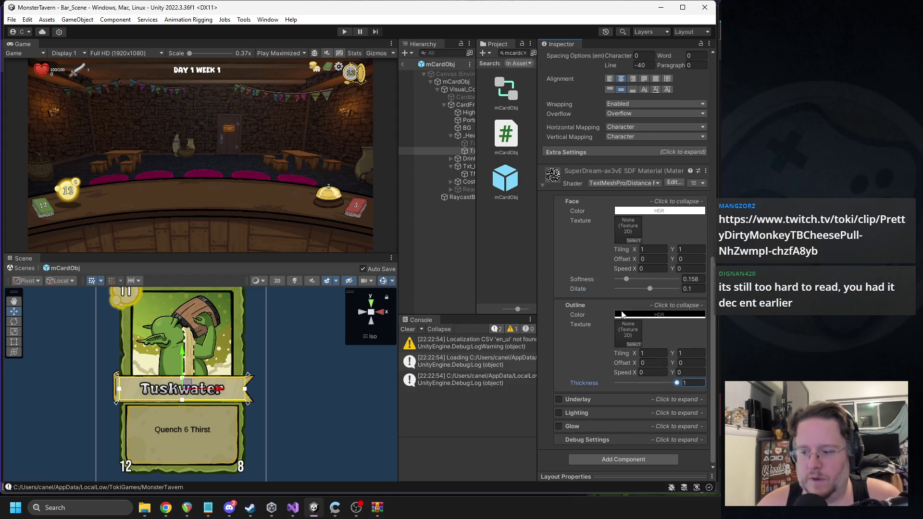
{"action": "scroll", "coordinate": [625, 240], "scroll_direction": "up", "scroll_amount": 10}
{"action": "left_click", "coordinate": [668, 222]}
Set the name's Color Mode to Vertical Gradient and change one gradient colour to light grey
{"action": "left_click", "coordinate": [665, 230]}
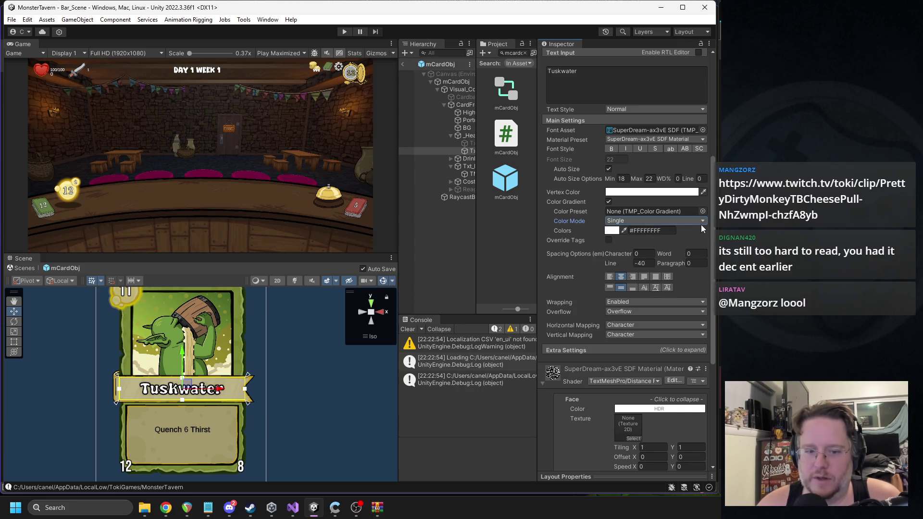
{"action": "scroll", "coordinate": [315, 354], "scroll_direction": "down", "scroll_amount": 1}
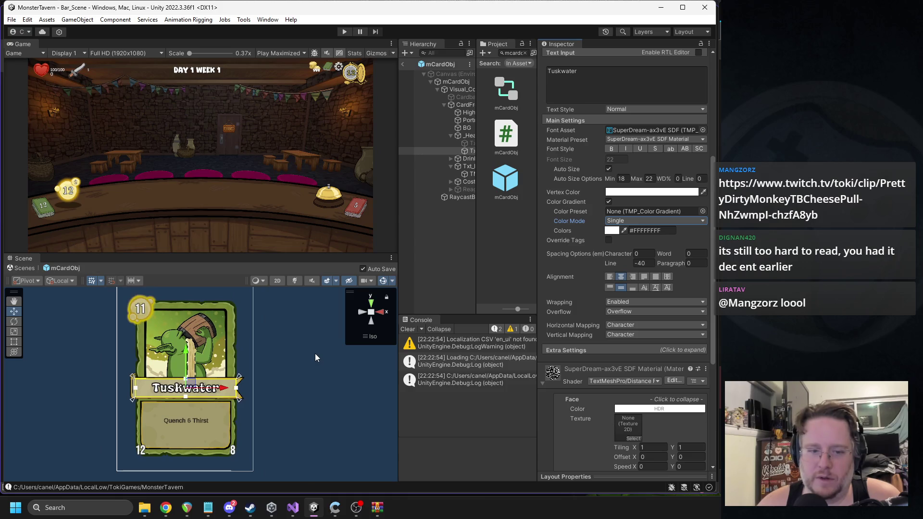
{"action": "left_click", "coordinate": [640, 220]}
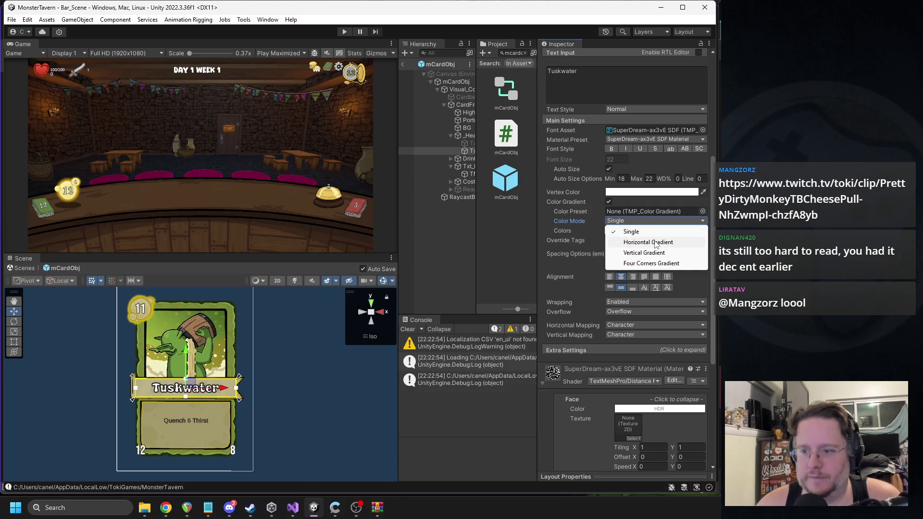
{"action": "left_click", "coordinate": [639, 252]}
{"action": "left_click", "coordinate": [615, 241]}
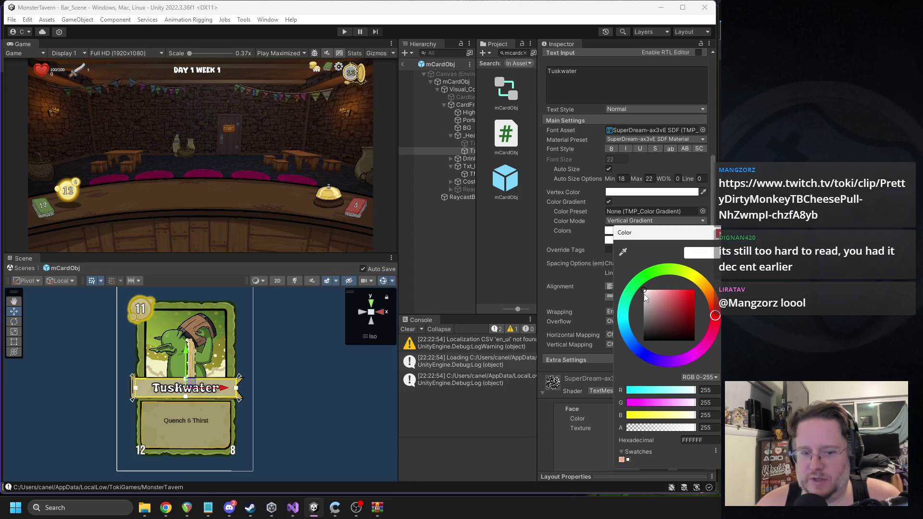
{"action": "left_click", "coordinate": [645, 306]}
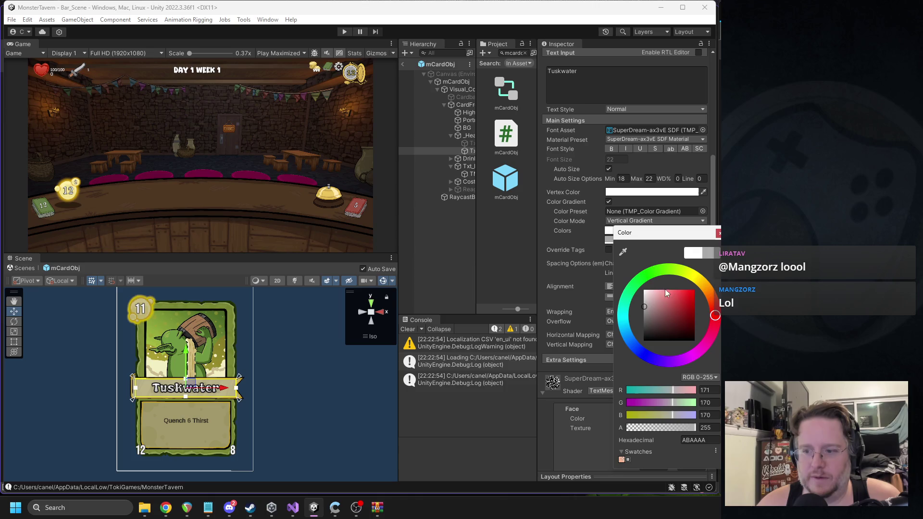
{"action": "left_click", "coordinate": [644, 297]}
Adjust the bottom gradient colour to a mid grey
{"action": "scroll", "coordinate": [198, 384], "scroll_direction": "up", "scroll_amount": 10}
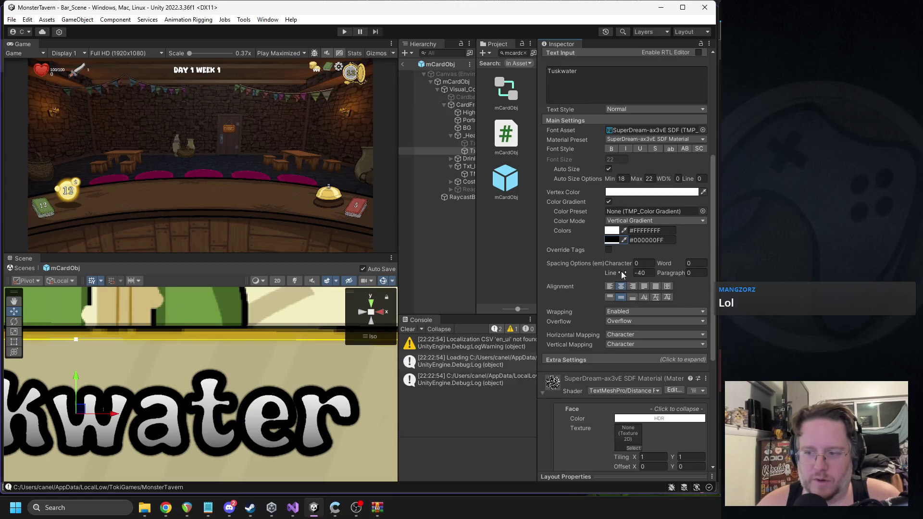
{"action": "left_click", "coordinate": [616, 242]}
{"action": "left_click", "coordinate": [647, 316]}
{"action": "left_click", "coordinate": [646, 299]}
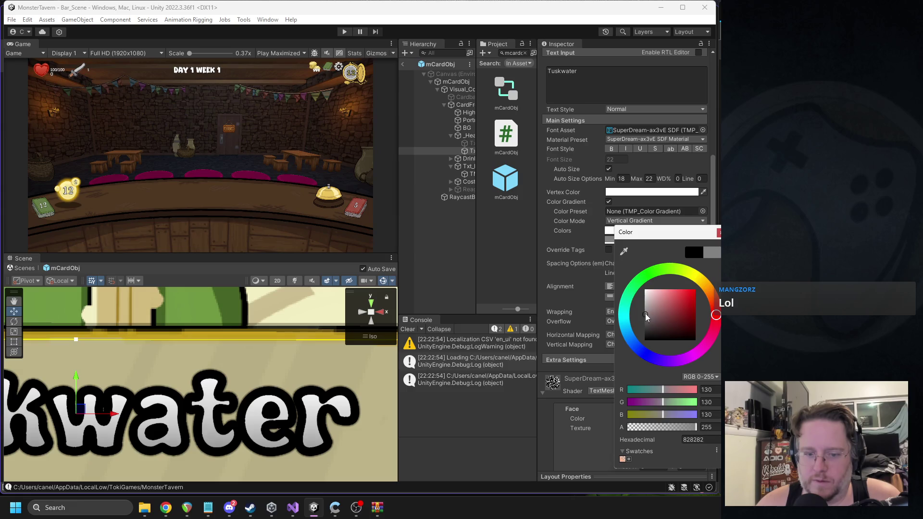
{"action": "left_click", "coordinate": [644, 311]}
{"action": "key", "text": "Return"}
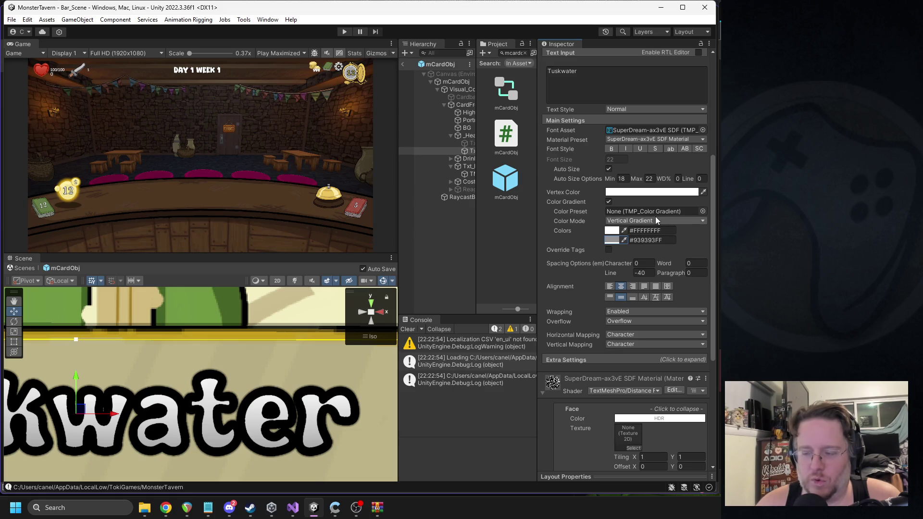
Set the bottom gradient colour to #BFBEBE and leave the card prefab
{"action": "left_click", "coordinate": [703, 211]}
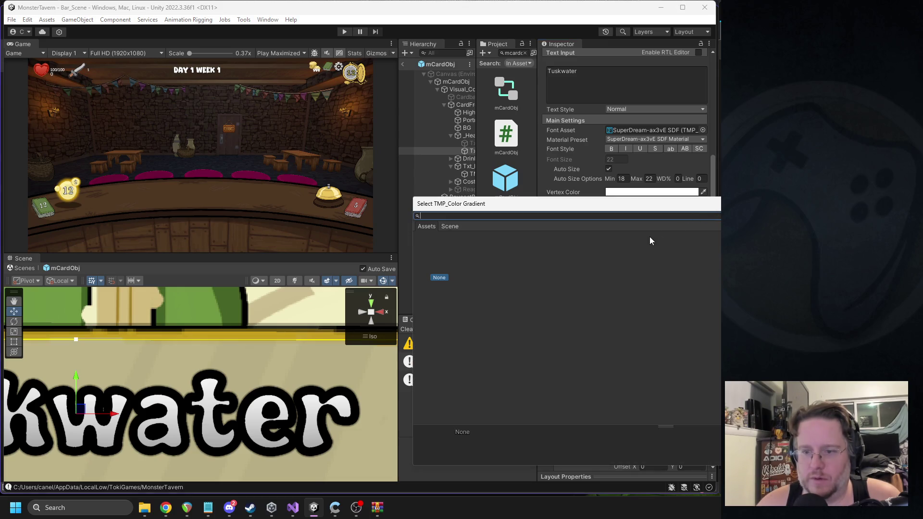
{"action": "key", "text": "Escape"}
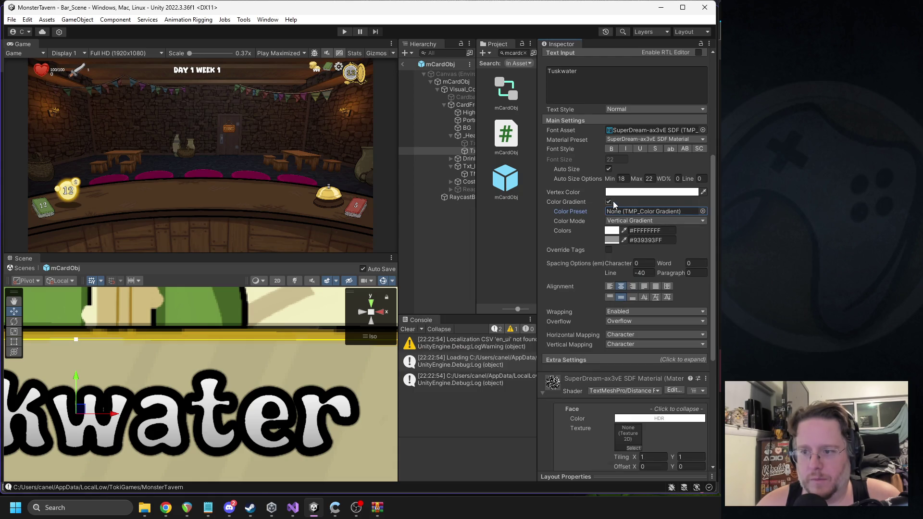
{"action": "scroll", "coordinate": [274, 364], "scroll_direction": "down", "scroll_amount": 6}
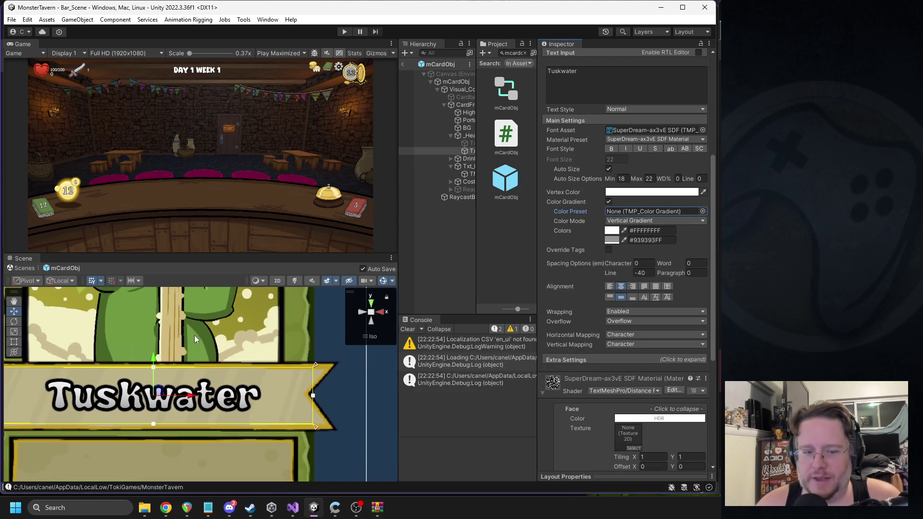
{"action": "scroll", "coordinate": [193, 336], "scroll_direction": "down", "scroll_amount": 3}
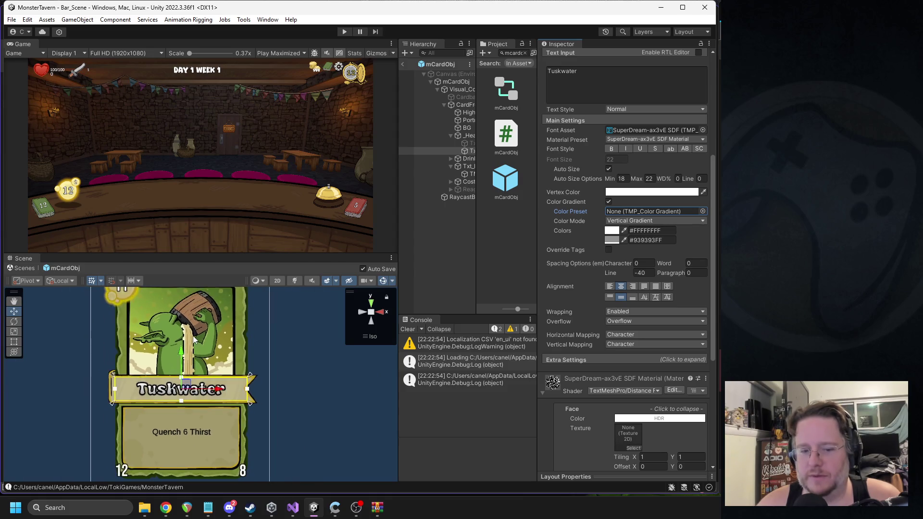
{"action": "left_click", "coordinate": [613, 240]}
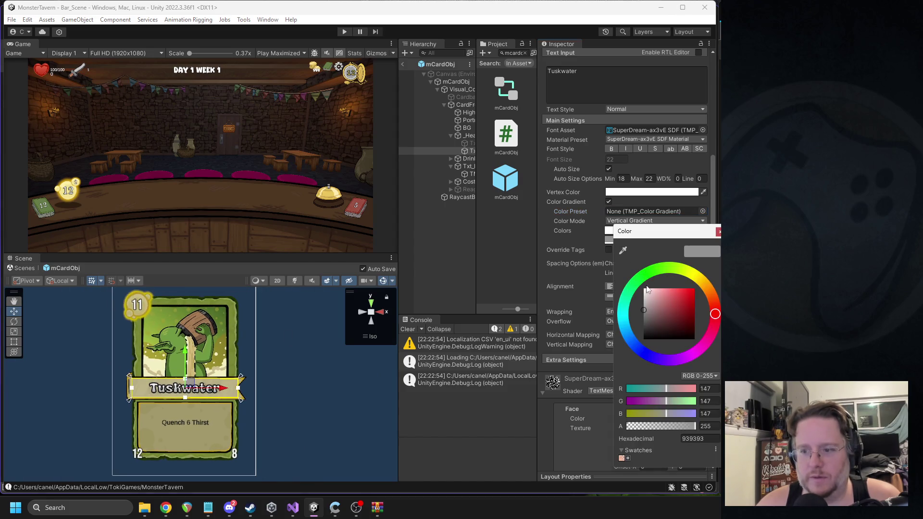
{"action": "left_click", "coordinate": [644, 301]}
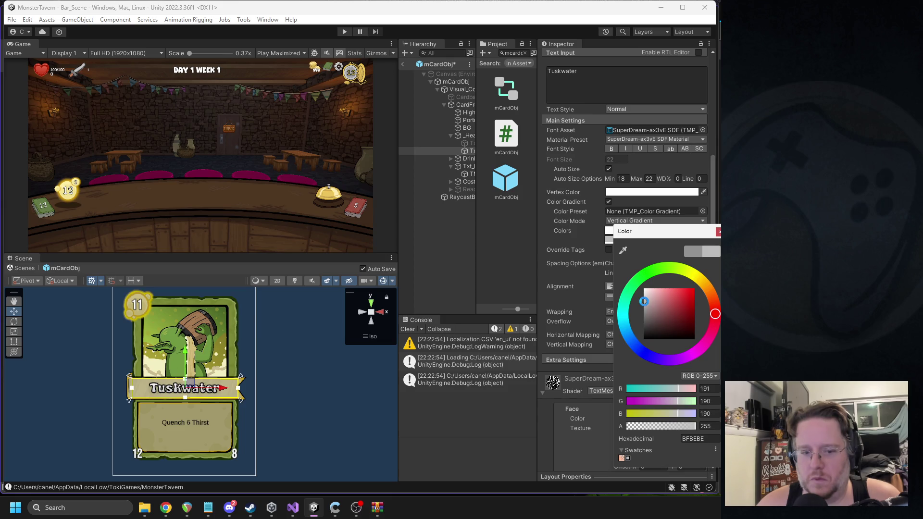
{"action": "left_click", "coordinate": [719, 234]}
{"action": "left_click", "coordinate": [403, 64]}
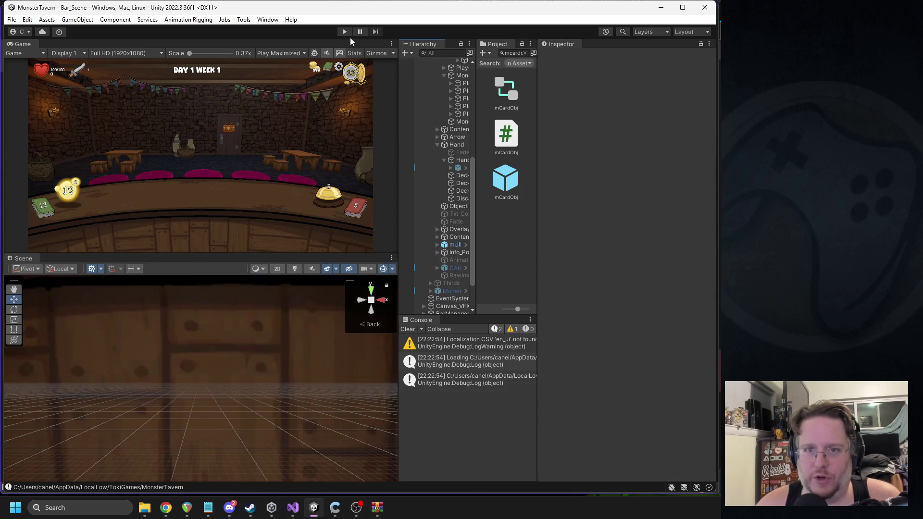
{"action": "left_click", "coordinate": [344, 32]}
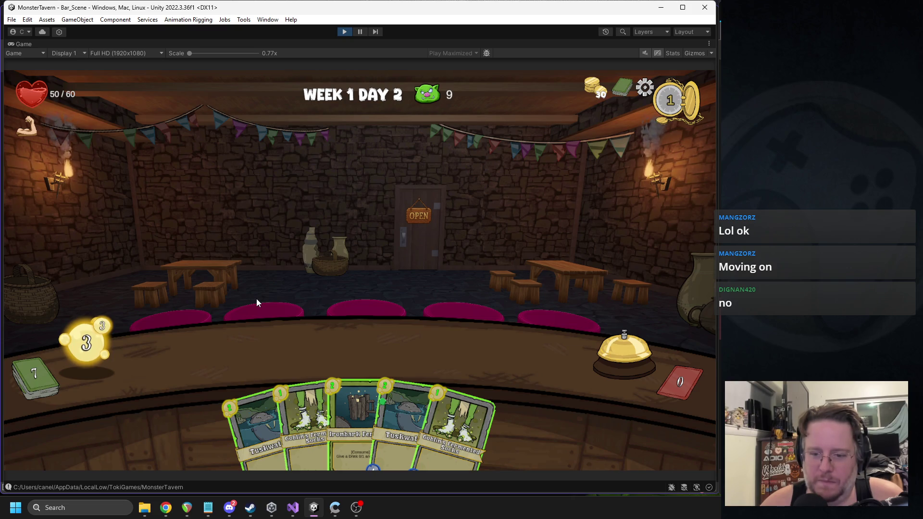
{"action": "mouse_move", "coordinate": [349, 421]}
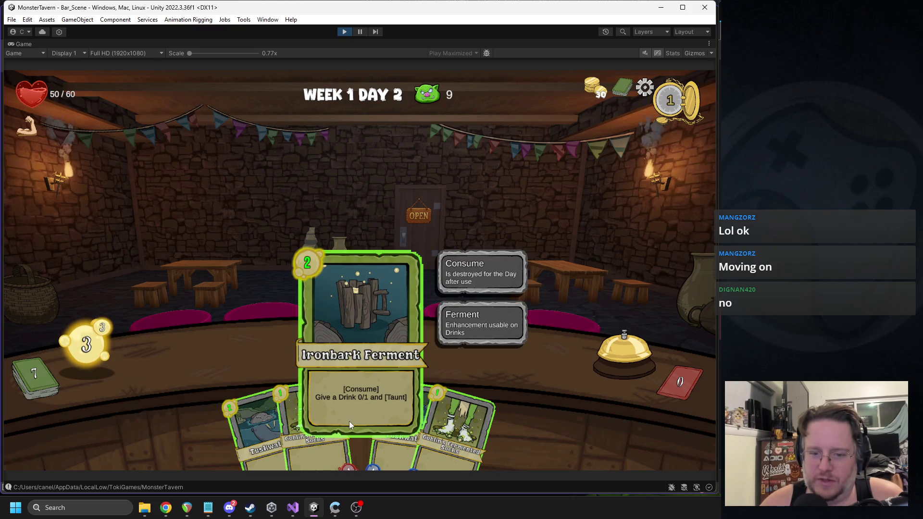
{"action": "left_click", "coordinate": [343, 31]}
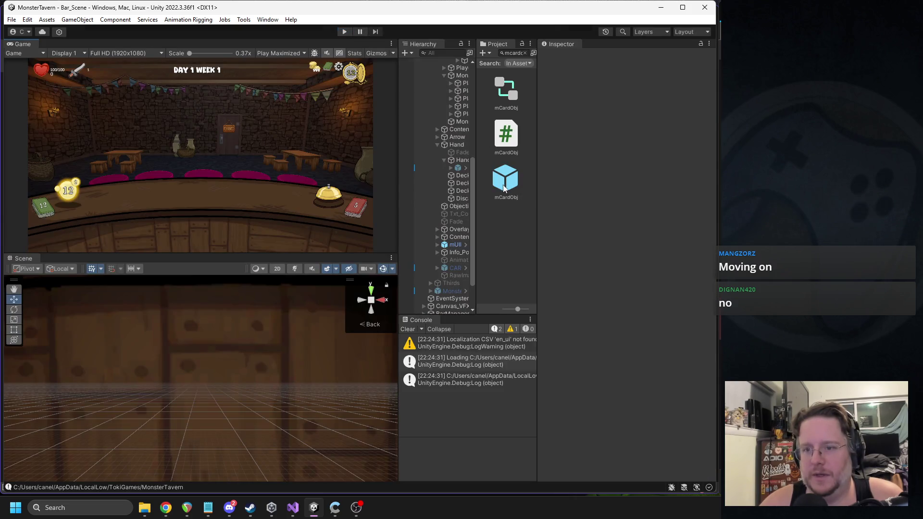
Untick Color Gradient on mCardObj's Txt_Name and exit the prefab
{"action": "double_click", "coordinate": [504, 188]}
{"action": "left_click", "coordinate": [471, 151]}
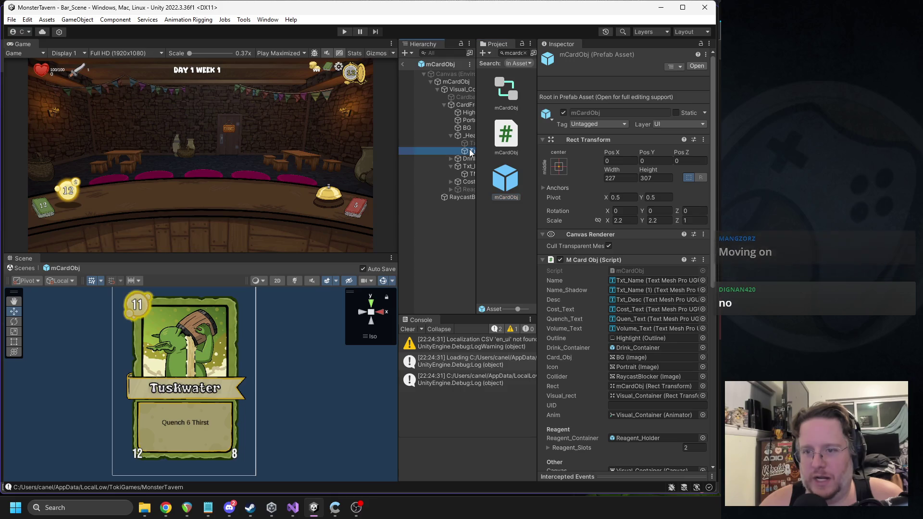
{"action": "left_click", "coordinate": [609, 403]}
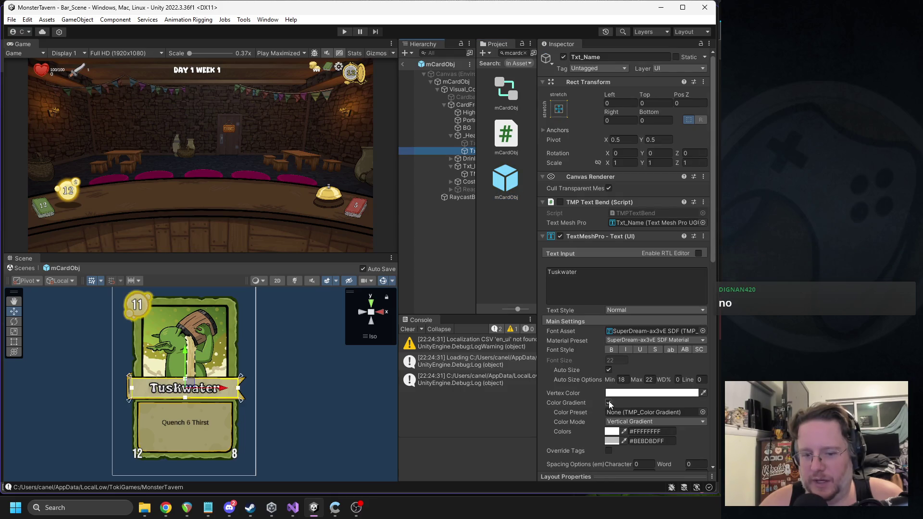
{"action": "left_click", "coordinate": [404, 64]}
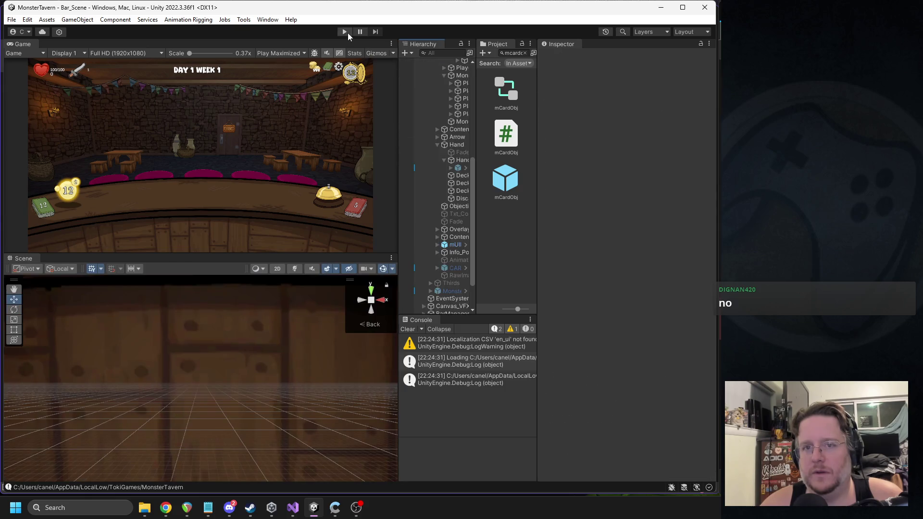
Run the game to check the plain card names, then stop and switch to Discord
{"action": "left_click", "coordinate": [348, 33]}
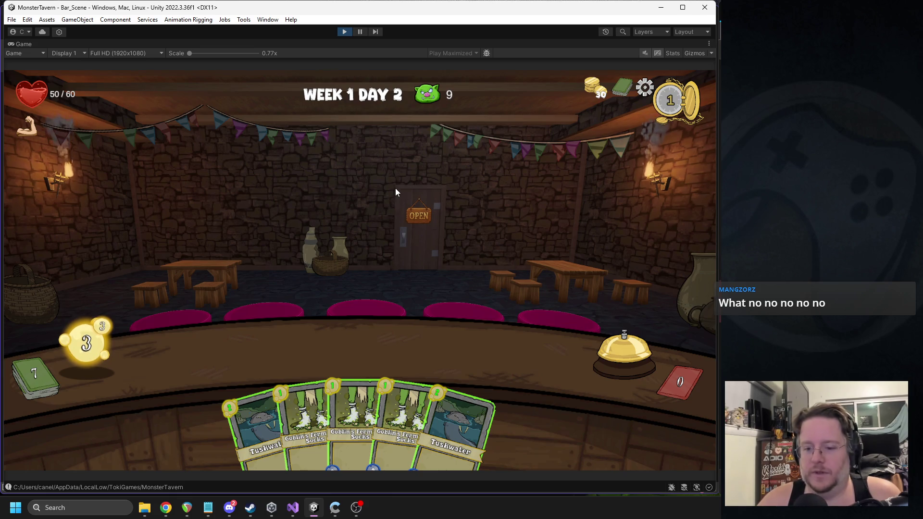
{"action": "mouse_move", "coordinate": [360, 411]}
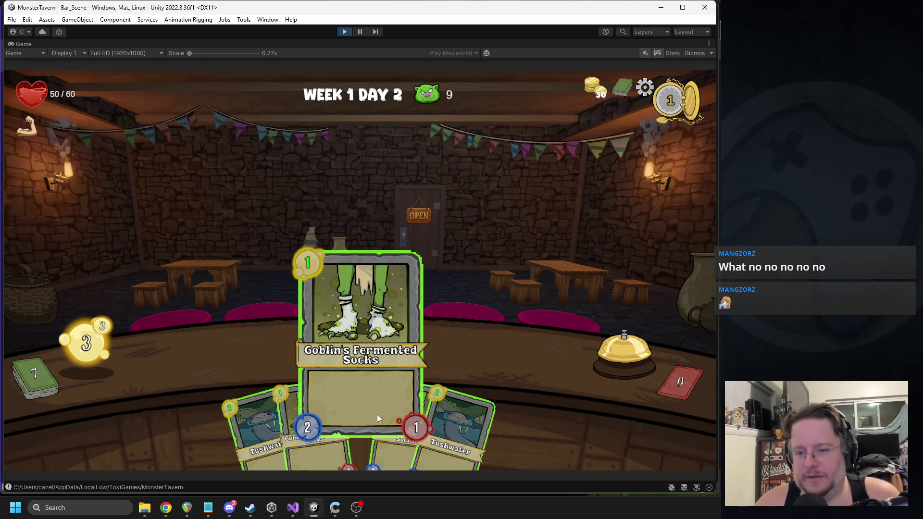
{"action": "left_click", "coordinate": [344, 31]}
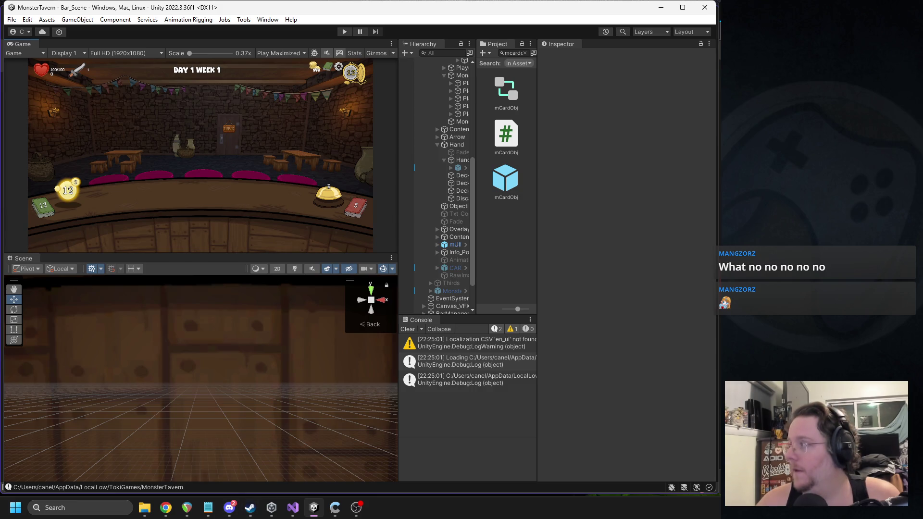
{"action": "key", "text": "alt+Tab"}
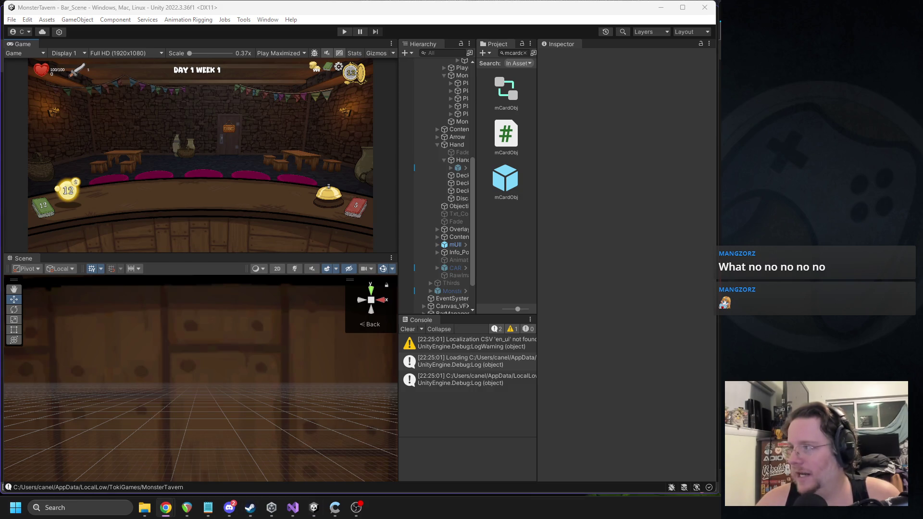
{"action": "left_click", "coordinate": [230, 507]}
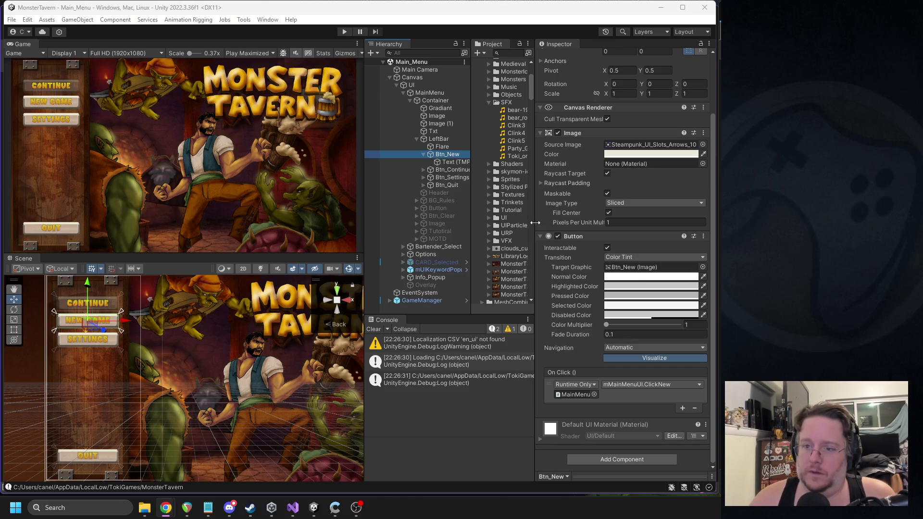
Collapse the Monsters, Reagents, Trinkets, System, EoD and HUD folders in the Project panel
{"action": "left_click_drag", "start_coordinate": [542, 226], "coordinate": [605, 227]}
{"action": "scroll", "coordinate": [576, 212], "scroll_direction": "up", "scroll_amount": 3}
{"action": "scroll", "coordinate": [576, 212], "scroll_direction": "up", "scroll_amount": 3}
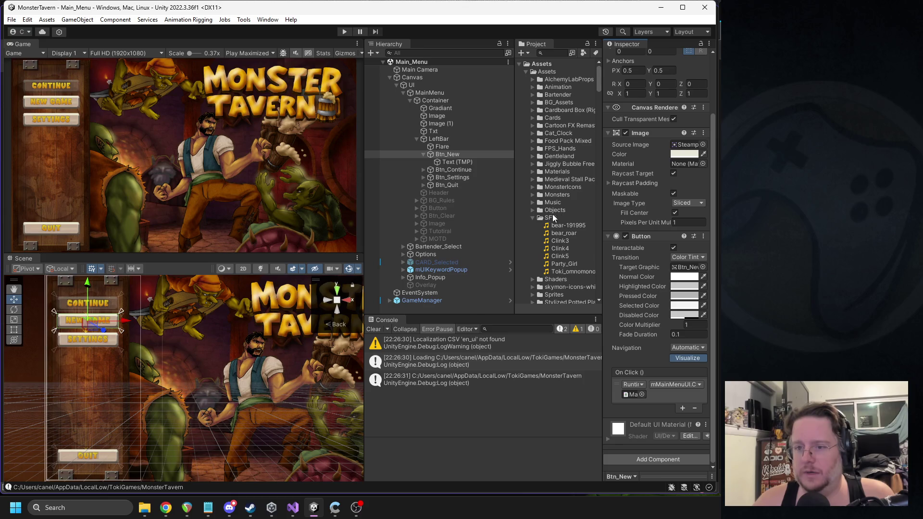
{"action": "scroll", "coordinate": [543, 202], "scroll_direction": "down", "scroll_amount": 10}
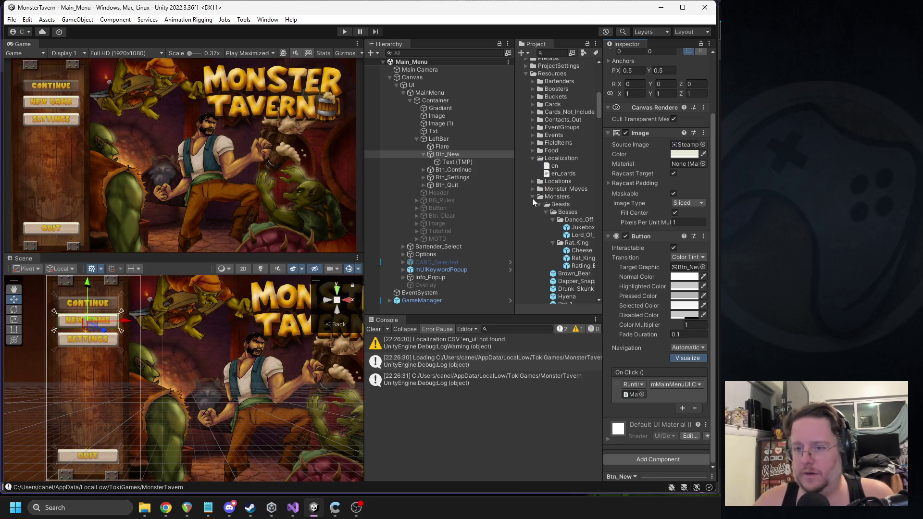
{"action": "left_click", "coordinate": [532, 198]}
{"action": "left_click", "coordinate": [534, 207]}
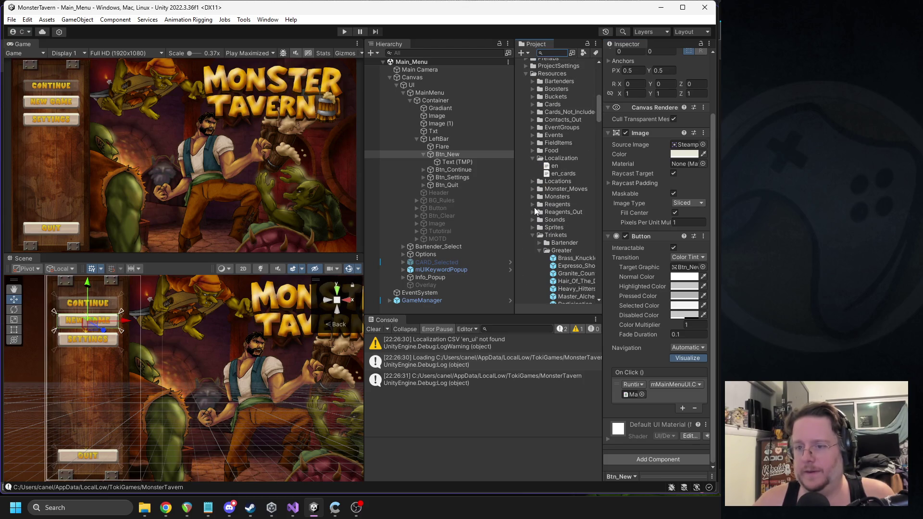
{"action": "key", "text": "alt+Tab"}
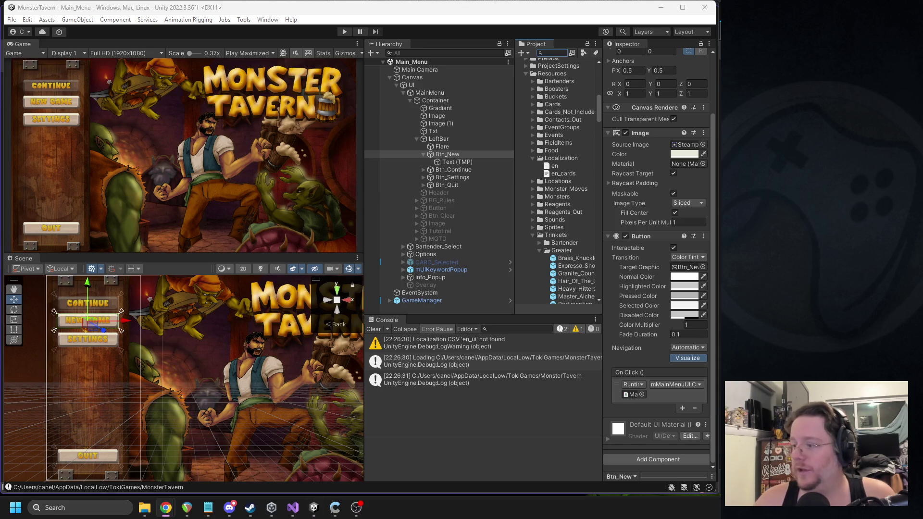
{"action": "left_click", "coordinate": [533, 235]}
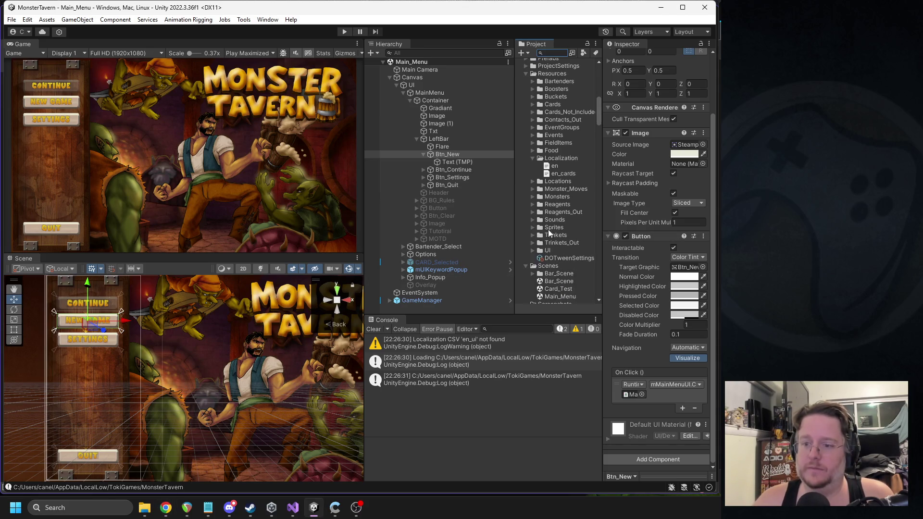
{"action": "scroll", "coordinate": [548, 229], "scroll_direction": "down", "scroll_amount": 3}
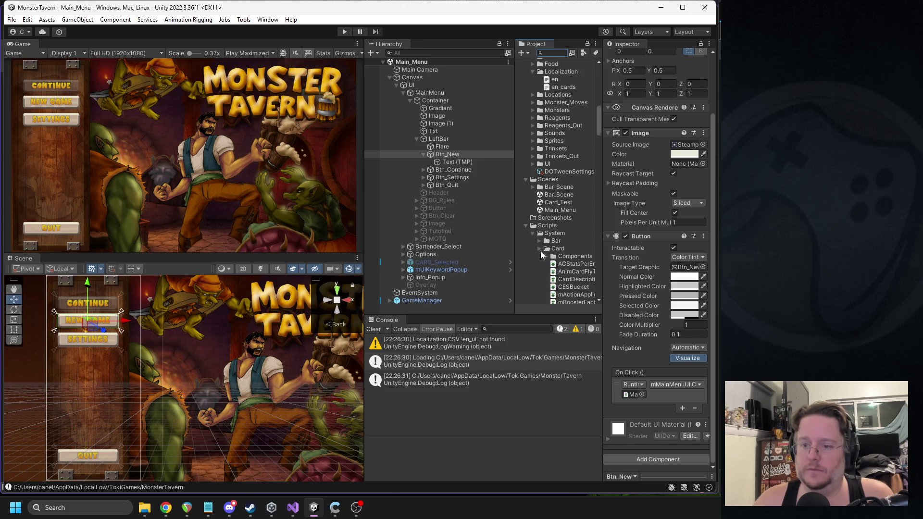
{"action": "left_click", "coordinate": [533, 235]}
{"action": "scroll", "coordinate": [532, 240], "scroll_direction": "down", "scroll_amount": 3}
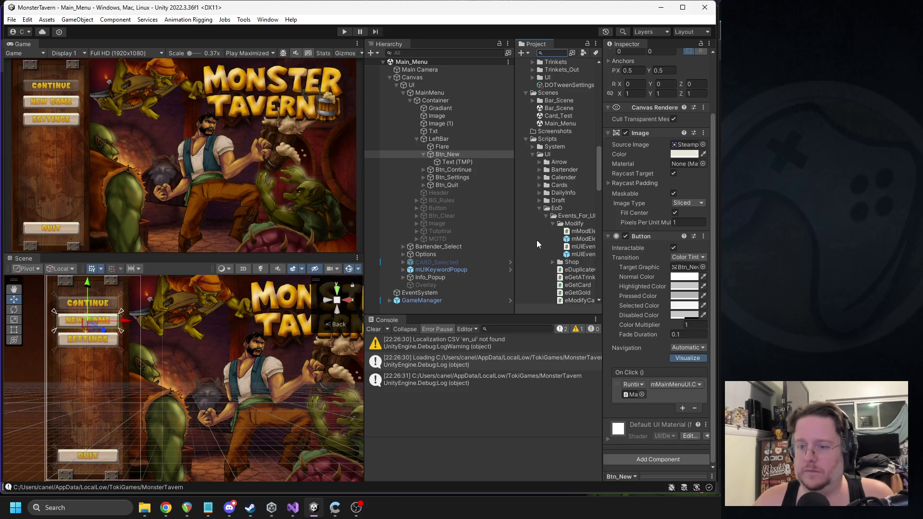
{"action": "left_click", "coordinate": [540, 208]}
{"action": "left_click", "coordinate": [541, 215]}
{"action": "left_click", "coordinate": [540, 215]}
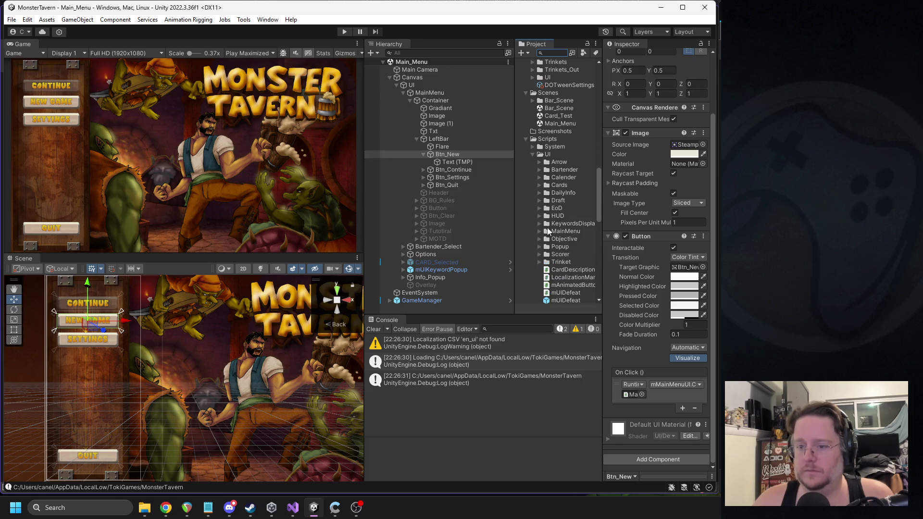
{"action": "scroll", "coordinate": [559, 227], "scroll_direction": "down", "scroll_amount": 5}
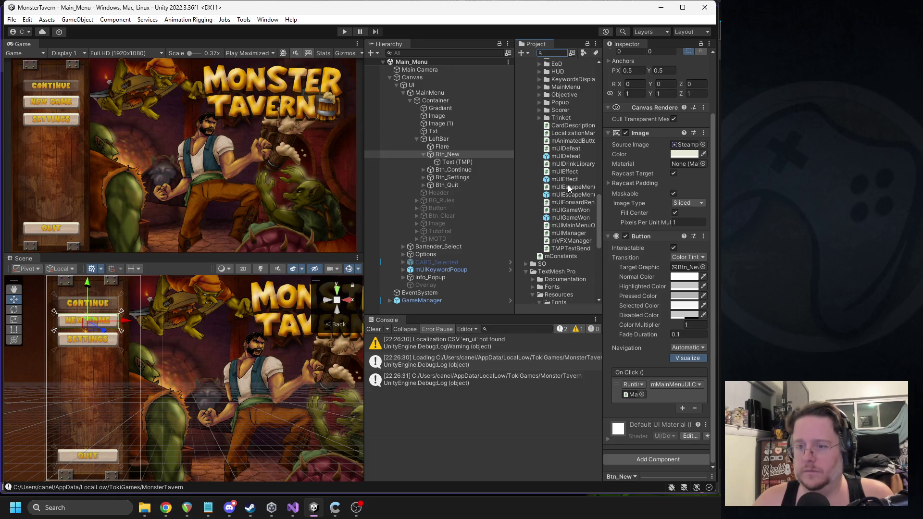
Create a C# script named SFXButton in Scripts/UI and open it
{"action": "right_click", "coordinate": [567, 186]}
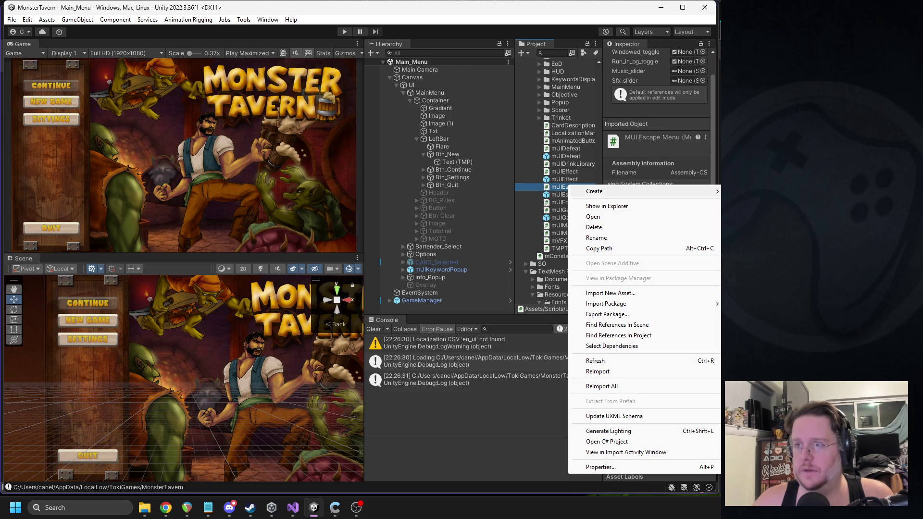
{"action": "left_click", "coordinate": [750, 206]}
{"action": "type", "text": "SFXB"}
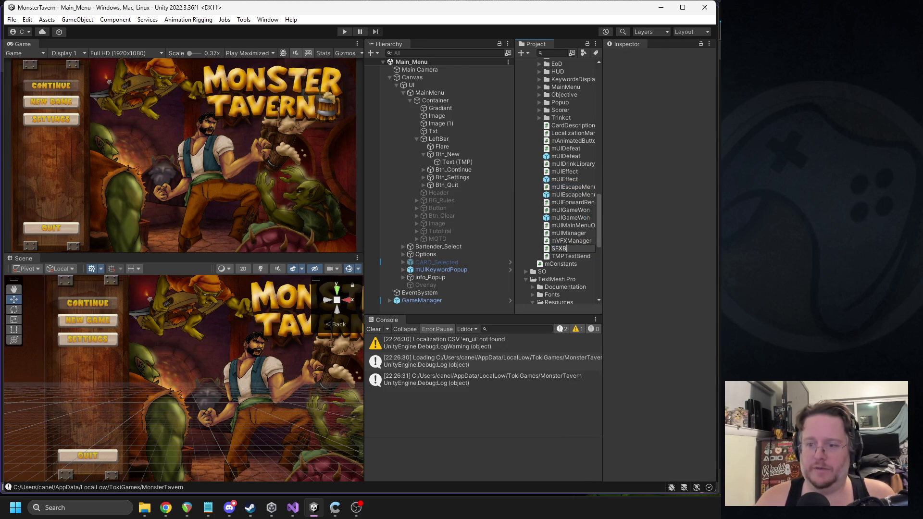
{"action": "type", "text": "utton"}
{"action": "key", "text": "Return"}
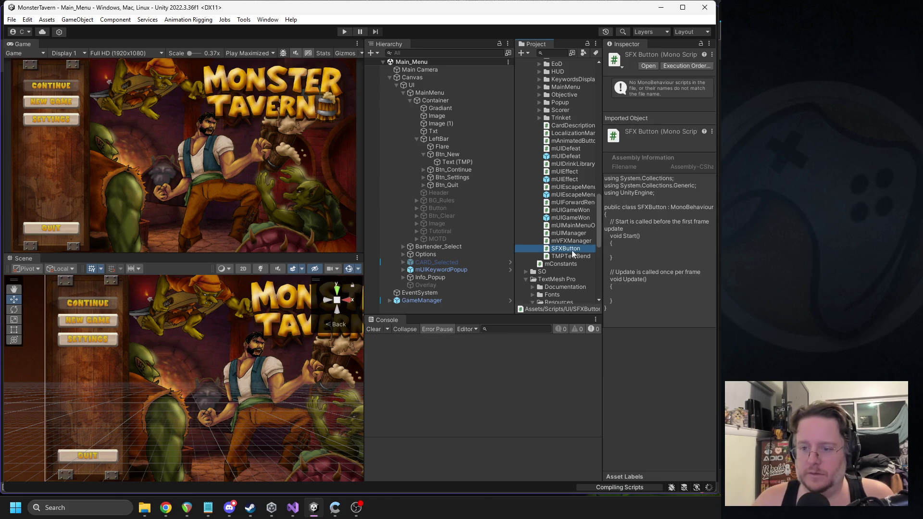
{"action": "double_click", "coordinate": [556, 249]}
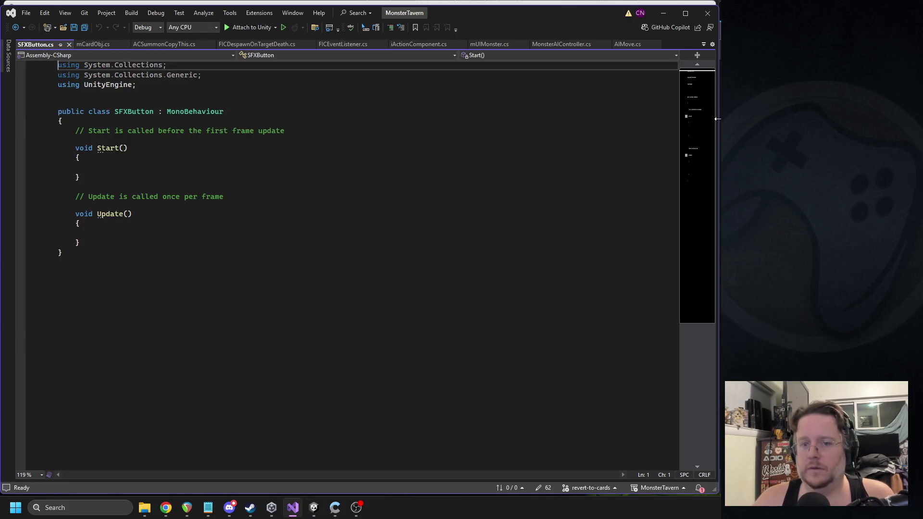
Make the SFXButton class implement IPointerEnterHandler and IPointerExitHandler
{"action": "left_click_drag", "start_coordinate": [82, 243], "coordinate": [91, 239]}
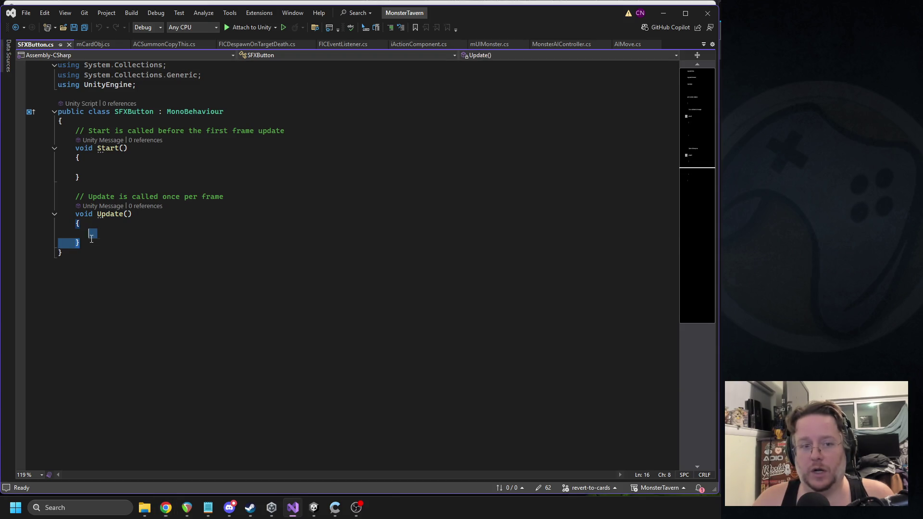
{"action": "left_click", "coordinate": [279, 112]}
{"action": "type", "text": ","}
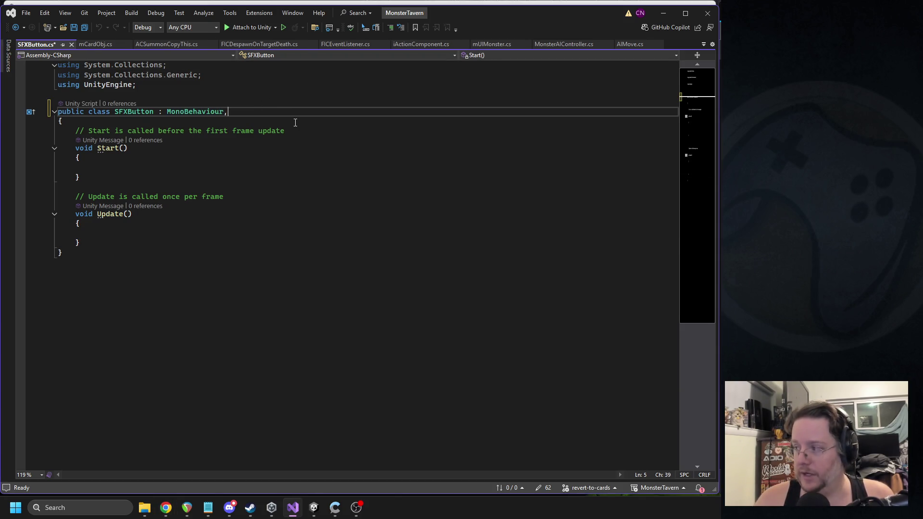
{"action": "type", "text": " ipointer"}
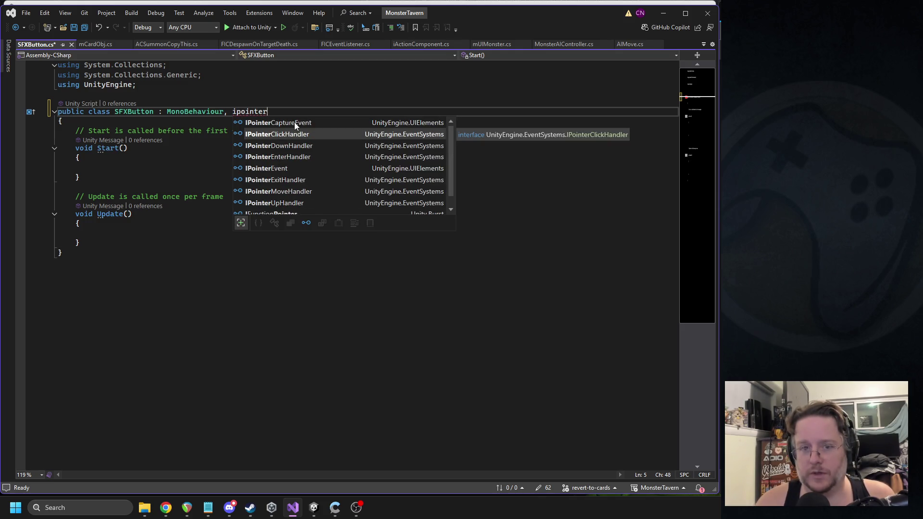
{"action": "key", "text": "Down"}
{"action": "key", "text": "Down"}
{"action": "key", "text": "Down"}
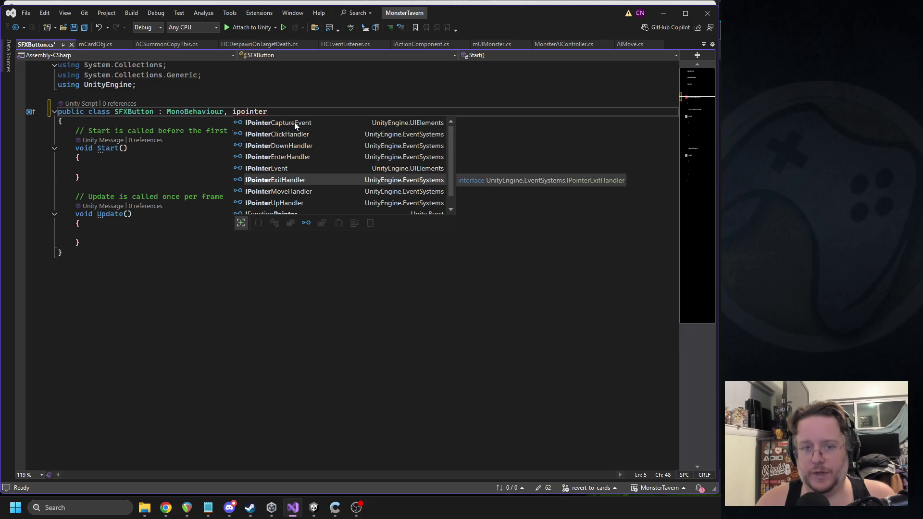
{"action": "key", "text": "Up"}
{"action": "key", "text": "Tab"}
{"action": "type", "text": ","}
{"action": "key", "text": "Tab"}
{"action": "type", "text": ","}
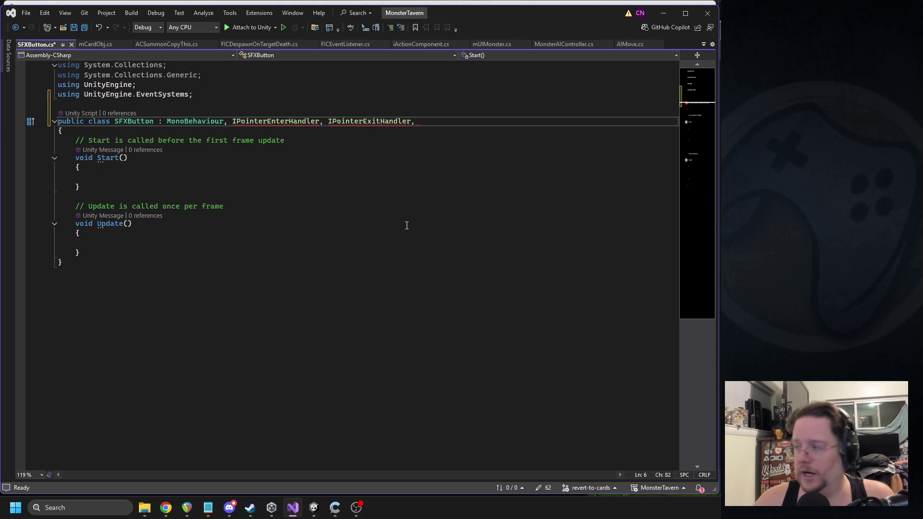
Replace Start and Update with an empty OnPointerEnter(PointerEventData eventData) method
{"action": "left_click_drag", "start_coordinate": [81, 253], "coordinate": [75, 142]}
{"action": "key", "text": "Delete"}
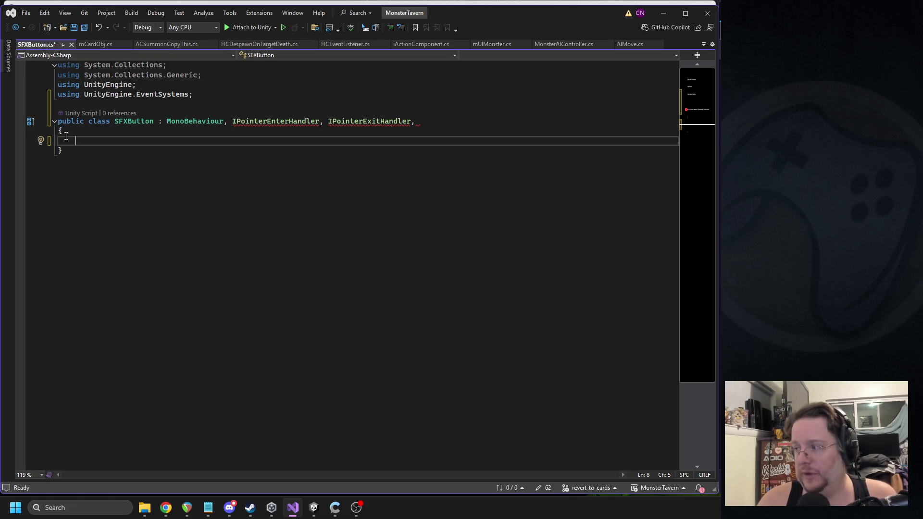
{"action": "type", "text": "public void O"}
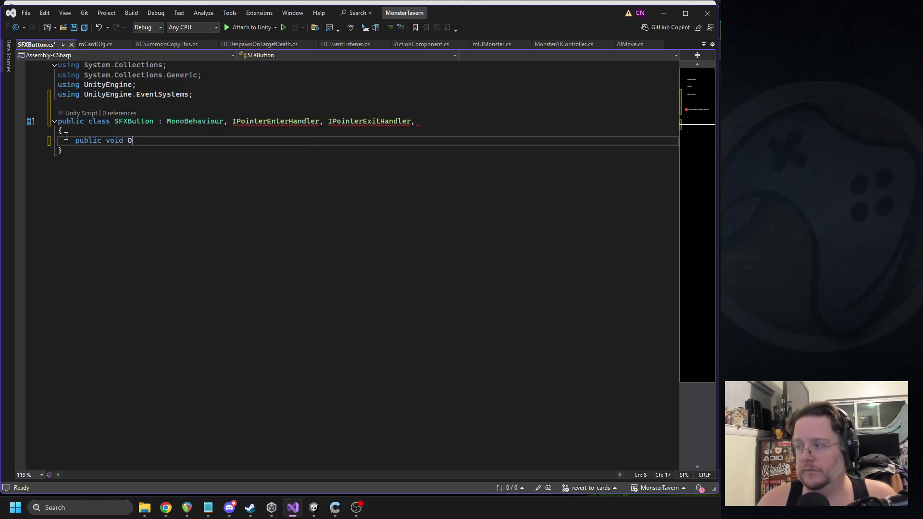
{"action": "type", "text": "npoint"}
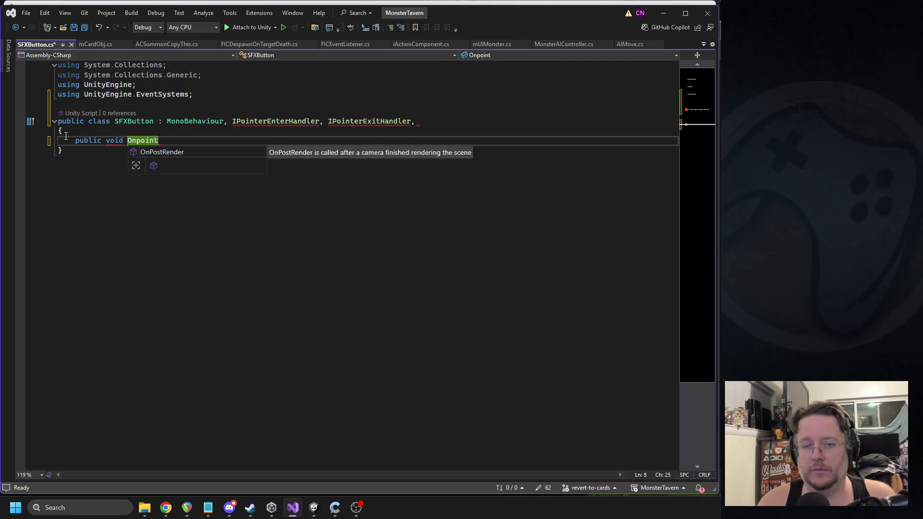
{"action": "key", "text": "BackSpace"}
{"action": "key", "text": "BackSpace"}
{"action": "key", "text": "BackSpace"}
{"action": "key", "text": "BackSpace"}
{"action": "key", "text": "BackSpace"}
{"action": "type", "text": "Poin"}
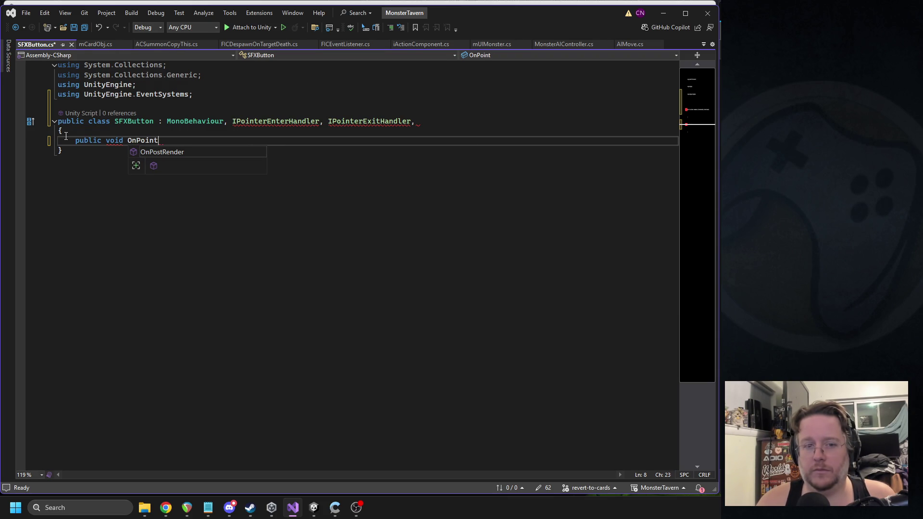
{"action": "type", "text": "terEnt"}
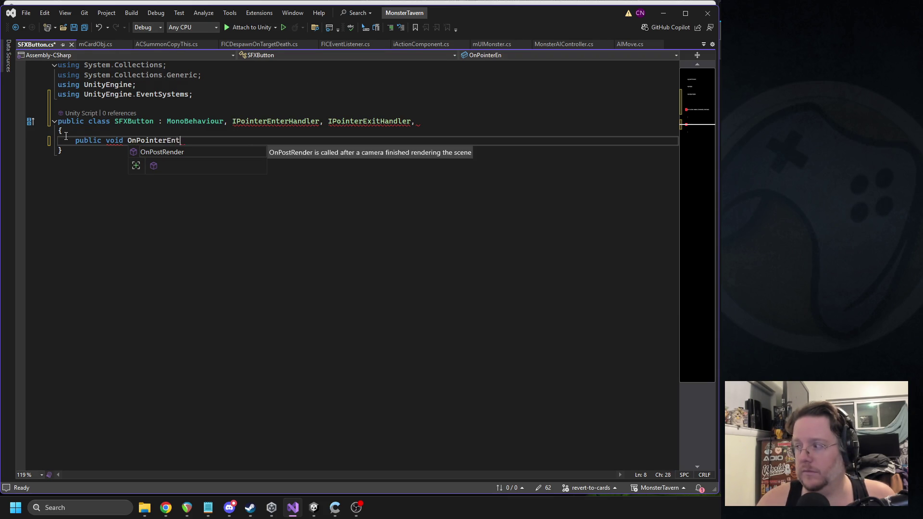
{"action": "type", "text": "er(PointerEven"}
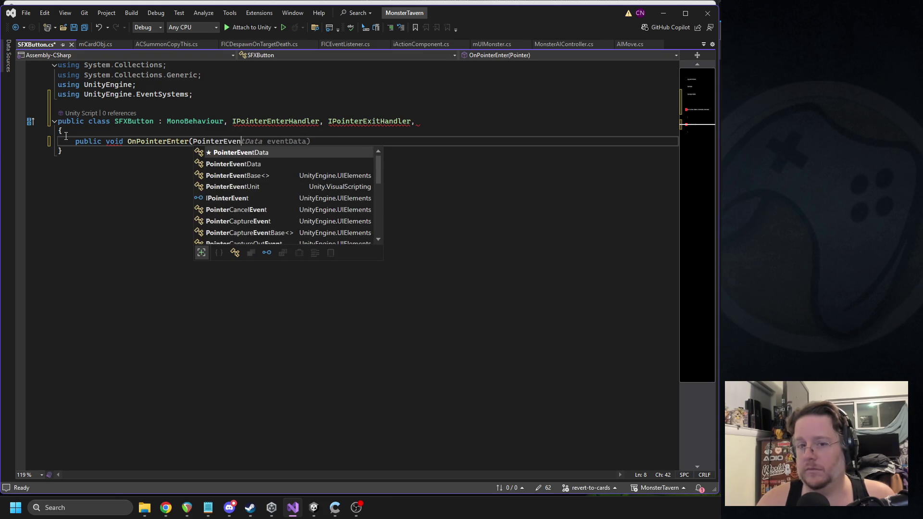
{"action": "type", "text": "tData eventData){"}
{"action": "key", "text": "Return"}
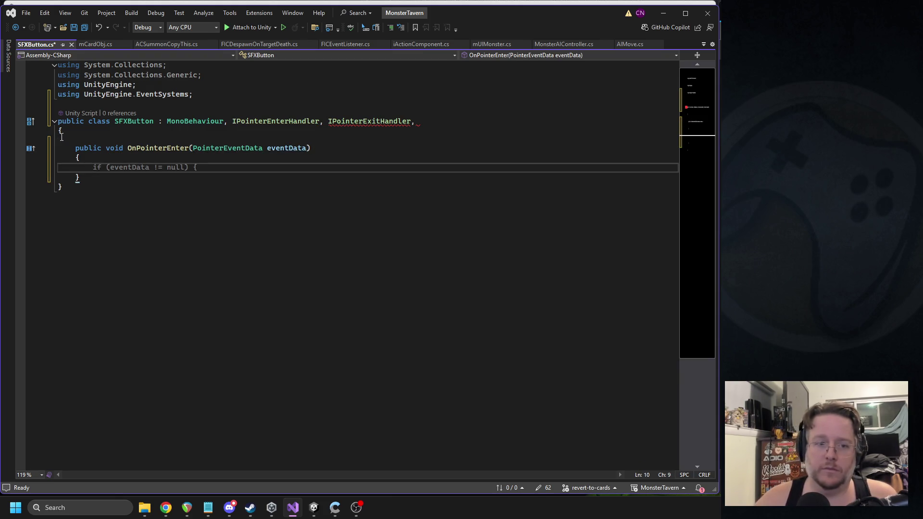
Duplicate the method below and rename the copy to OnPointerExit
{"action": "left_click", "coordinate": [94, 178]}
{"action": "key", "text": "Return"}
{"action": "type", "text": "public void OnPointerEnter(PointerEventData eventData)     {      }"}
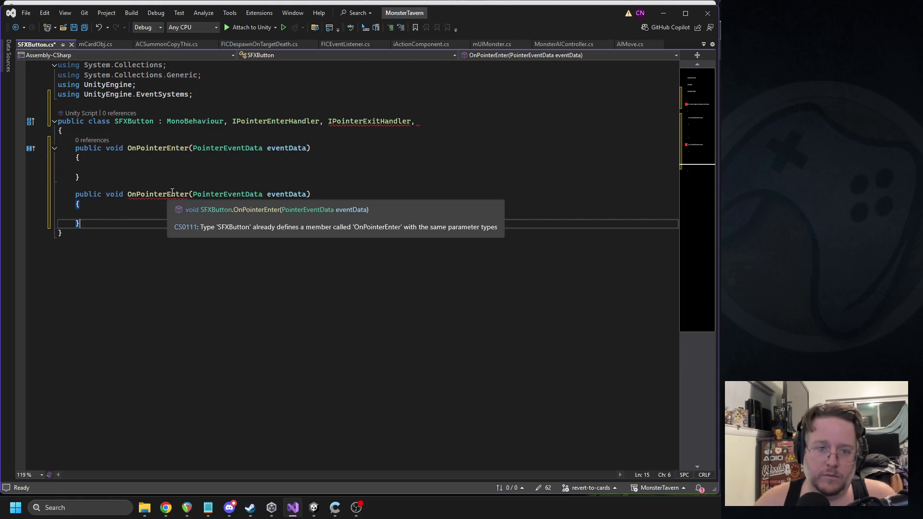
{"action": "left_click_drag", "start_coordinate": [158, 194], "coordinate": [188, 194]}
{"action": "type", "text": "Ext"}
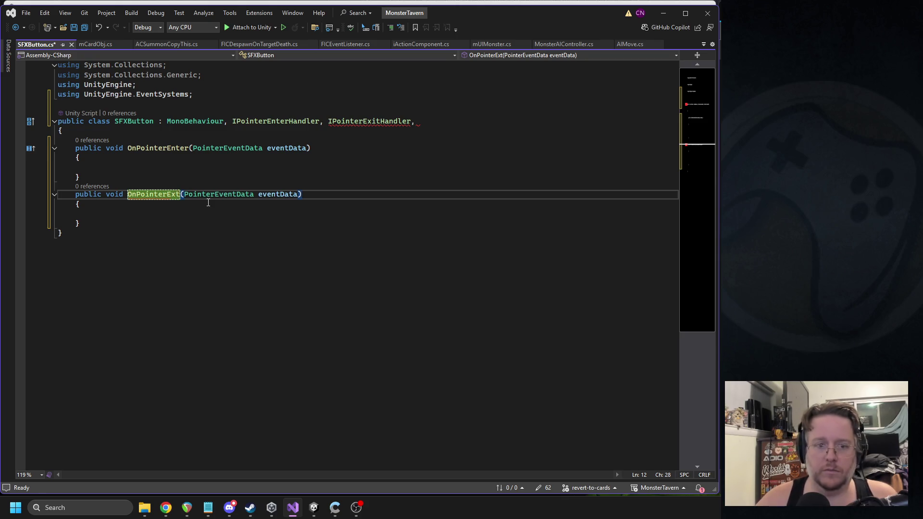
{"action": "type", "text": "i"}
{"action": "left_click", "coordinate": [208, 202]}
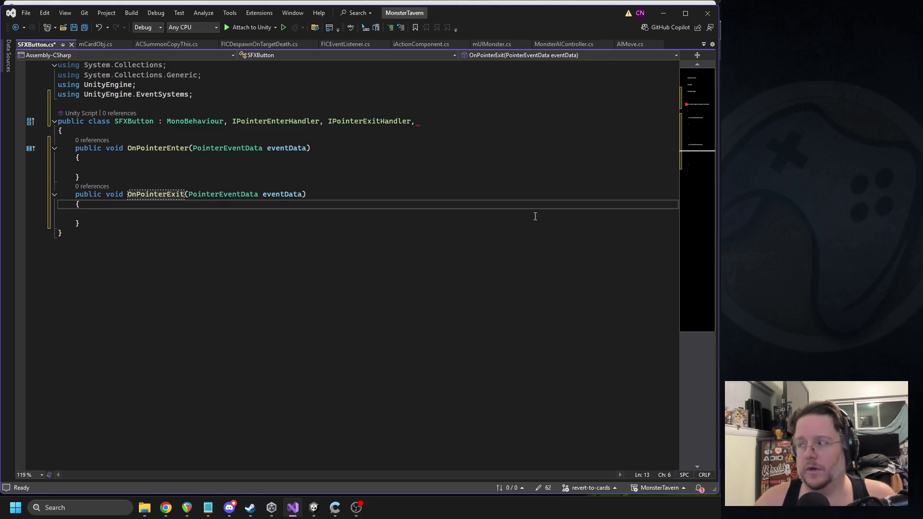
Begin a public AudioClip field at the top of the class
{"action": "key", "text": "alt+Tab"}
{"action": "left_click", "coordinate": [137, 131]}
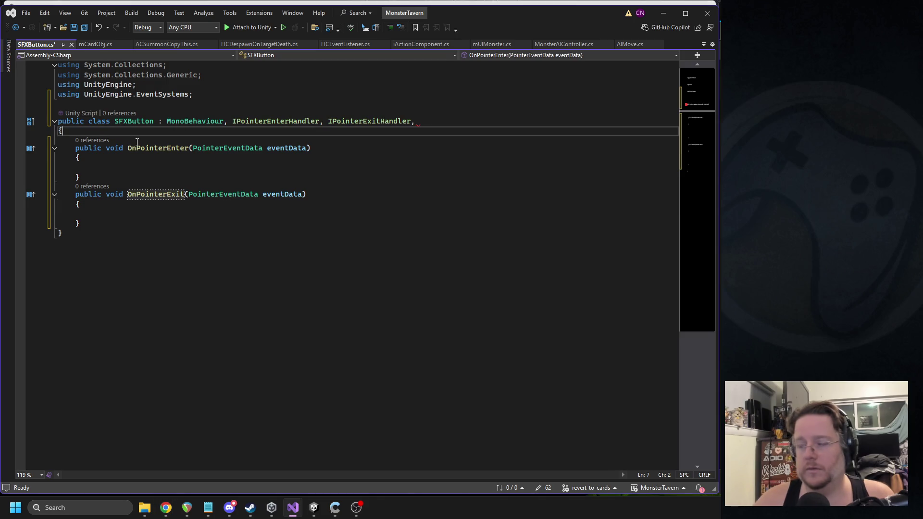
{"action": "key", "text": "Return"}
{"action": "type", "text": "pu"}
{"action": "key", "text": "Tab"}
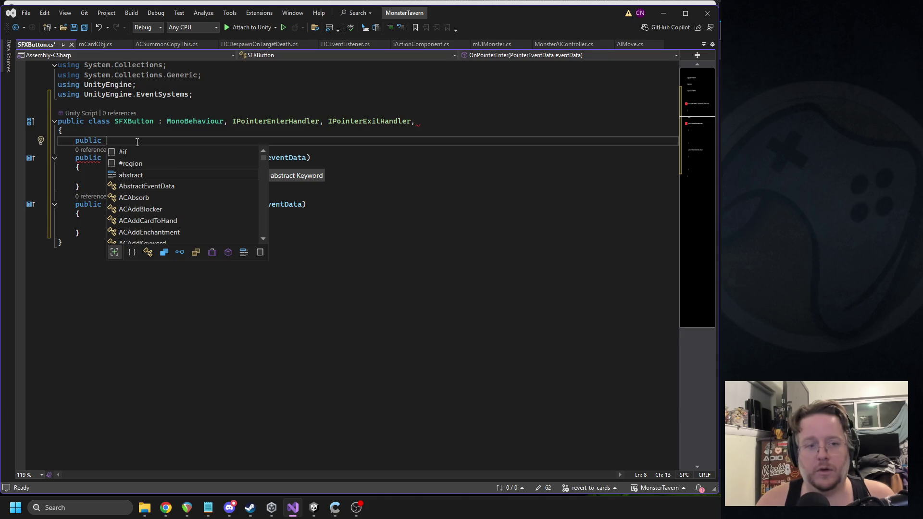
{"action": "type", "text": "Audiocl"}
Declare two AudioClip fields, _hoverSFX and _clickSFX, in SFXButton
{"action": "key", "text": "Tab"}
{"action": "type", "text": "_h"}
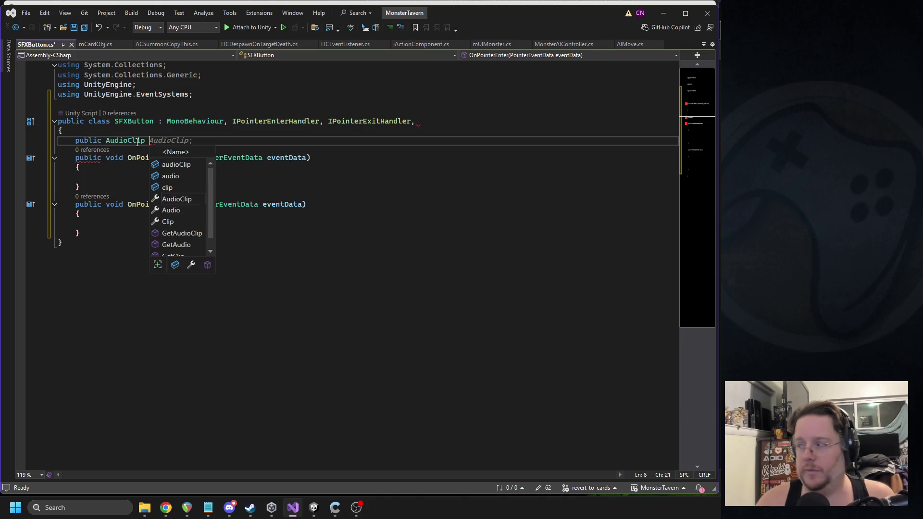
{"action": "type", "text": "overSFX"}
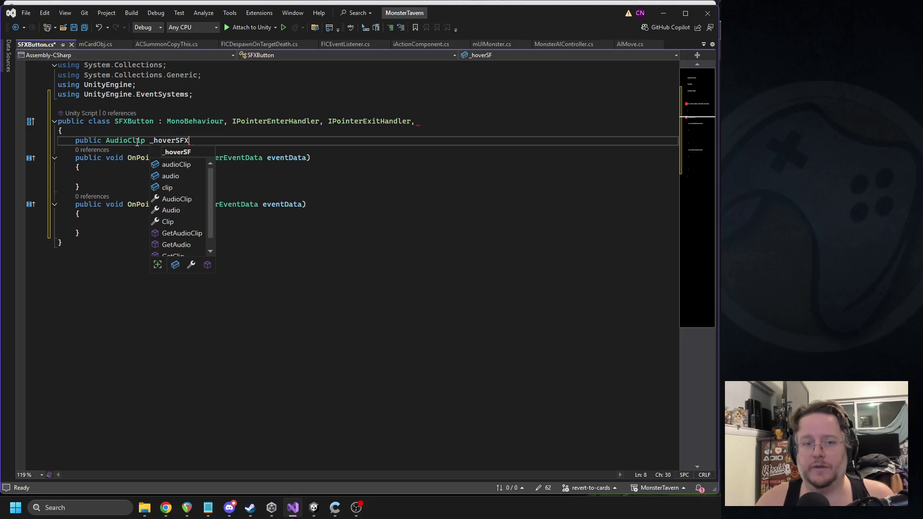
{"action": "type", "text": ", _clickSFX;"}
{"action": "key", "text": "Down"}
{"action": "key", "text": "Down"}
{"action": "key", "text": "Down"}
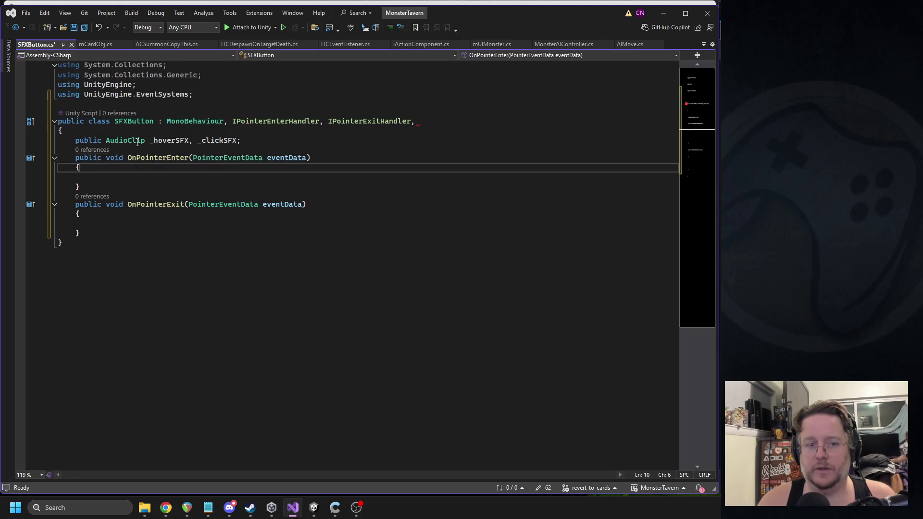
In OnPointerEnter, play _hoverSFX via mSoundManager.instance.PlaySound only if it isn't null
{"action": "type", "text": "if("}
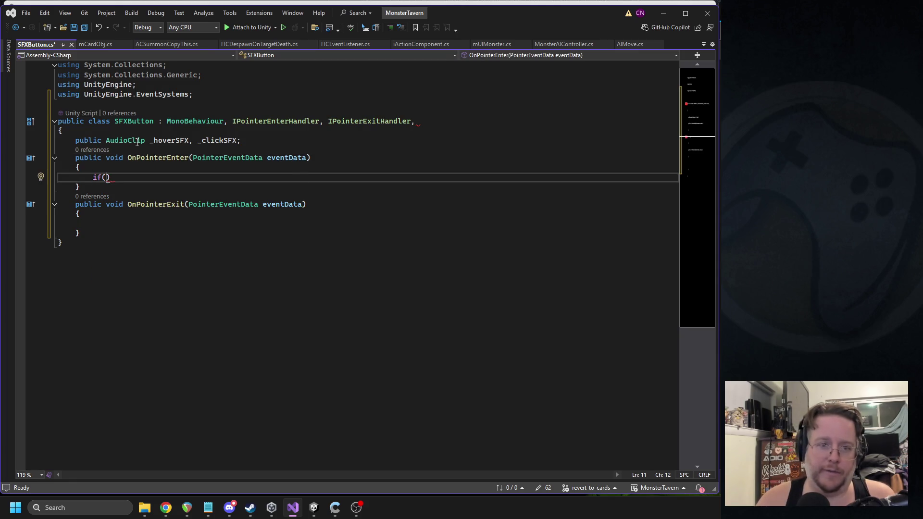
{"action": "type", "text": "_hoverSFX != null)"}
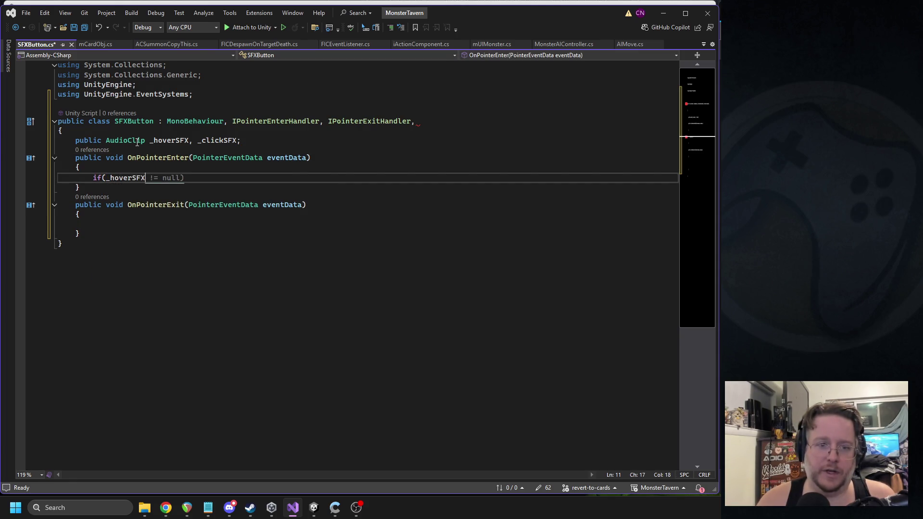
{"action": "key", "text": "Return"}
{"action": "type", "text": "maud"}
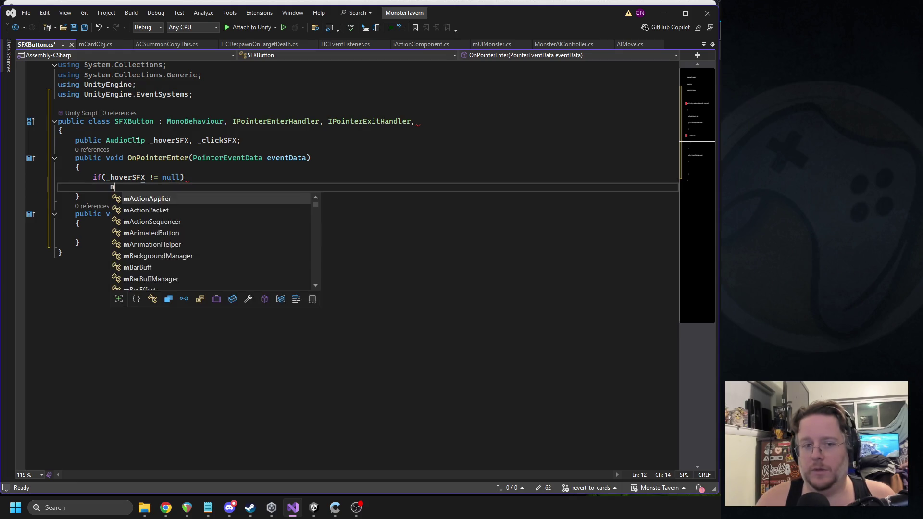
{"action": "key", "text": "BackSpace"}
{"action": "key", "text": "BackSpace"}
{"action": "key", "text": "BackSpace"}
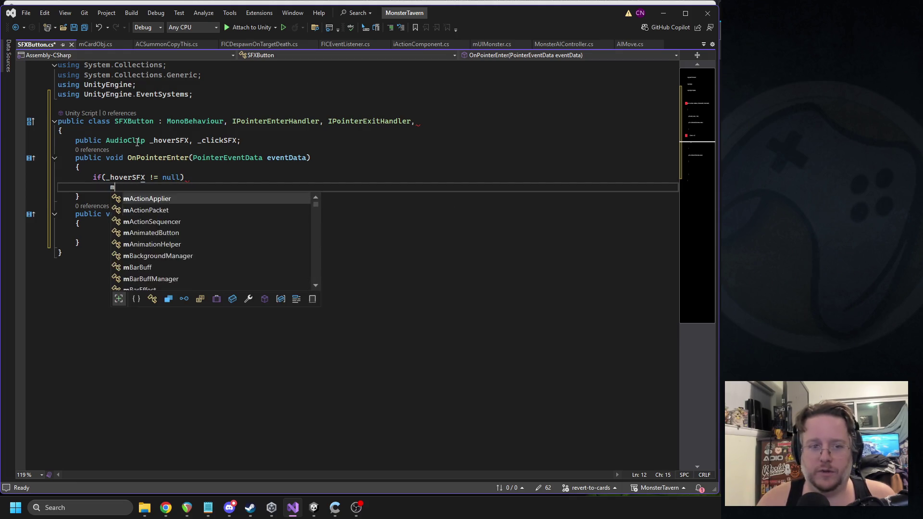
{"action": "type", "text": "adu"}
{"action": "key", "text": "BackSpace"}
{"action": "key", "text": "BackSpace"}
{"action": "key", "text": "BackSpace"}
{"action": "type", "text": "sfxma"}
{"action": "key", "text": "BackSpace"}
{"action": "key", "text": "BackSpace"}
{"action": "key", "text": "BackSpace"}
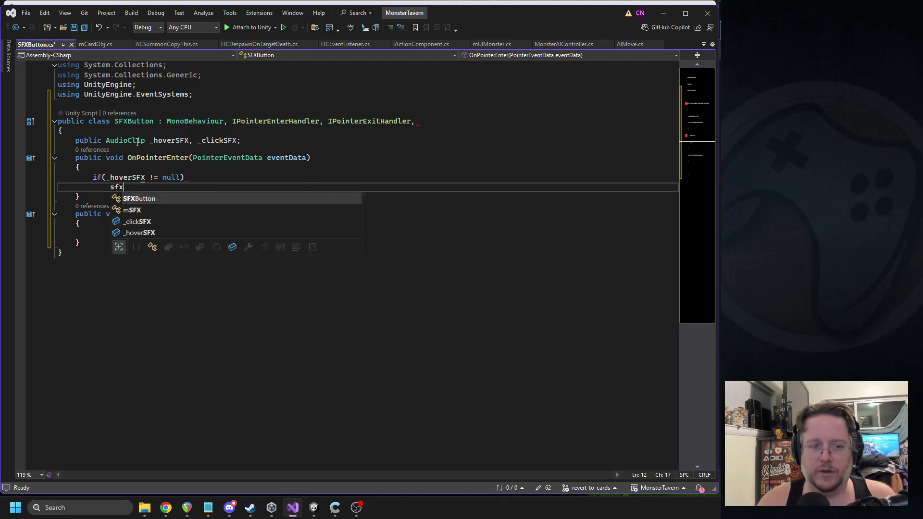
{"action": "type", "text": "if"}
{"action": "key", "text": "BackSpace"}
{"action": "type", "text": "mSoundManager."}
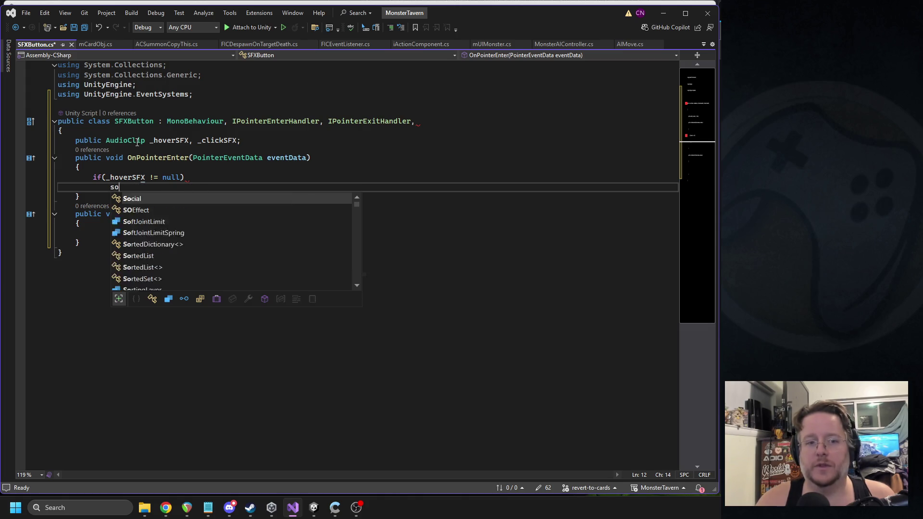
{"action": "type", "text": "instance.plays"}
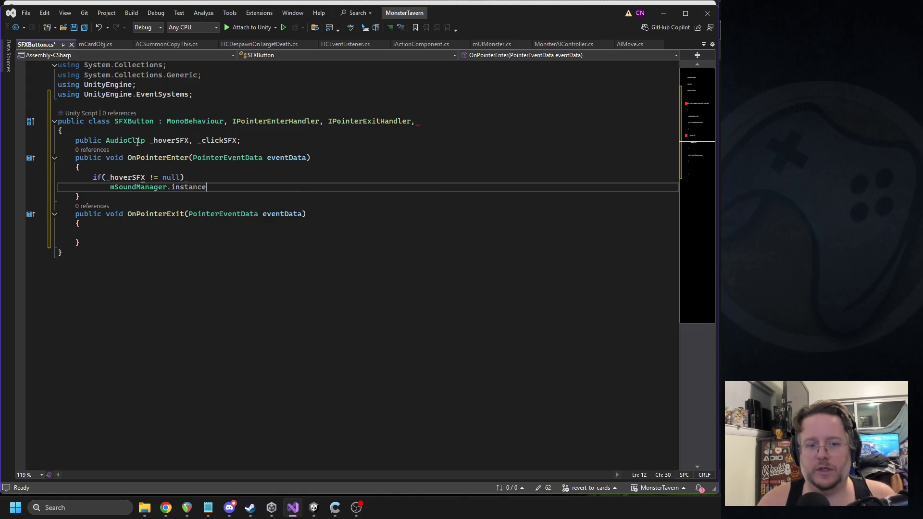
{"action": "key", "text": "Tab"}
{"action": "type", "text": "(_"}
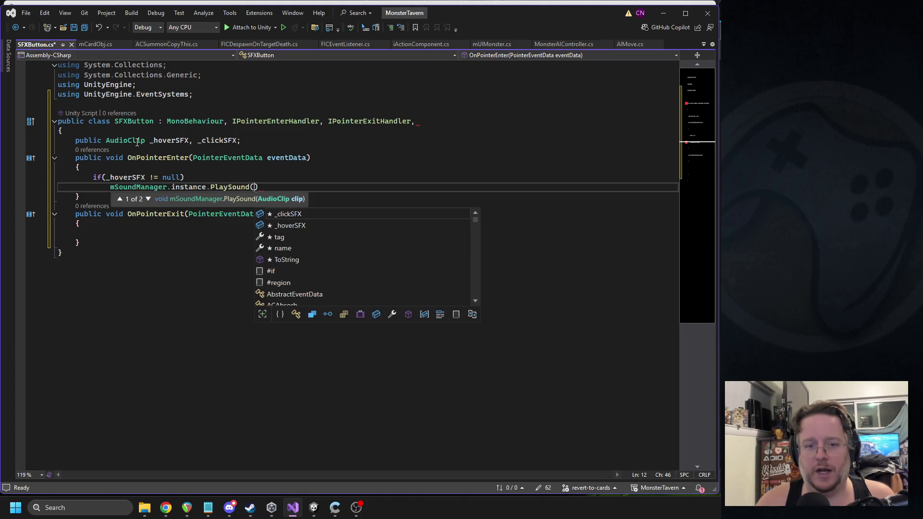
{"action": "type", "text": "hover"}
{"action": "key", "text": "Tab"}
{"action": "type", "text": ");"}
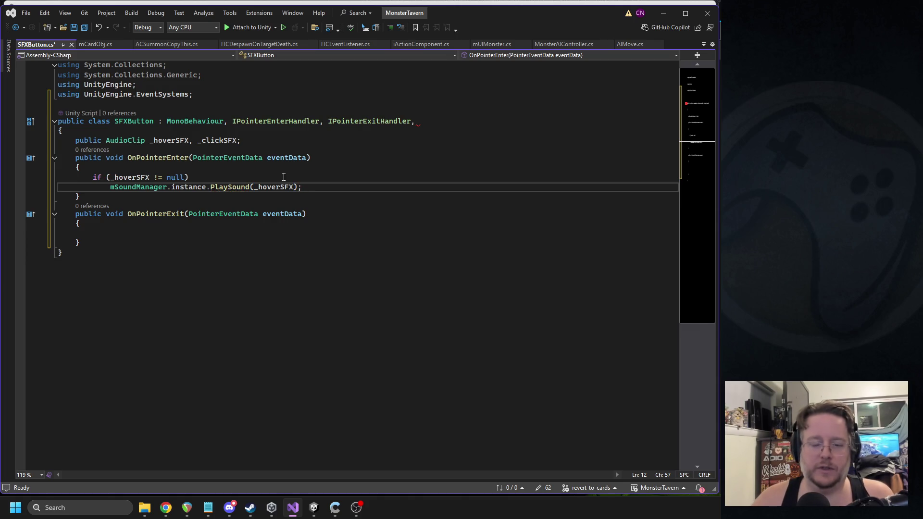
Remove the stray comma, copy the check into OnPointerExit using _clickSFX, and save
{"action": "left_click_drag", "start_coordinate": [41, 188], "coordinate": [40, 182]}
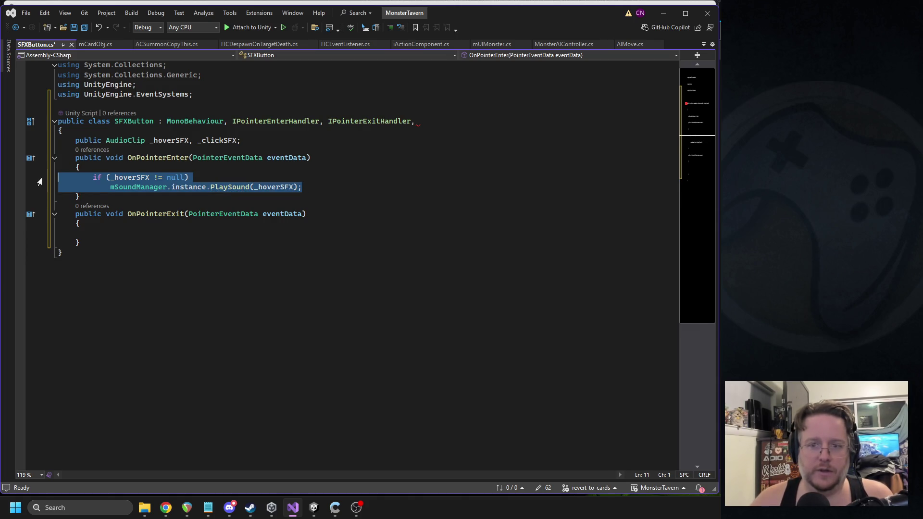
{"action": "key", "text": "ctrl+c"}
{"action": "left_click", "coordinate": [419, 124]}
{"action": "key", "text": "BackSpace"}
{"action": "left_click", "coordinate": [153, 230]}
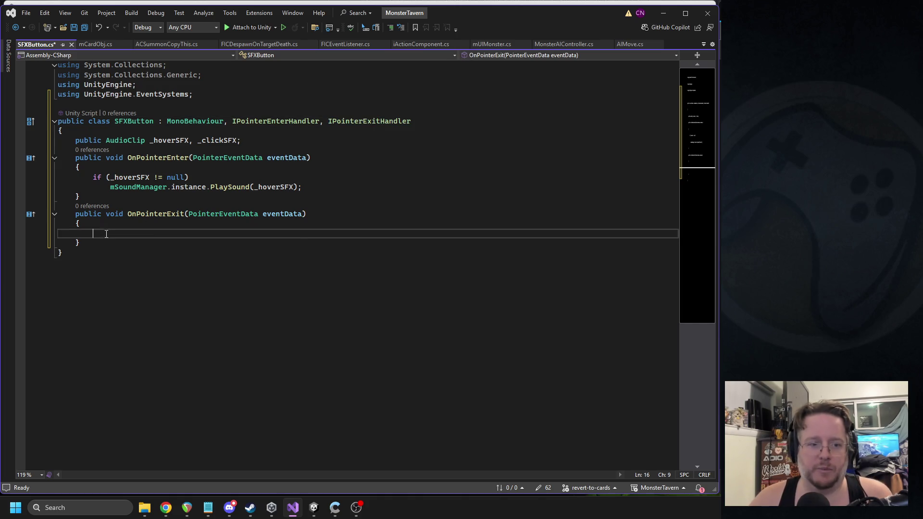
{"action": "key", "text": "ctrl+v"}
{"action": "double_click", "coordinate": [218, 140]}
{"action": "key", "text": "ctrl+c"}
{"action": "double_click", "coordinate": [130, 232]}
{"action": "key", "text": "ctrl+v"}
{"action": "left_click", "coordinate": [272, 242]}
{"action": "double_click", "coordinate": [272, 242]}
{"action": "key", "text": "ctrl+v"}
{"action": "key", "text": "ctrl+s"}
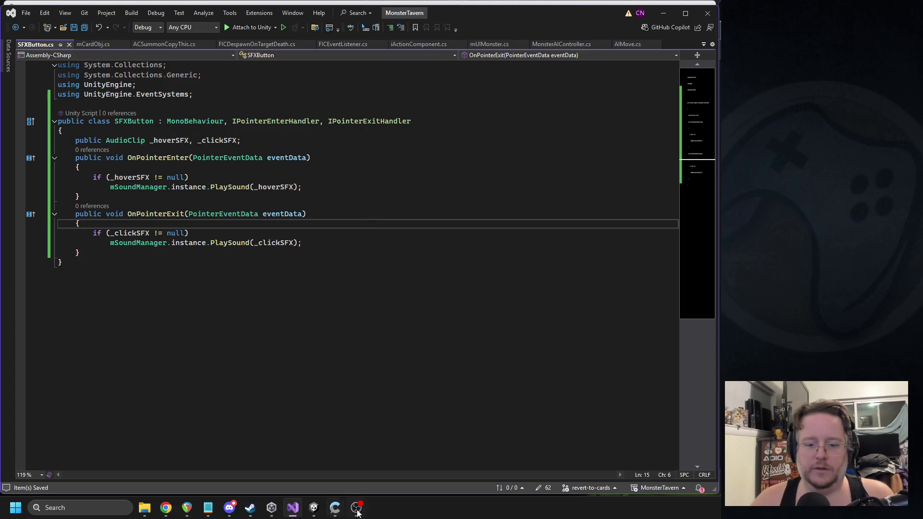
{"action": "key", "text": "alt+Tab"}
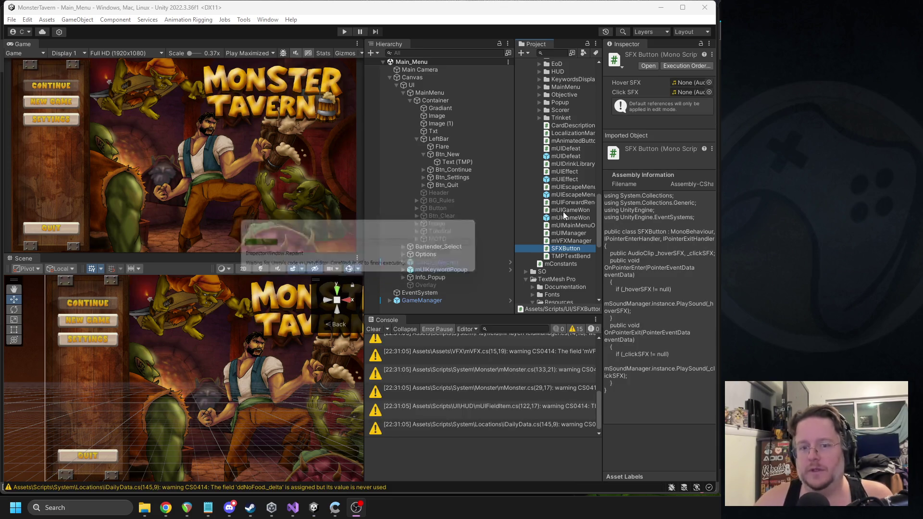
Select the Btn_New button in the Main_Menu hierarchy
{"action": "mouse_move", "coordinate": [597, 203]}
{"action": "left_mouse_down"}
{"action": "mouse_move", "coordinate": [592, 76]}
{"action": "mouse_move", "coordinate": [590, 87]}
{"action": "left_mouse_up"}
{"action": "left_click", "coordinate": [424, 154]}
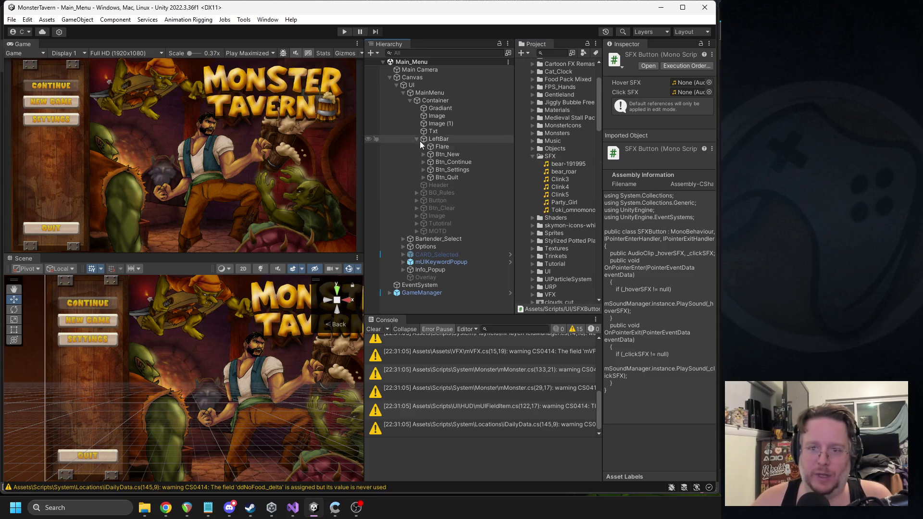
{"action": "left_click", "coordinate": [416, 140]}
{"action": "left_click", "coordinate": [408, 103]}
{"action": "left_click", "coordinate": [409, 103]}
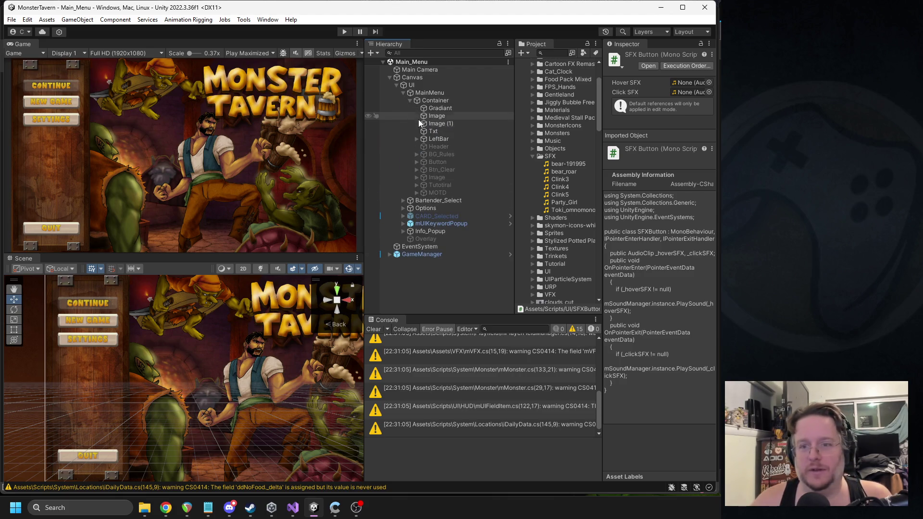
{"action": "left_click", "coordinate": [108, 321]}
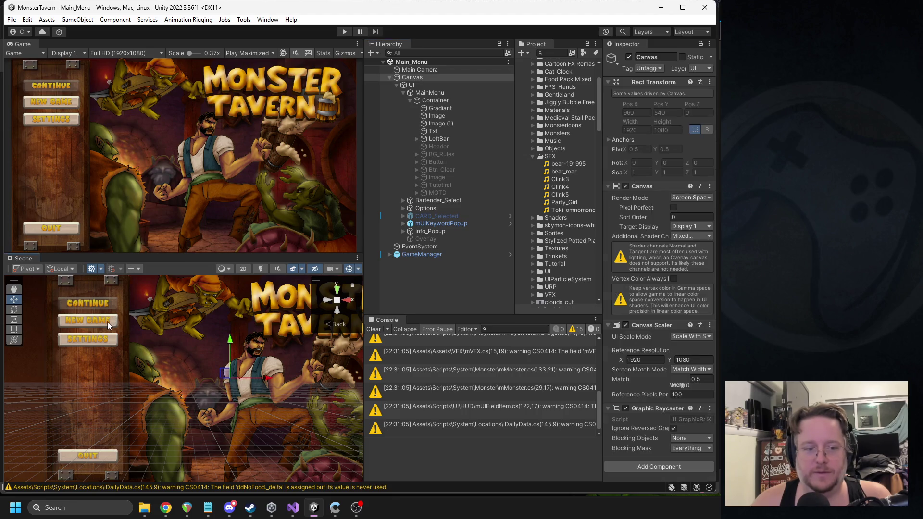
{"action": "left_click", "coordinate": [107, 322]}
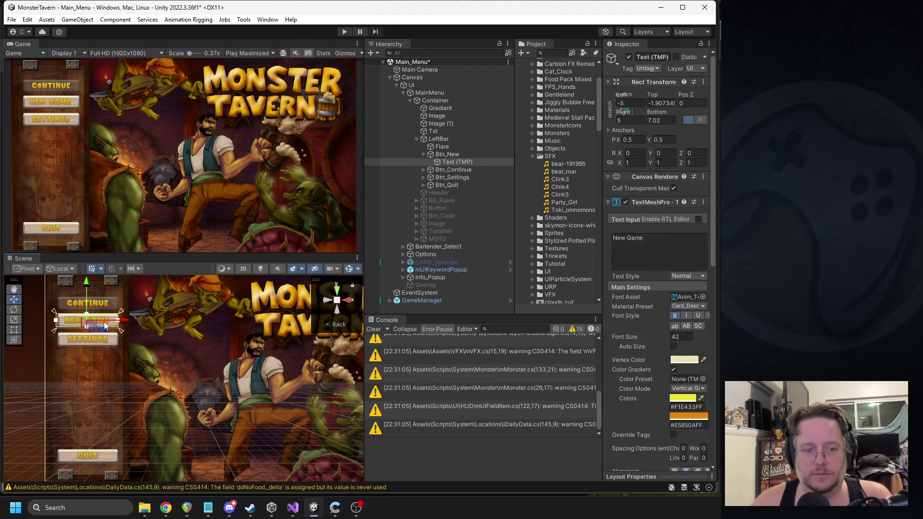
{"action": "left_click", "coordinate": [432, 154]}
{"action": "left_click", "coordinate": [423, 155]}
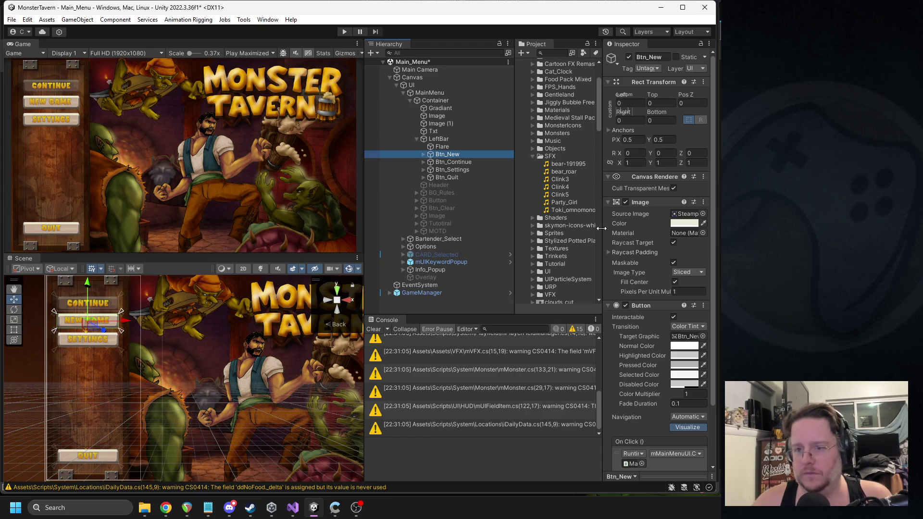
Add the SFX Button component to Btn_New by searching 'sfx'
{"action": "left_click", "coordinate": [659, 306]}
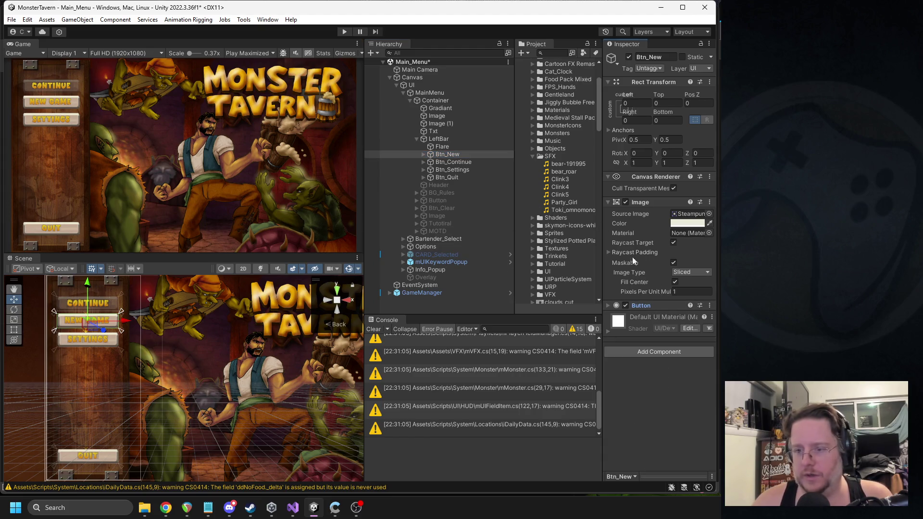
{"action": "left_click", "coordinate": [659, 351]}
{"action": "type", "text": "sfx"}
{"action": "key", "text": "Return"}
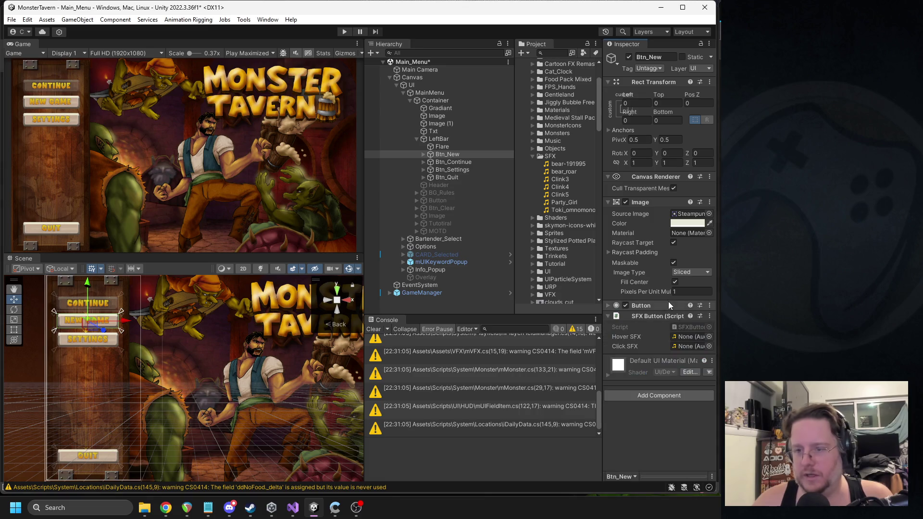
Assign Clink3 as Hover SFX and Clink4 as Click SFX, then copy the component
{"action": "left_click_drag", "start_coordinate": [566, 176], "coordinate": [683, 339]}
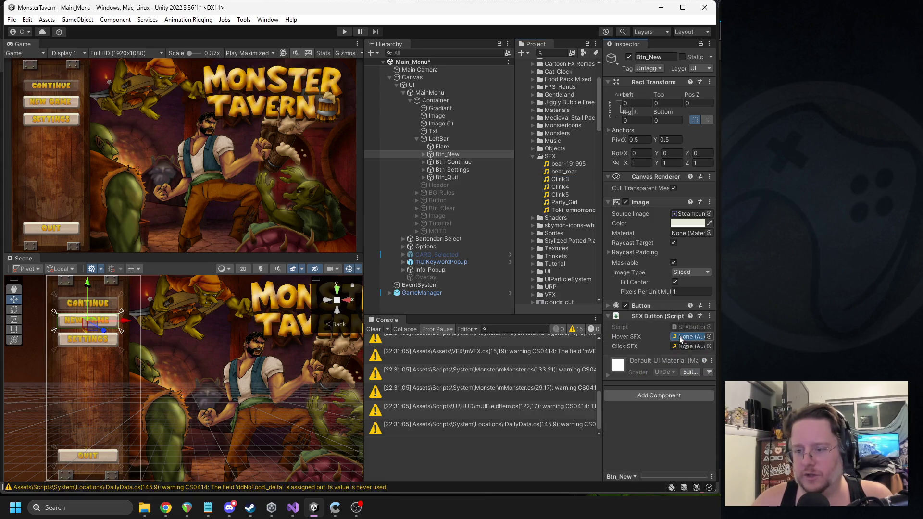
{"action": "mouse_move", "coordinate": [560, 187]}
{"action": "left_mouse_down"}
{"action": "mouse_move", "coordinate": [644, 308]}
{"action": "mouse_move", "coordinate": [687, 346]}
{"action": "left_mouse_up"}
{"action": "right_click", "coordinate": [652, 316]}
{"action": "left_click", "coordinate": [673, 334]}
Paste the SFX Button as new onto Btn_Continue, Btn_Settings and Btn_Quit
{"action": "left_click", "coordinate": [453, 163]}
{"action": "left_click", "coordinate": [456, 177], "text": "shift"}
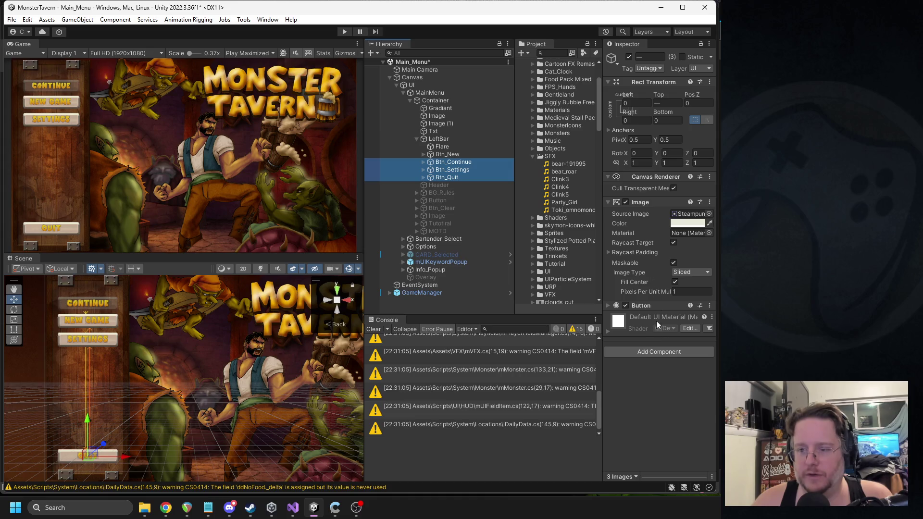
{"action": "right_click", "coordinate": [642, 201]}
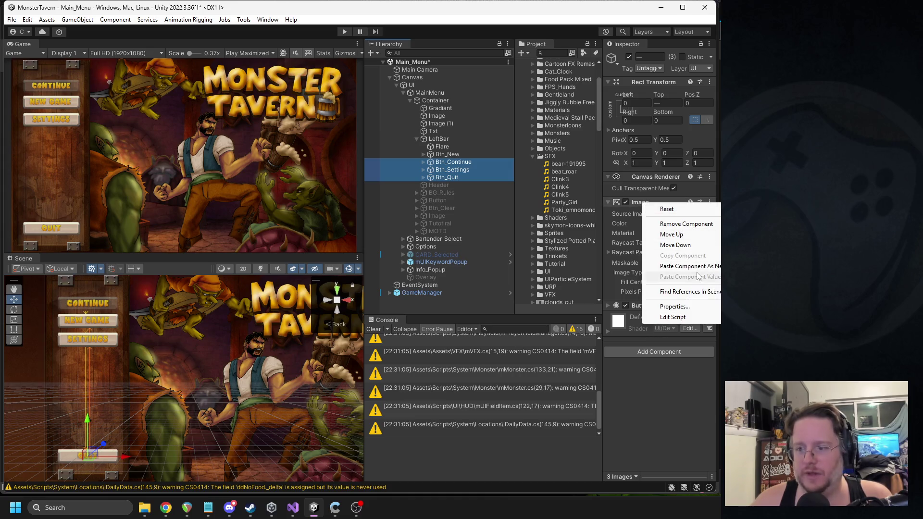
{"action": "left_click", "coordinate": [673, 266]}
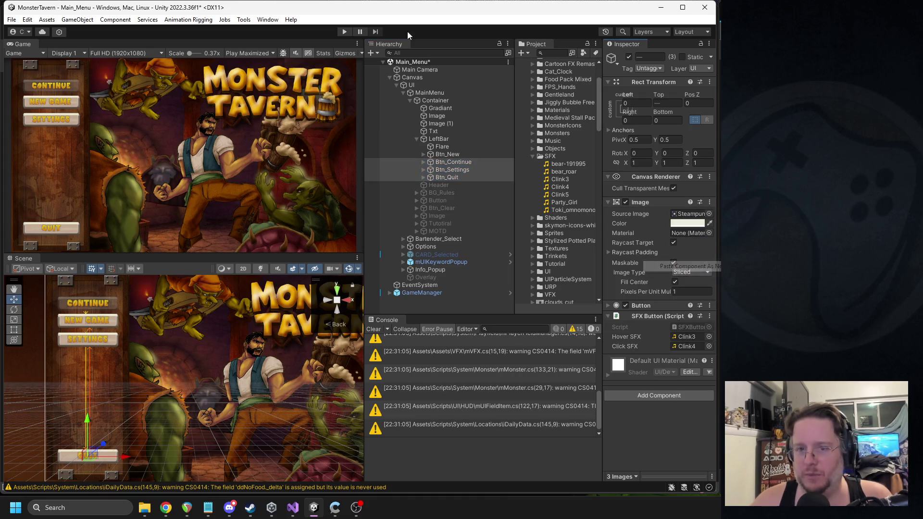
Enter play mode, open the Settings options panel, then close it with Done
{"action": "left_click", "coordinate": [341, 32]}
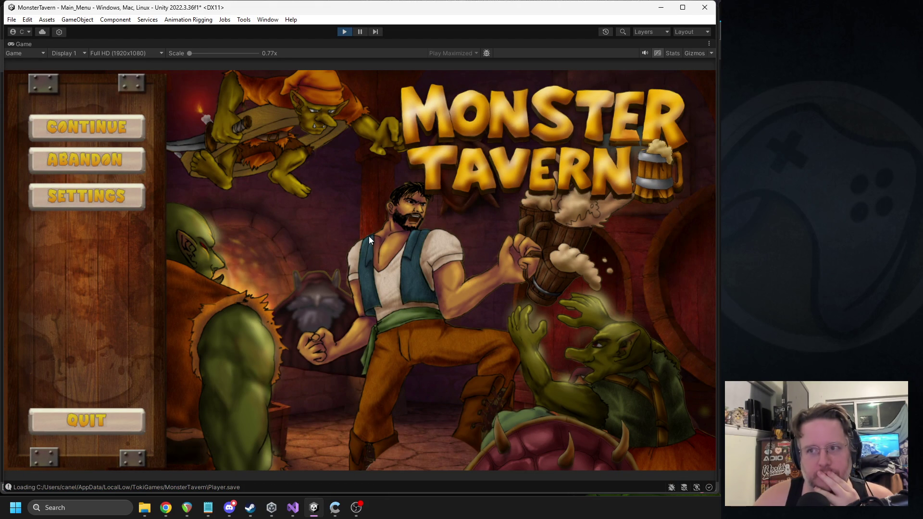
{"action": "left_click", "coordinate": [123, 193]}
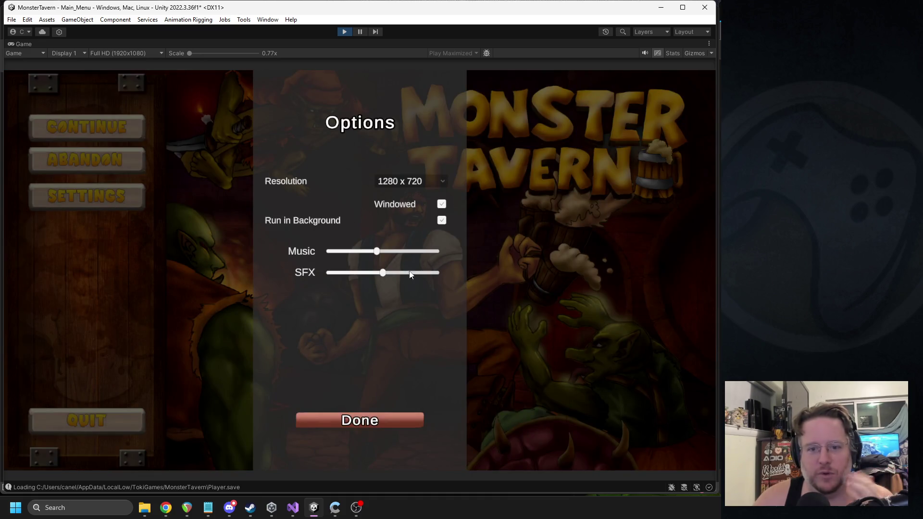
{"action": "left_click", "coordinate": [384, 418]}
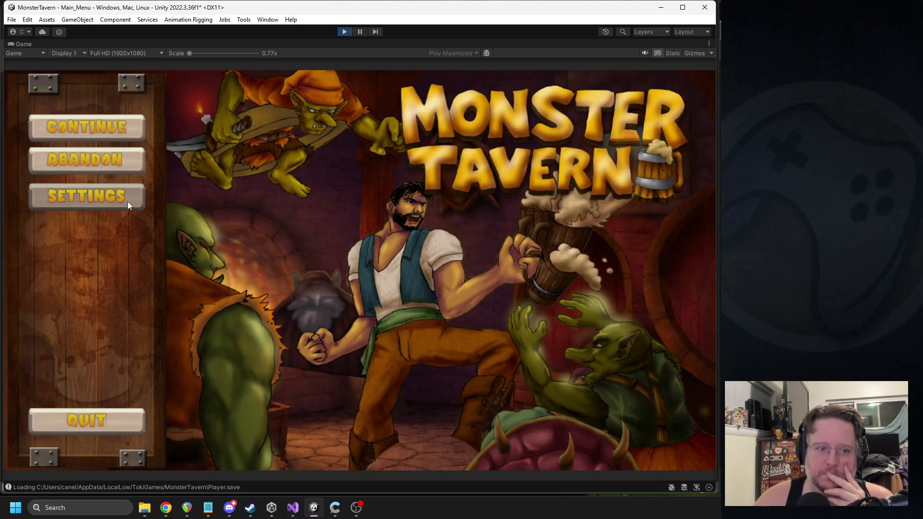
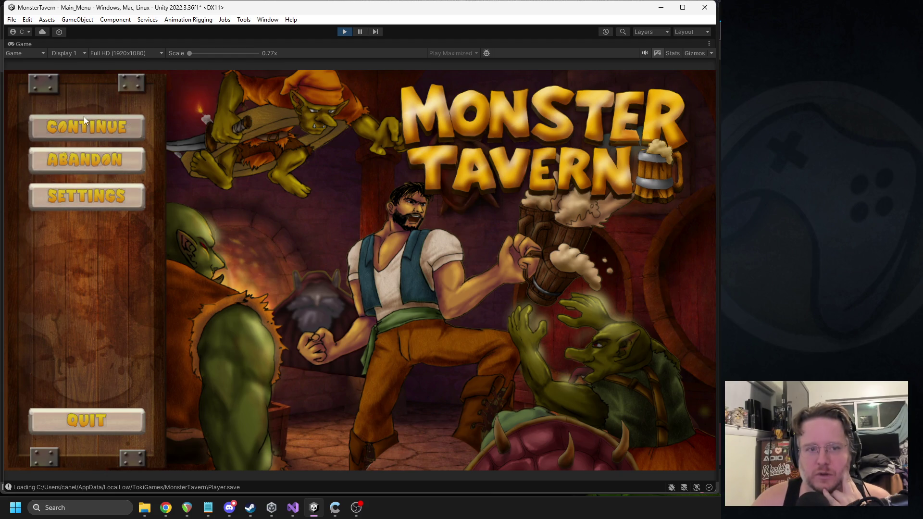
Check Visual Studio and Discord, then stop the running Monster Tavern game in Unity
{"action": "left_click", "coordinate": [295, 507]}
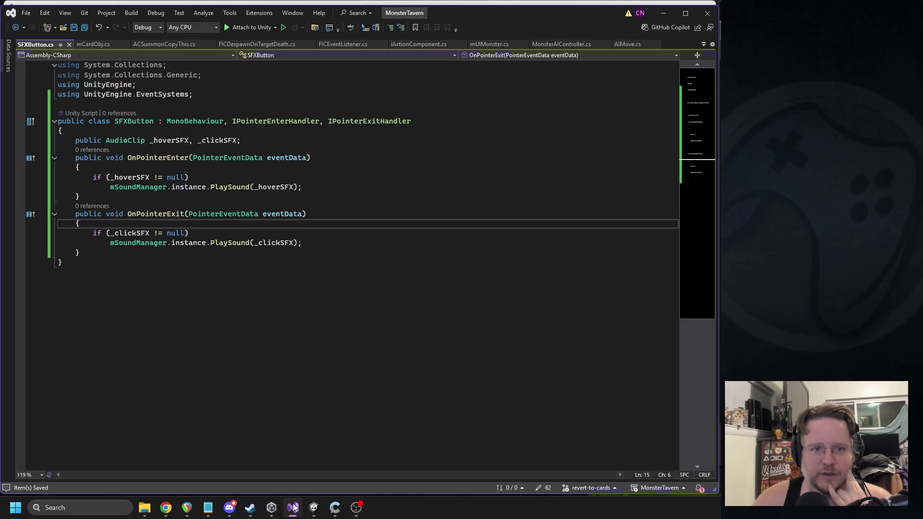
{"action": "left_click", "coordinate": [294, 507]}
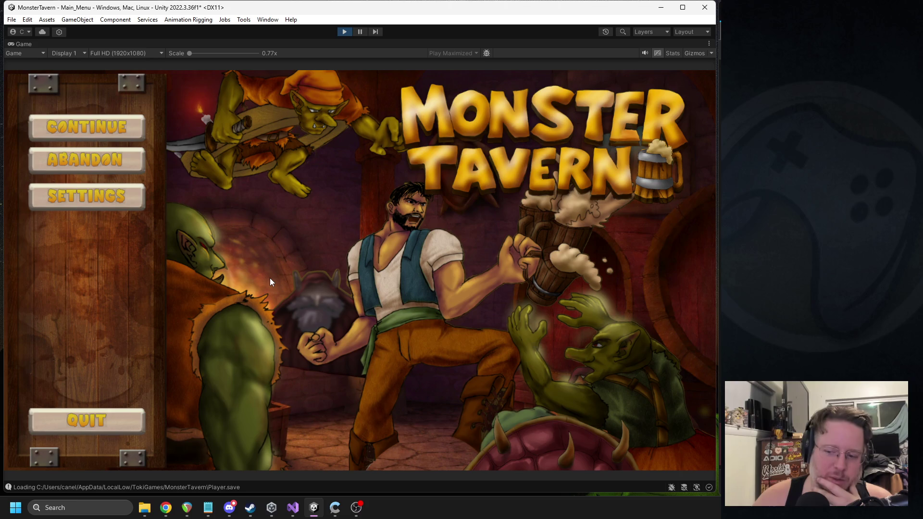
{"action": "left_click", "coordinate": [229, 507]}
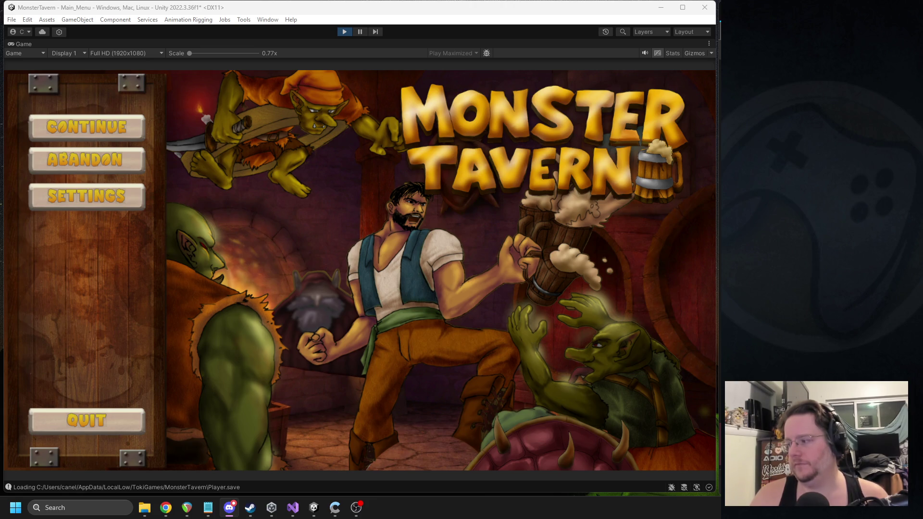
{"action": "left_click", "coordinate": [445, 216]}
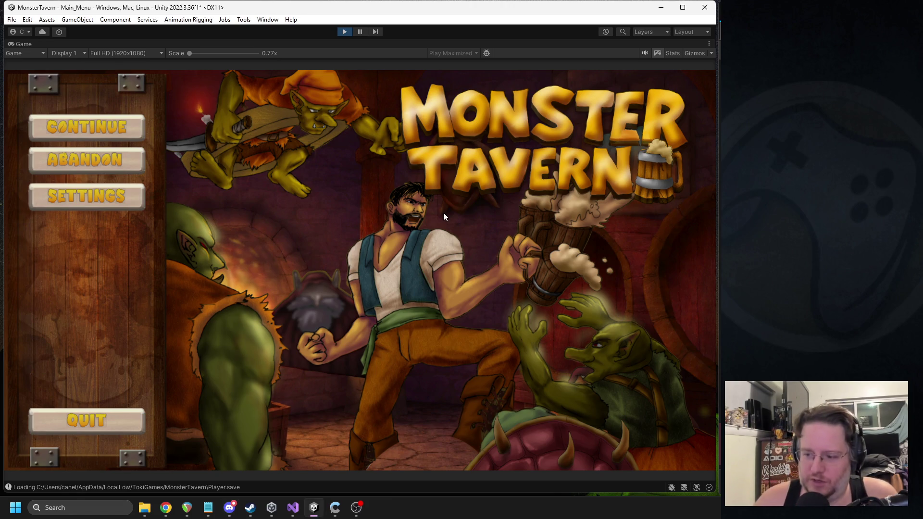
{"action": "key", "text": "alt+Tab"}
{"action": "left_click", "coordinate": [539, 274]}
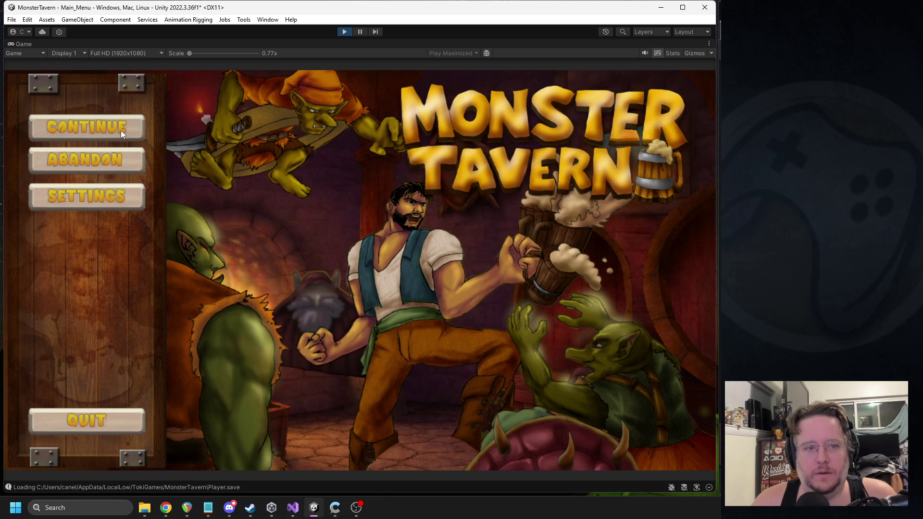
{"action": "left_click", "coordinate": [344, 33]}
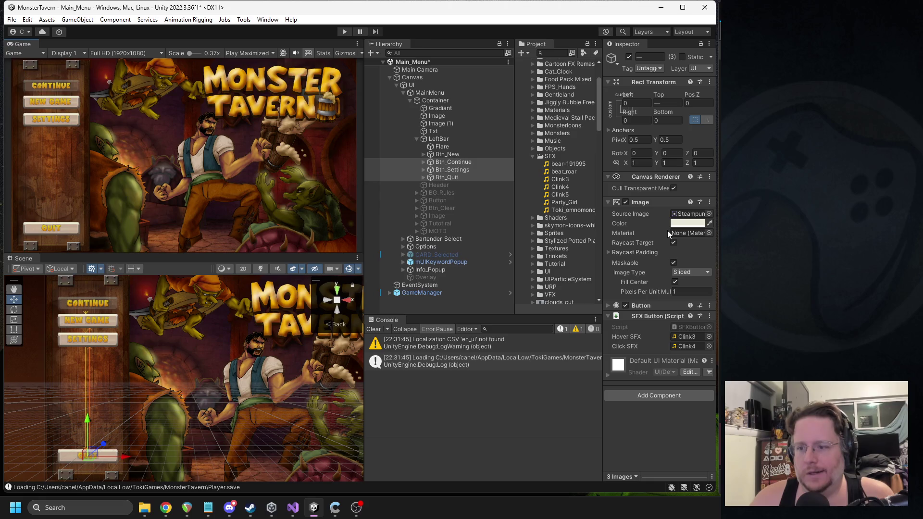
Expand the Button component and inspect its state colour fields
{"action": "left_click", "coordinate": [658, 304]}
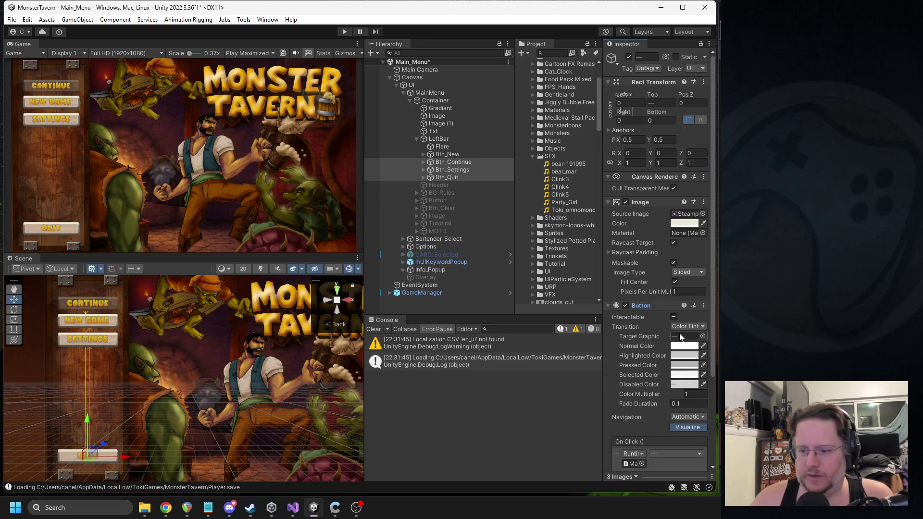
{"action": "left_click", "coordinate": [683, 367]}
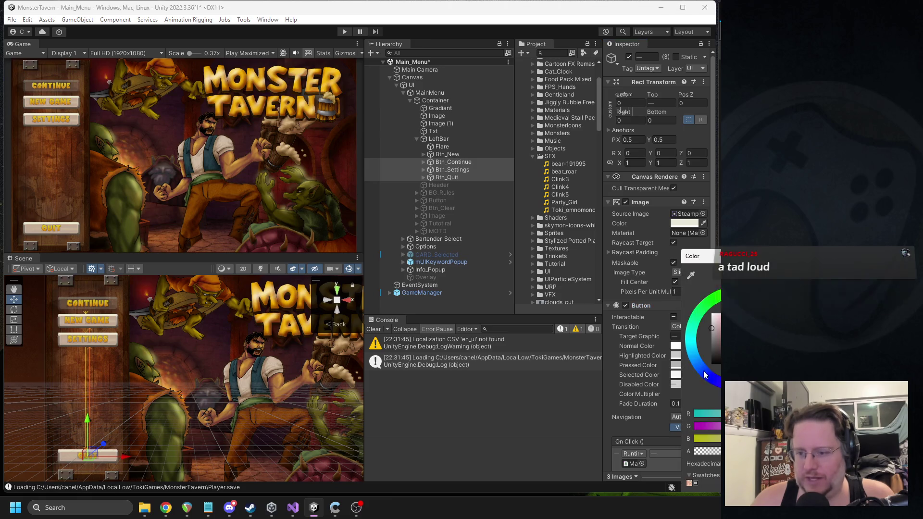
{"action": "key", "text": "Escape"}
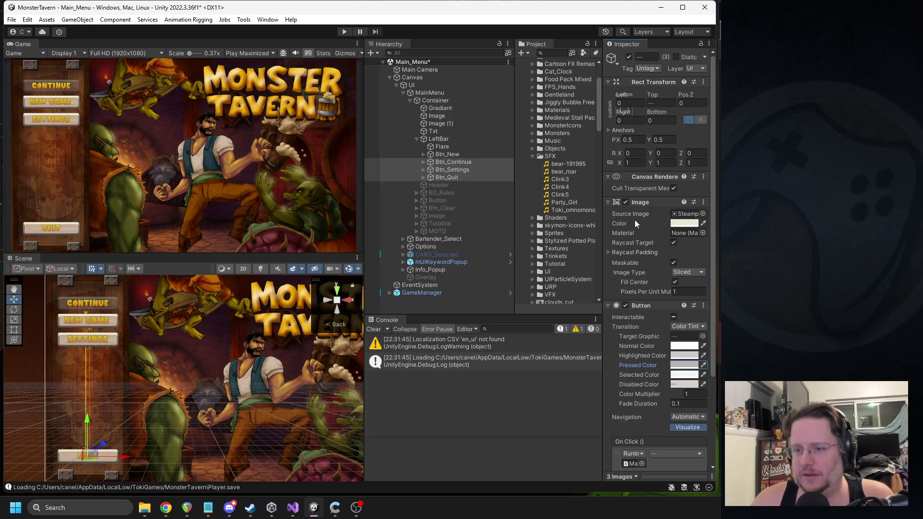
Preview the Clink5, Clink4 and Clink3 clips, then run the game again
{"action": "left_click", "coordinate": [569, 178]}
{"action": "left_click", "coordinate": [567, 186]}
{"action": "left_click", "coordinate": [565, 195]}
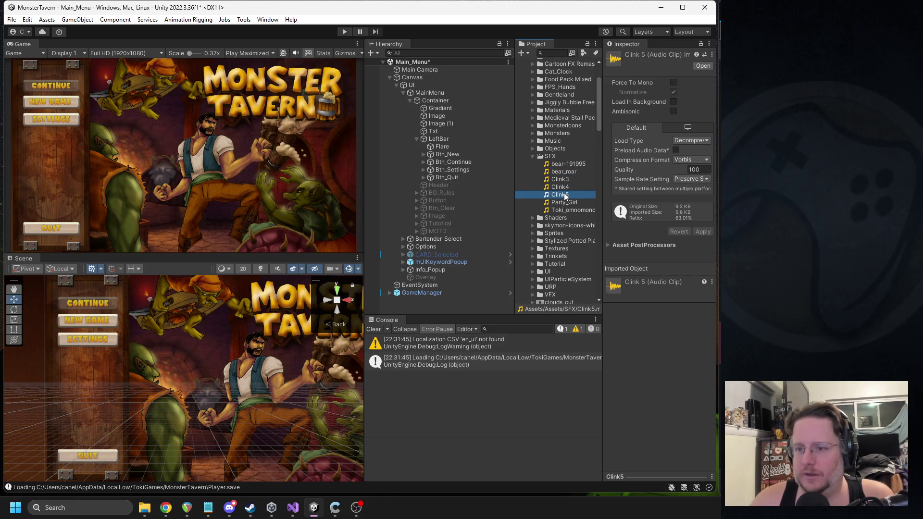
{"action": "left_click", "coordinate": [563, 187]}
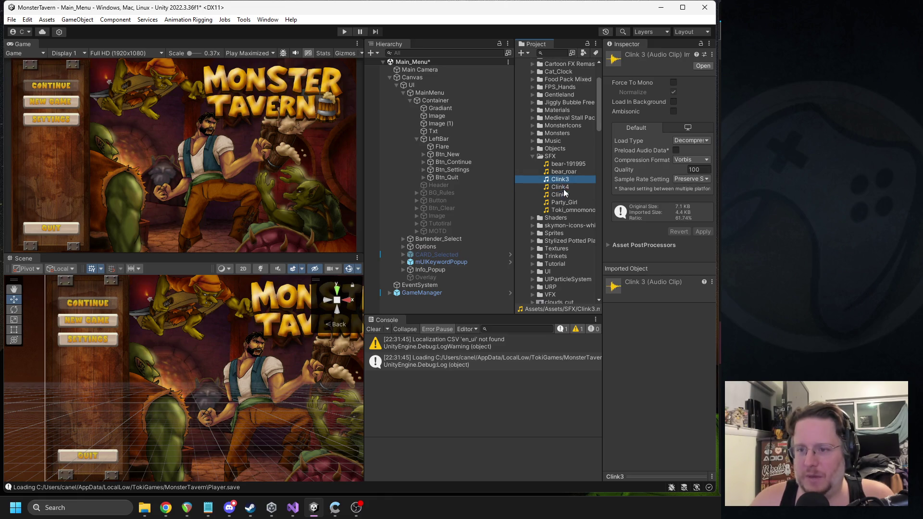
{"action": "left_click", "coordinate": [560, 179]}
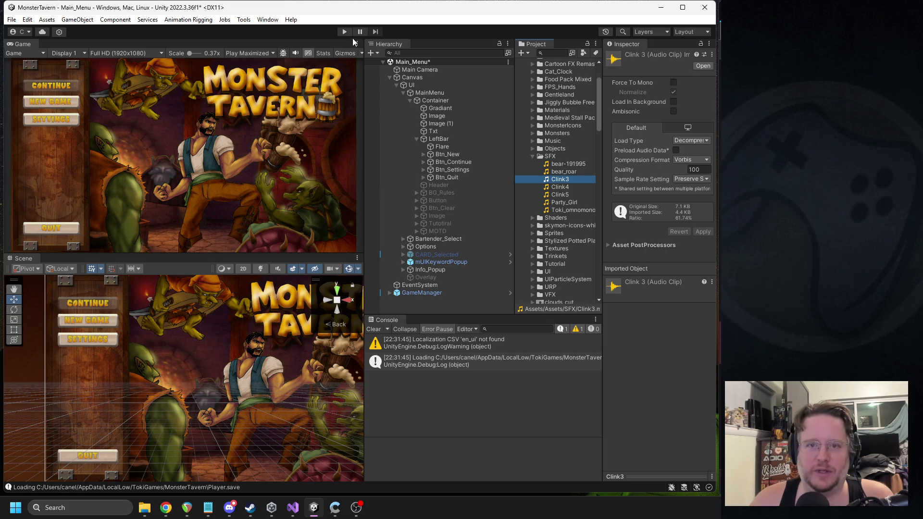
{"action": "left_click", "coordinate": [345, 31]}
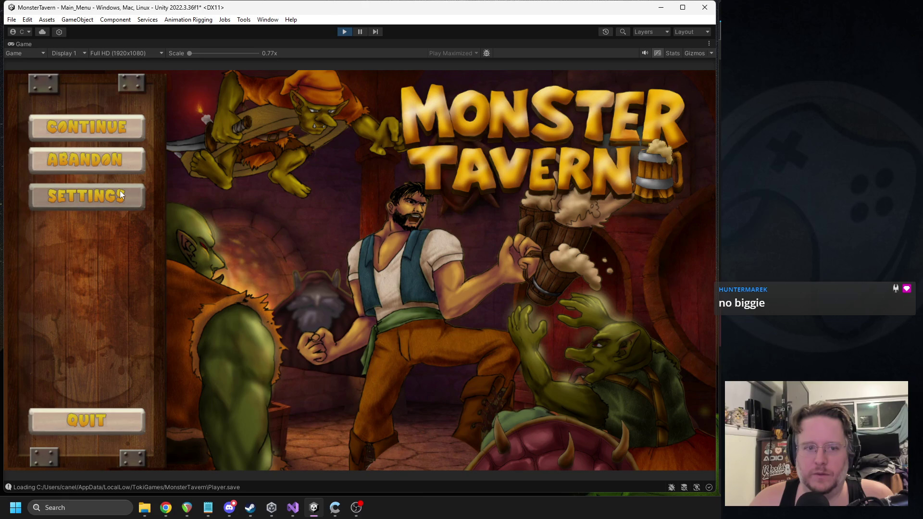
Stop play mode and replace IPointerExitHandler with IPointerClickHandler in SFXButton.cs
{"action": "left_click", "coordinate": [344, 32]}
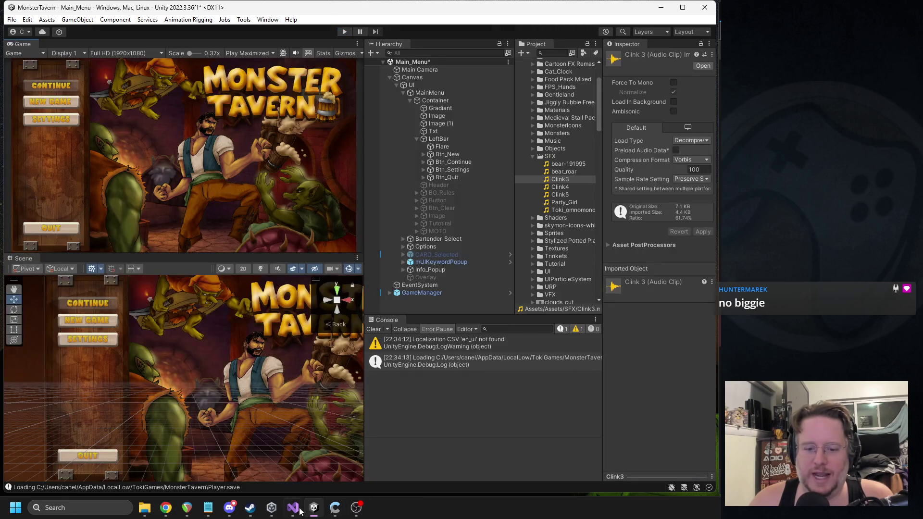
{"action": "left_click", "coordinate": [299, 509]}
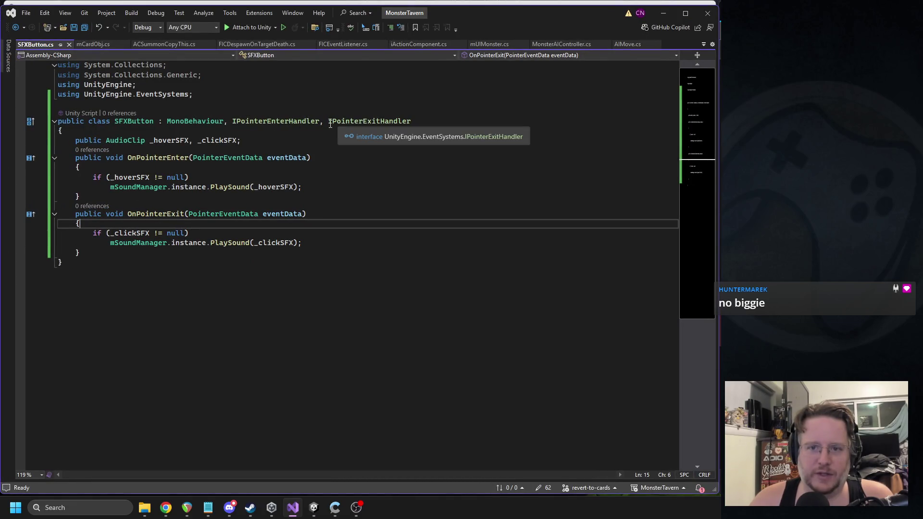
{"action": "double_click", "coordinate": [350, 123]}
{"action": "type", "text": "ip"}
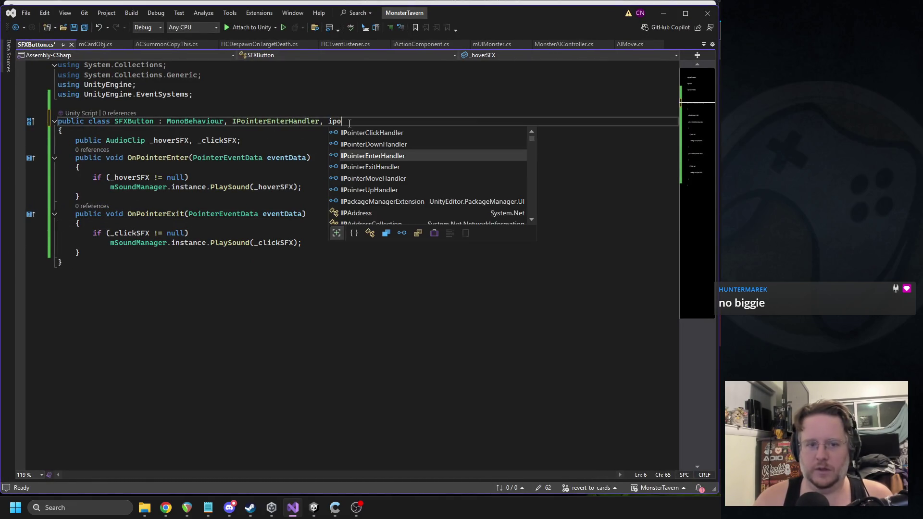
{"action": "type", "text": "oin"}
{"action": "key", "text": "Up"}
{"action": "key", "text": "Up"}
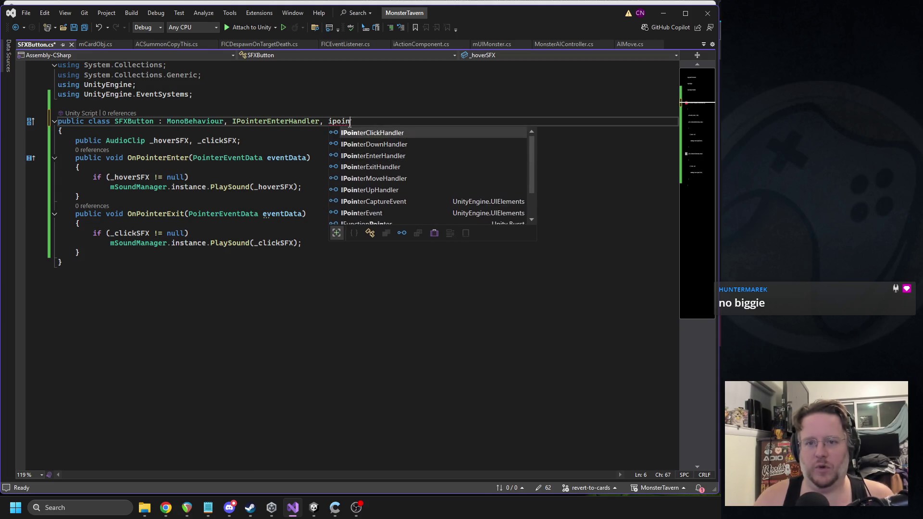
{"action": "key", "text": "Tab"}
Rename OnPointerExit to OnPointerClick, save the script and return to Unity
{"action": "type", "text": "onpoi"}
{"action": "key", "text": "BackSpace"}
{"action": "key", "text": "BackSpace"}
{"action": "key", "text": "BackSpace"}
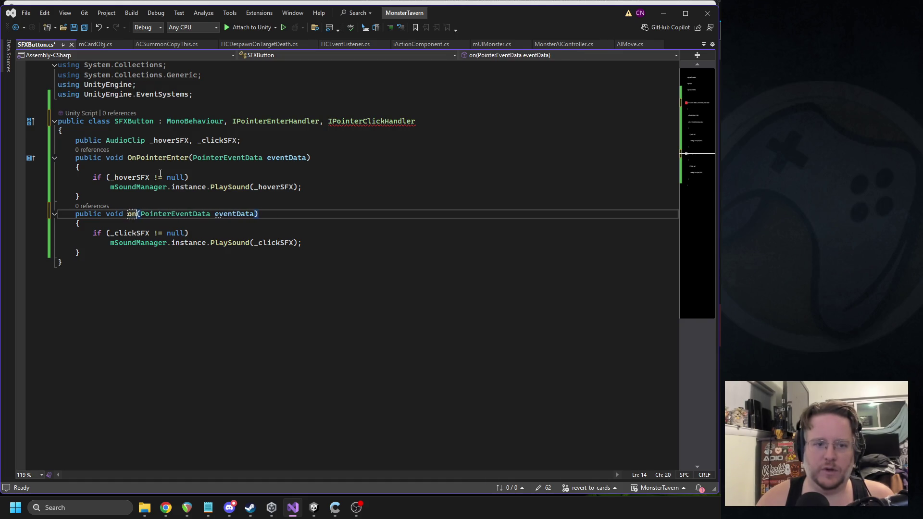
{"action": "type", "text": "OnPi"}
{"action": "key", "text": "BackSpace"}
{"action": "type", "text": "ointerClick"}
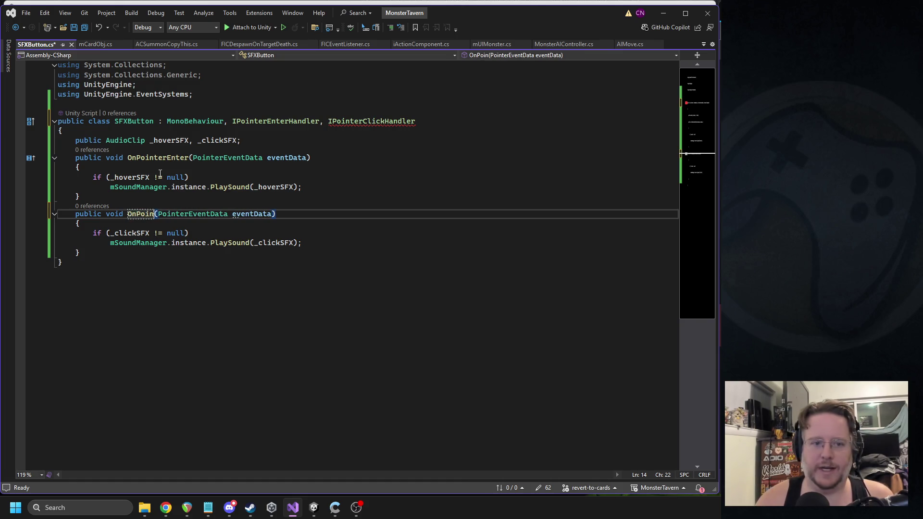
{"action": "left_click", "coordinate": [160, 168]}
{"action": "key", "text": "ctrl+s"}
{"action": "left_click", "coordinate": [315, 510]}
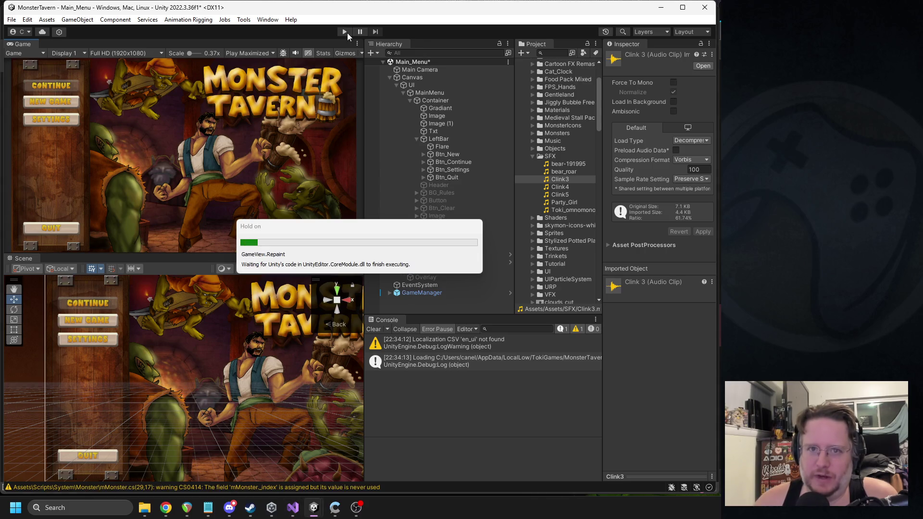
In play mode, go repeatedly between the New Run screen and the main menu
{"action": "left_click", "coordinate": [346, 31]}
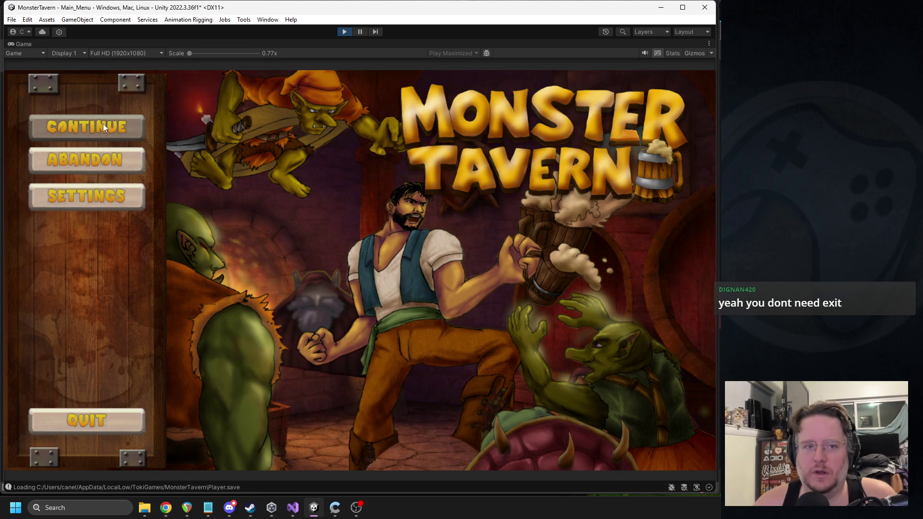
{"action": "left_click", "coordinate": [114, 164]}
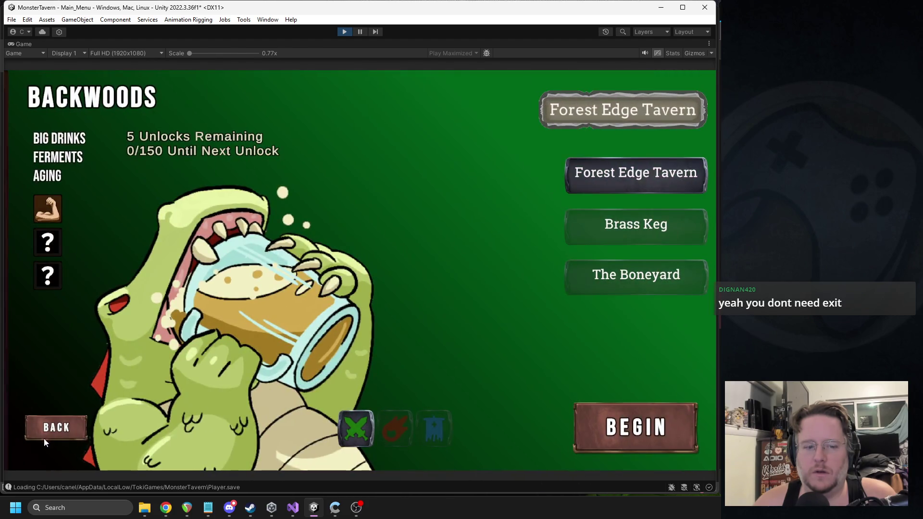
{"action": "left_click", "coordinate": [46, 435]}
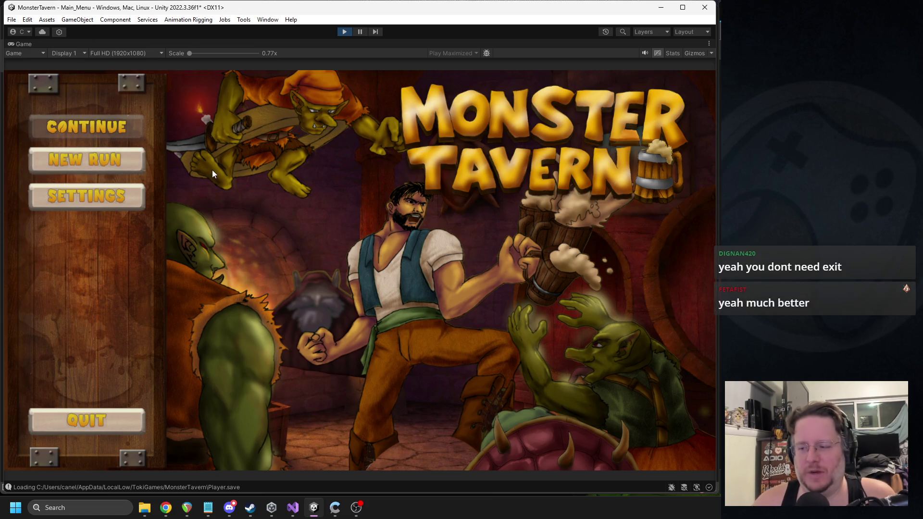
{"action": "left_click", "coordinate": [123, 163]}
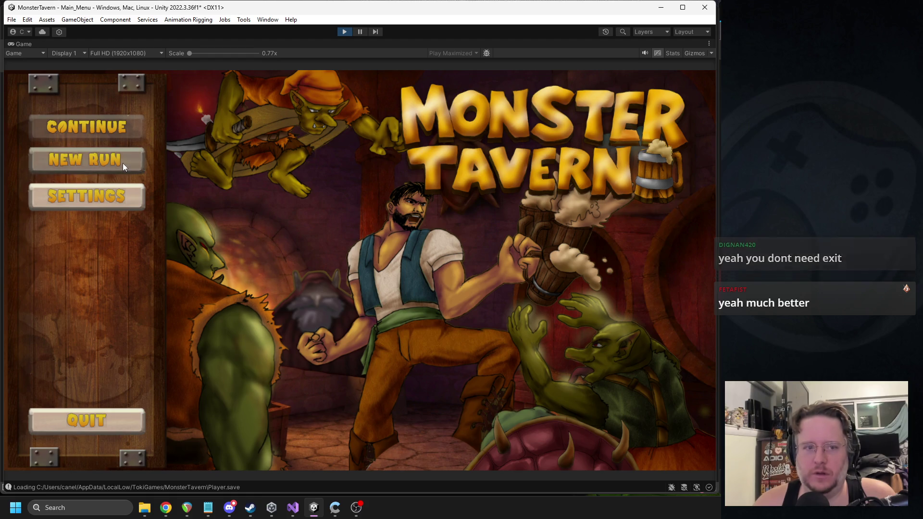
{"action": "left_click", "coordinate": [57, 428]}
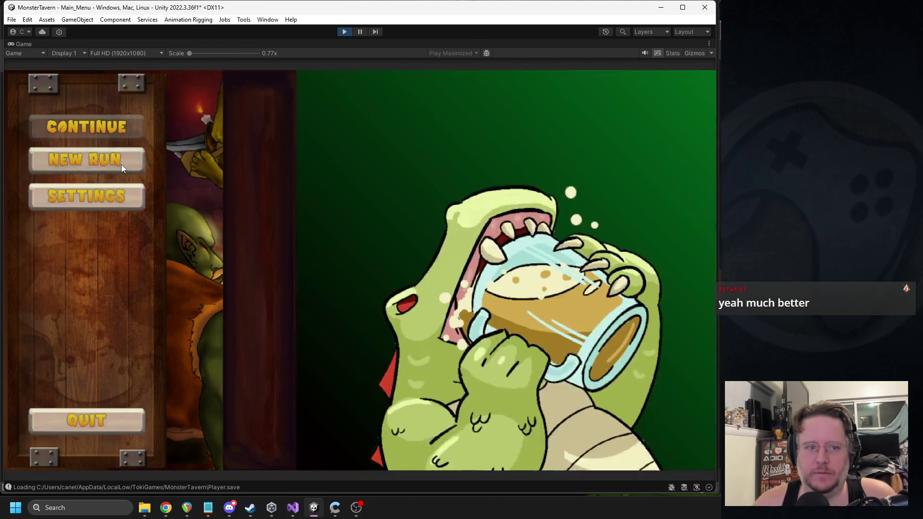
{"action": "left_click", "coordinate": [121, 165]}
{"action": "left_click", "coordinate": [58, 427]}
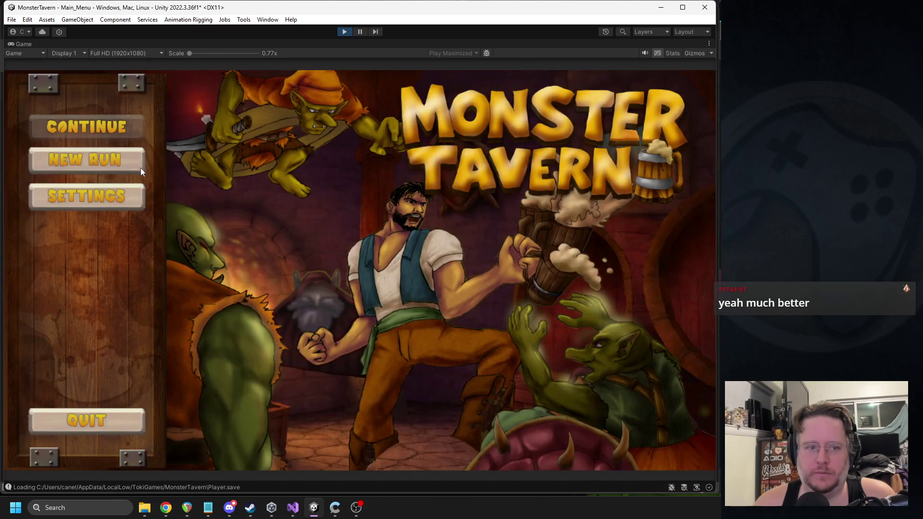
{"action": "left_click", "coordinate": [137, 166]}
{"action": "left_click", "coordinate": [53, 429]}
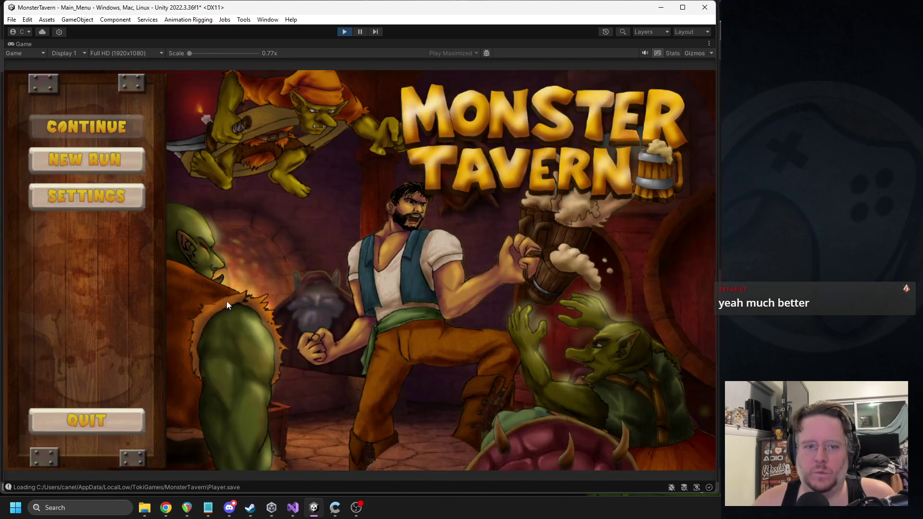
{"action": "left_click", "coordinate": [129, 156]}
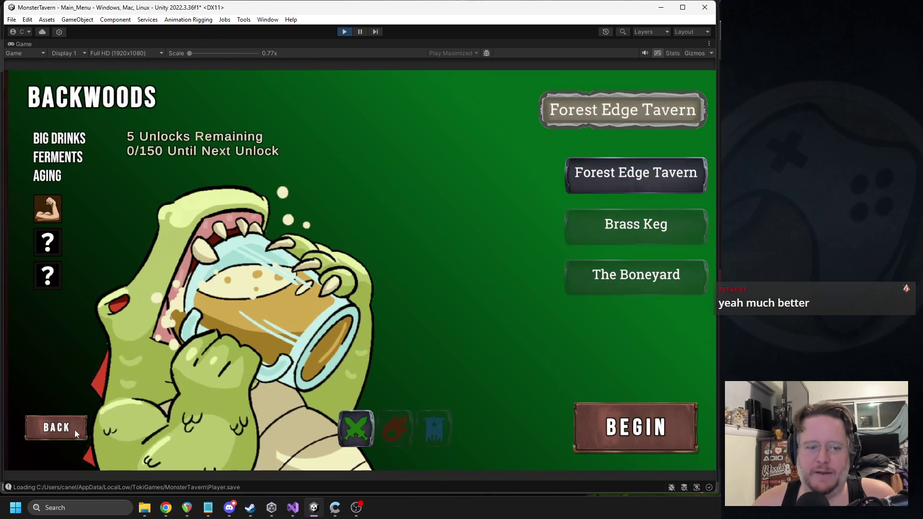
{"action": "left_click", "coordinate": [73, 430]}
Open Options, lower the SFX volume slider, and close and reopen the panel
{"action": "left_click", "coordinate": [82, 207]}
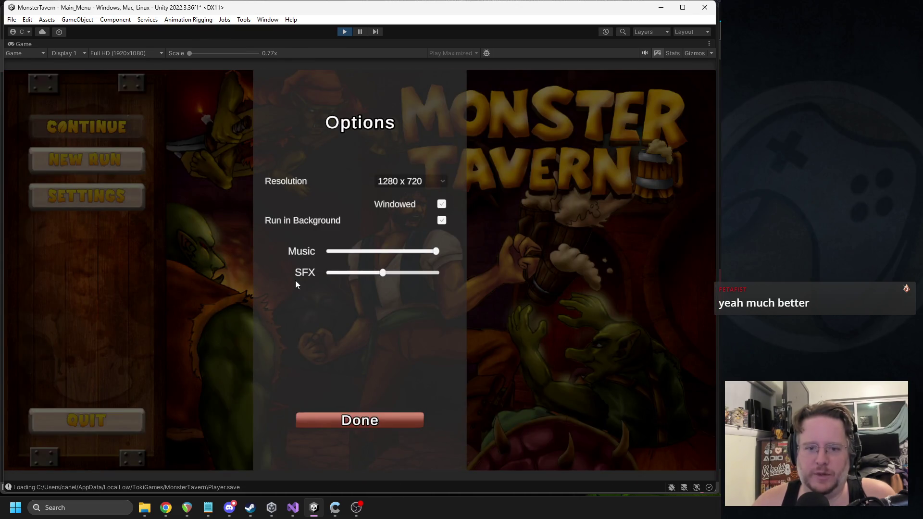
{"action": "left_click_drag", "start_coordinate": [382, 273], "coordinate": [353, 275]}
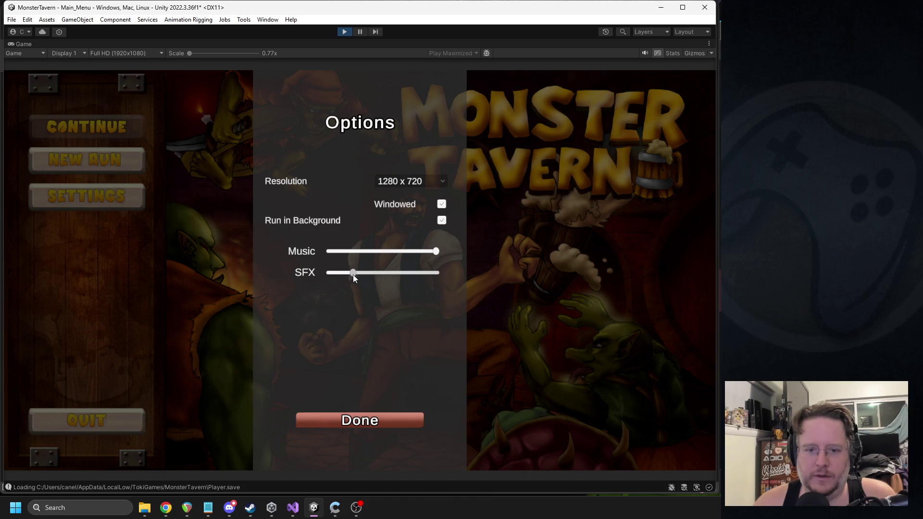
{"action": "left_click", "coordinate": [345, 419]}
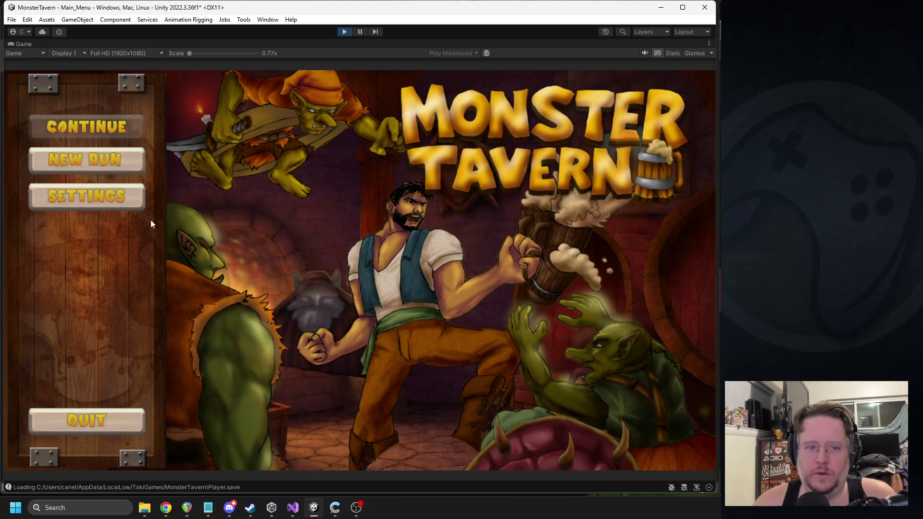
{"action": "left_click", "coordinate": [106, 200]}
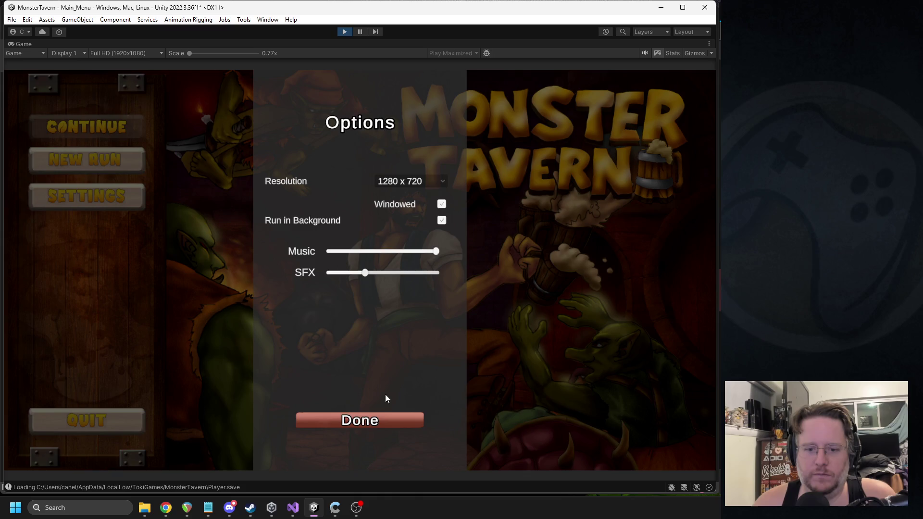
{"action": "left_click", "coordinate": [368, 416]}
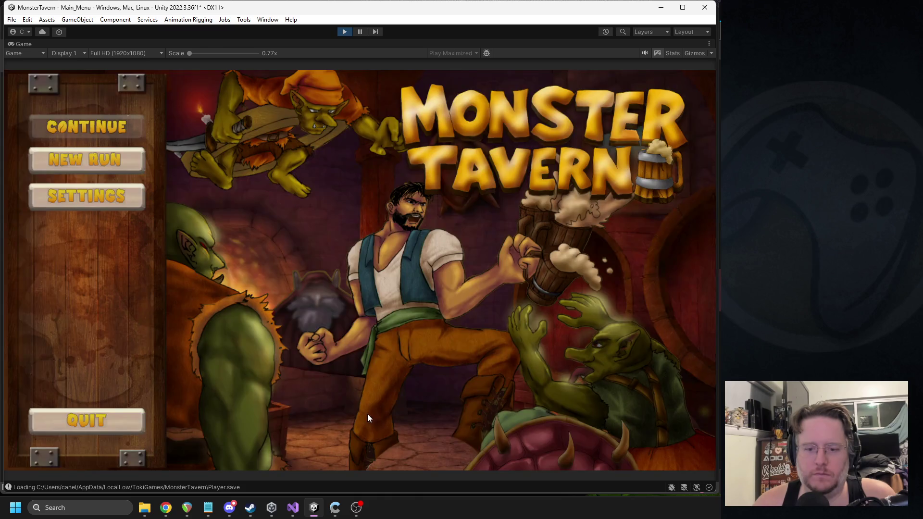
Try New Run again, raise the SFX volume slightly, close Options and stop play mode
{"action": "left_click", "coordinate": [102, 163]}
{"action": "left_click", "coordinate": [67, 427]}
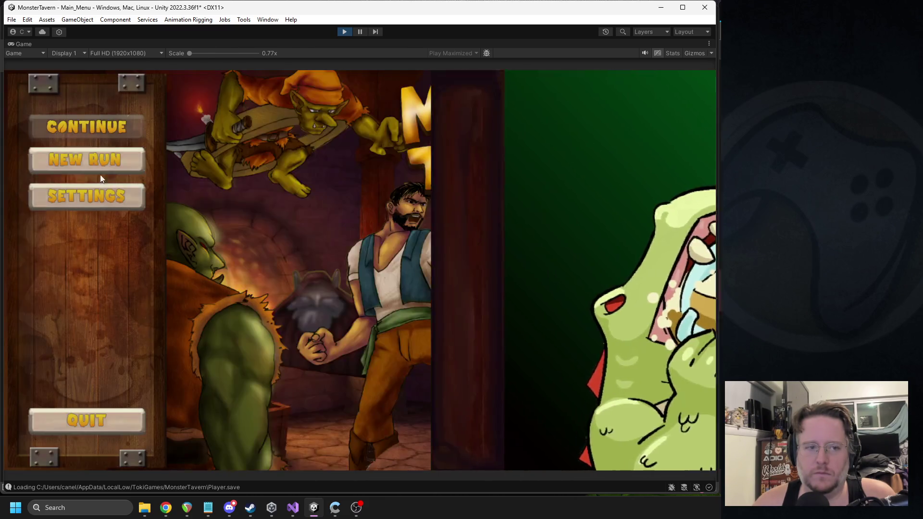
{"action": "left_click", "coordinate": [73, 194]}
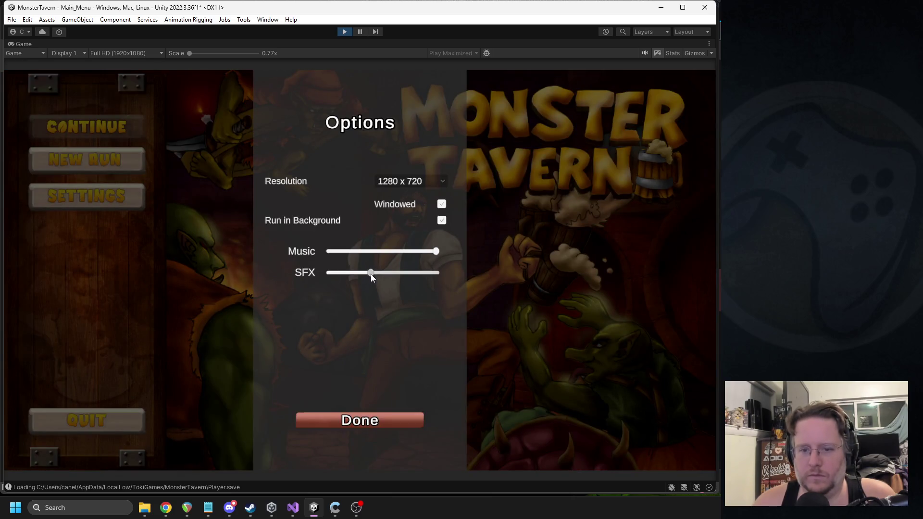
{"action": "left_click_drag", "start_coordinate": [377, 275], "coordinate": [380, 275]}
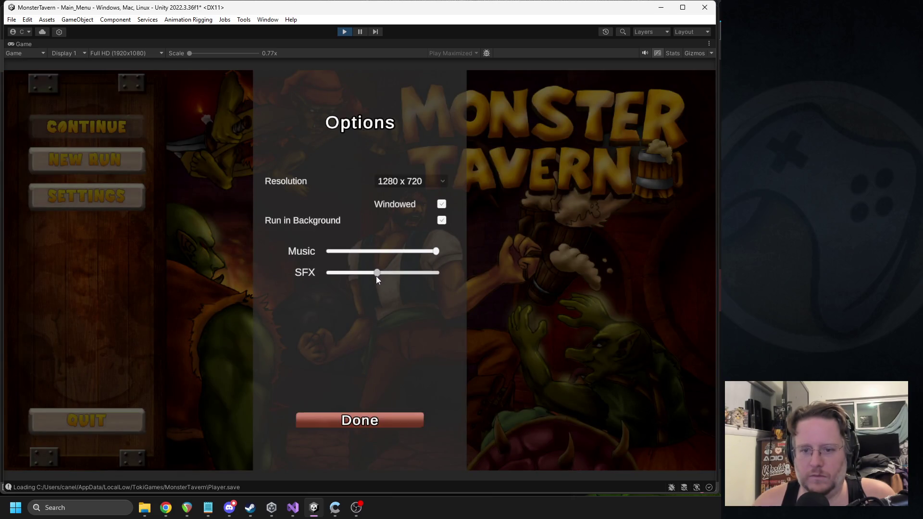
{"action": "left_click", "coordinate": [379, 417]}
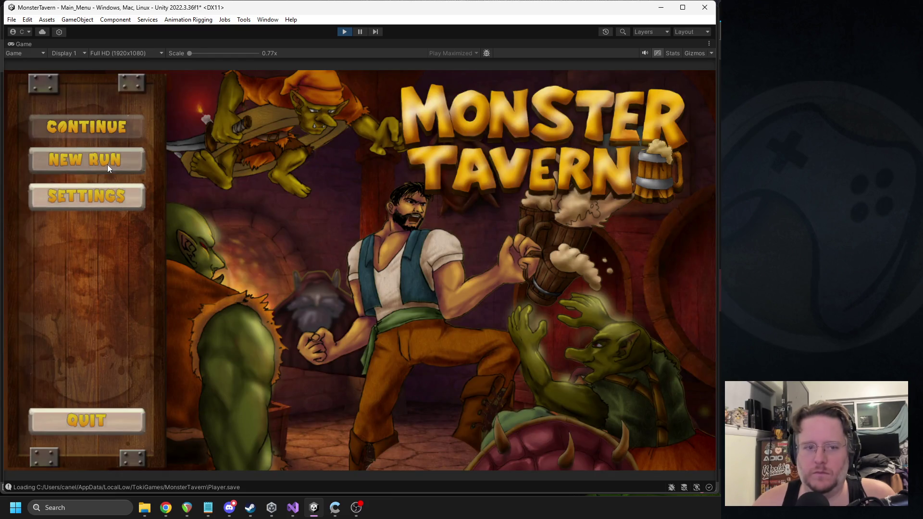
{"action": "left_click", "coordinate": [343, 32]}
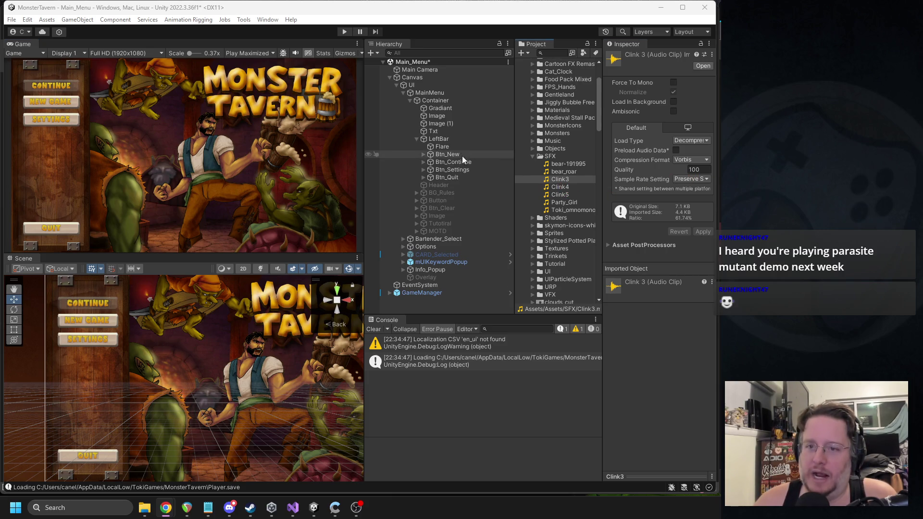
Import the Clink6 sound clip into the SFX folder
{"action": "left_click", "coordinate": [435, 155]}
{"action": "left_click", "coordinate": [452, 178], "text": "shift"}
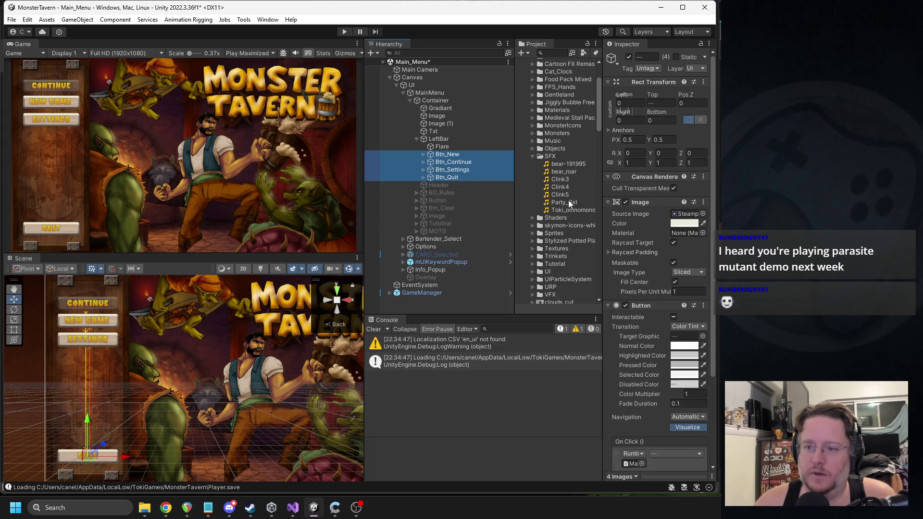
{"action": "key", "text": "alt+Tab"}
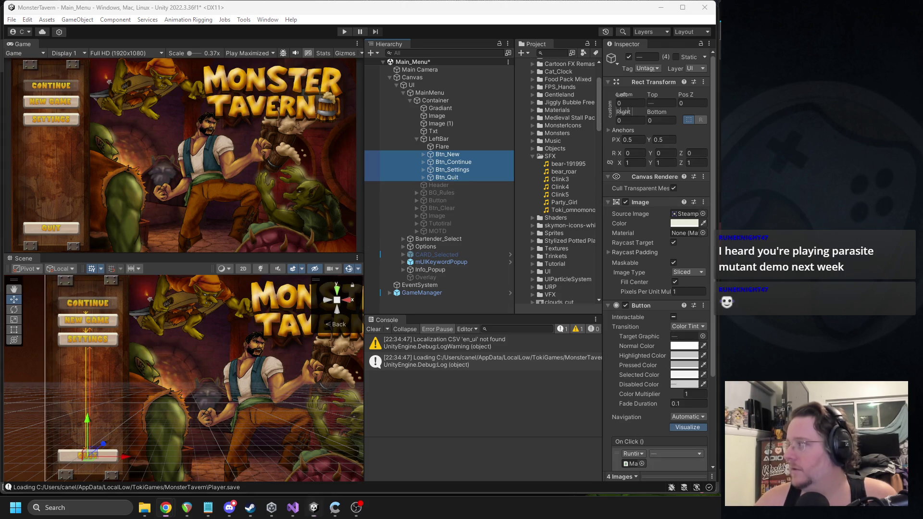
{"action": "scroll", "coordinate": [563, 183], "scroll_direction": "down", "scroll_amount": 2}
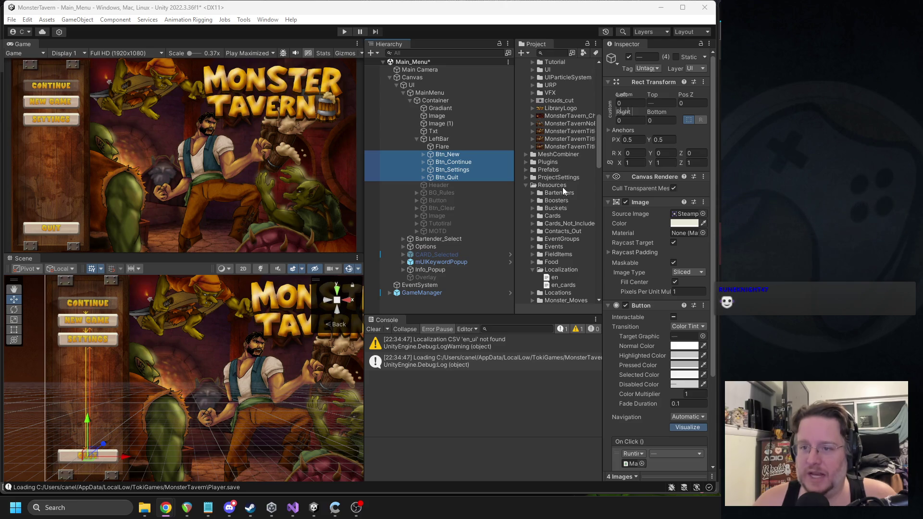
{"action": "scroll", "coordinate": [558, 175], "scroll_direction": "down", "scroll_amount": 2}
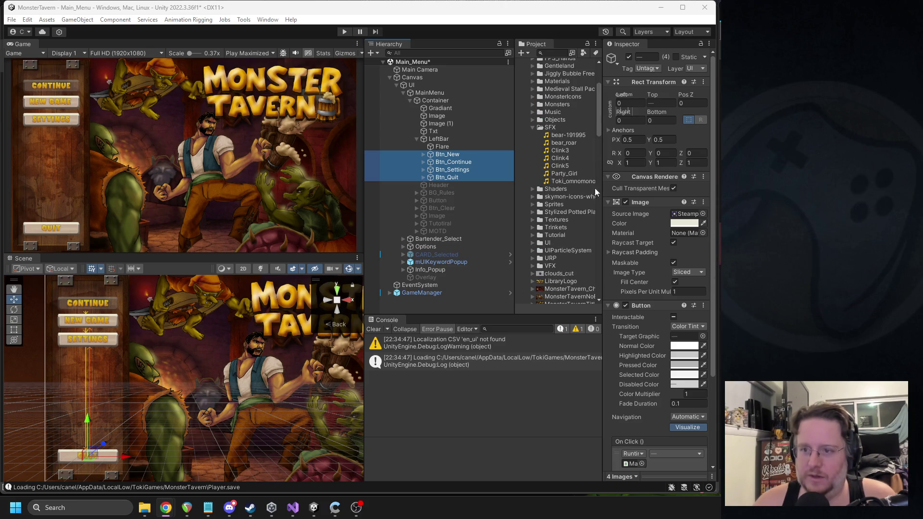
{"action": "left_click_drag", "start_coordinate": [590, 156], "coordinate": [553, 139]}
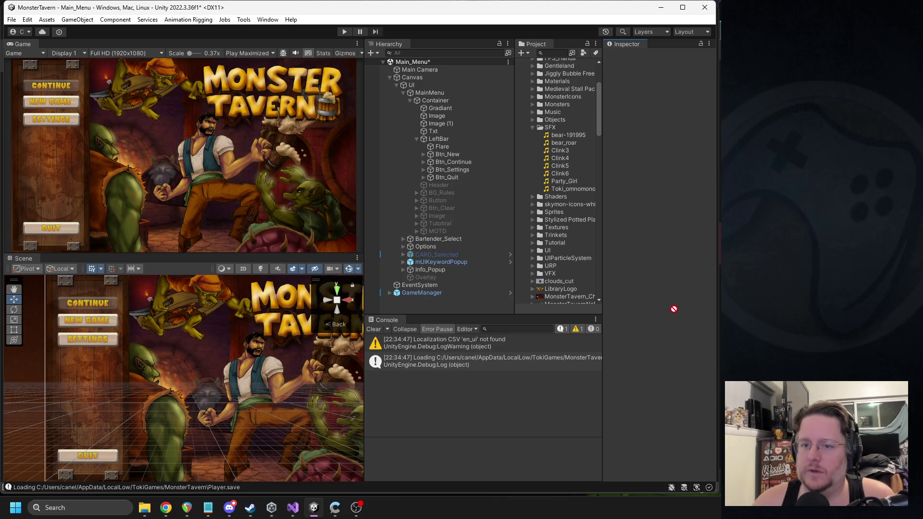
Set Clink6 as Hover SFX on Btn_New through Btn_Quit and enter play mode
{"action": "left_click", "coordinate": [447, 154]}
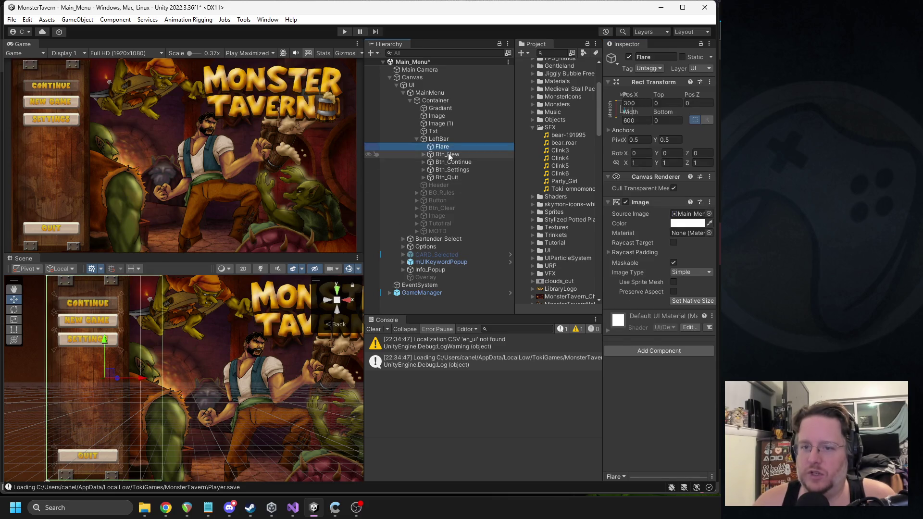
{"action": "left_click", "coordinate": [447, 177], "text": "shift"}
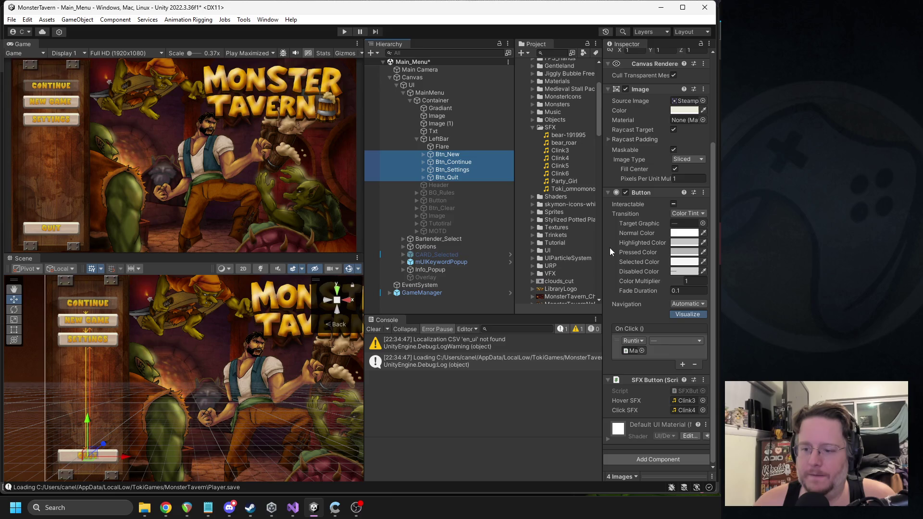
{"action": "left_click_drag", "start_coordinate": [560, 173], "coordinate": [686, 400]}
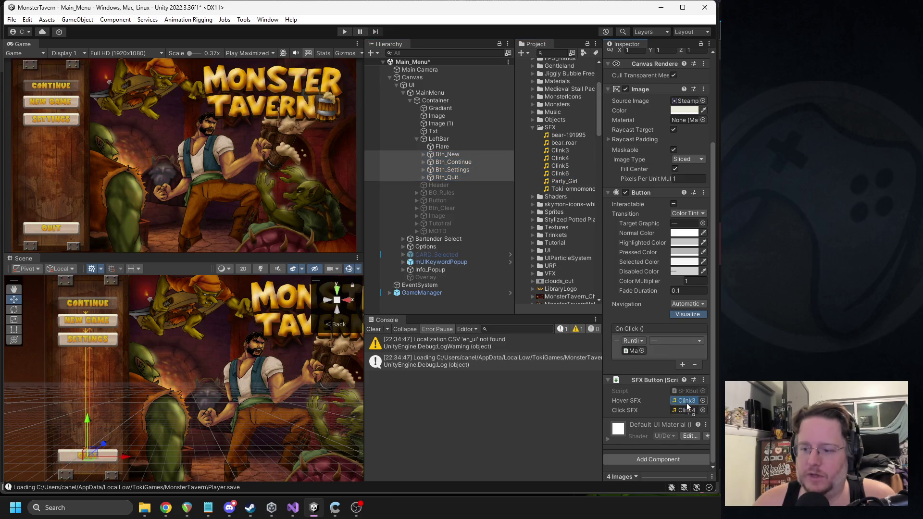
{"action": "left_click", "coordinate": [230, 508]}
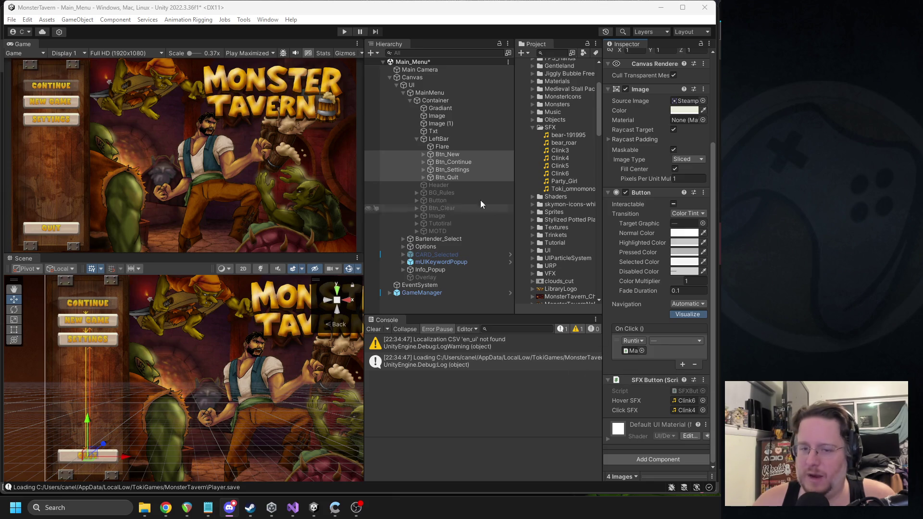
{"action": "left_click", "coordinate": [344, 31]}
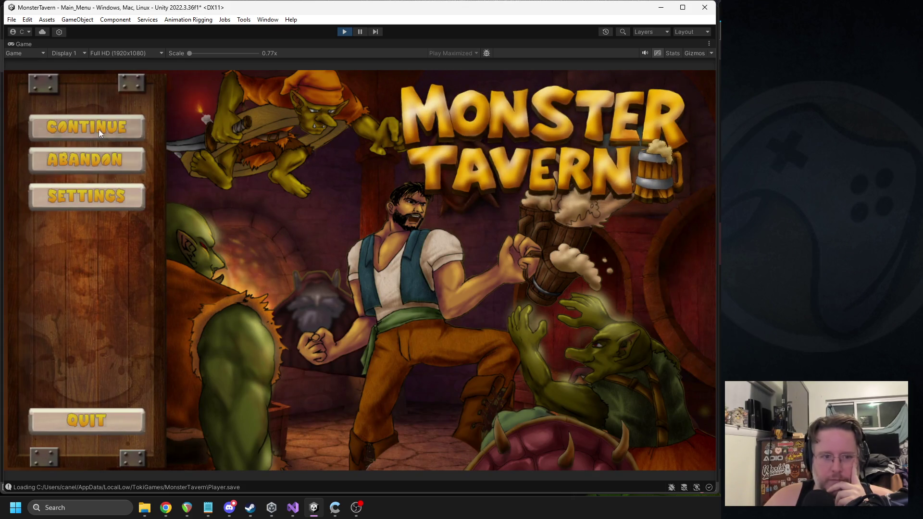
Open and close Options via Settings and Done nine times, then stop play mode
{"action": "left_click", "coordinate": [100, 202]}
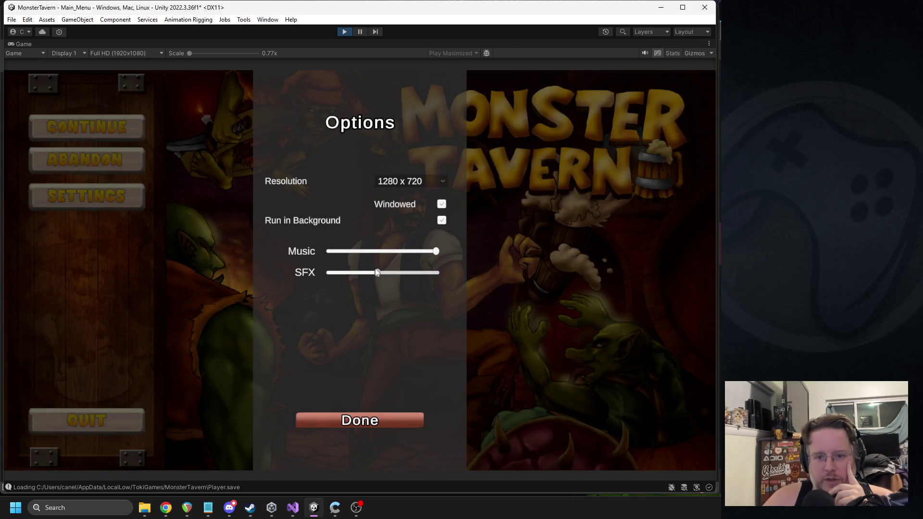
{"action": "left_click", "coordinate": [374, 419]}
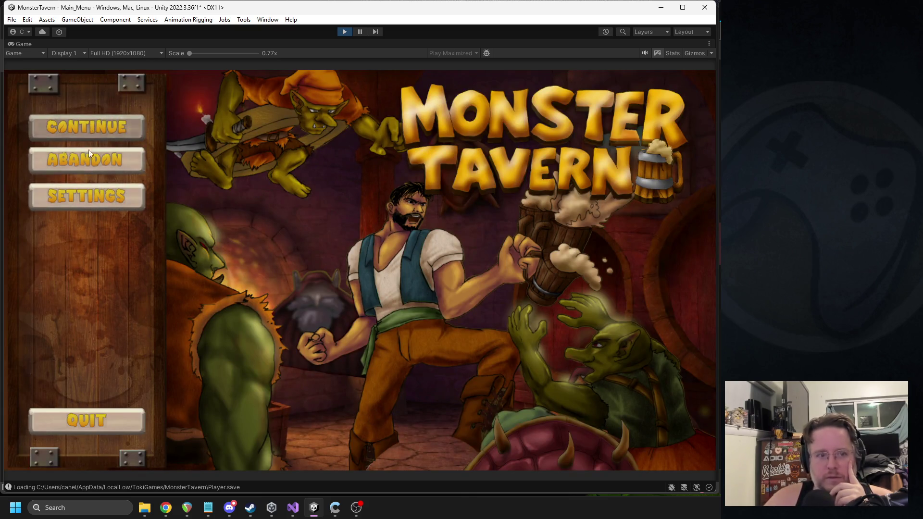
{"action": "left_click", "coordinate": [77, 191]}
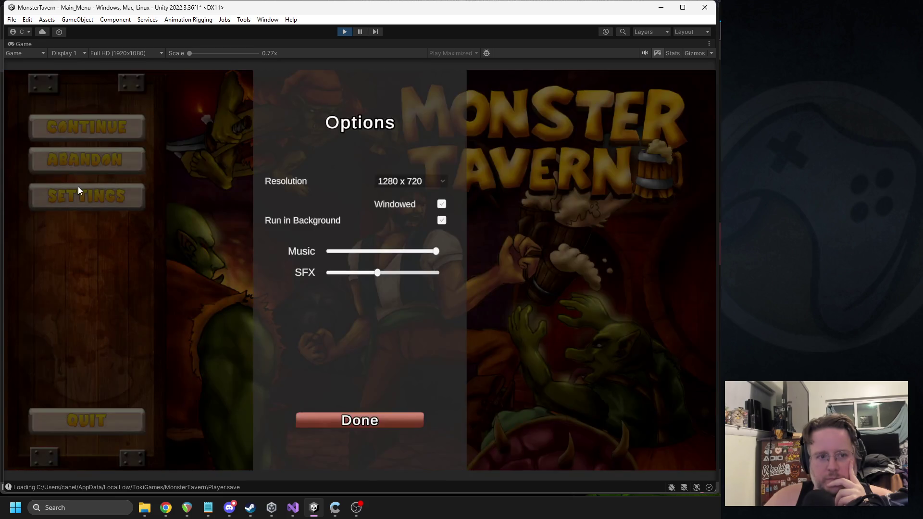
{"action": "left_click", "coordinate": [303, 417]}
{"action": "left_click", "coordinate": [115, 200]}
{"action": "left_click", "coordinate": [330, 417]}
{"action": "left_click", "coordinate": [129, 206]}
{"action": "left_click", "coordinate": [325, 416]}
{"action": "left_click", "coordinate": [108, 208]}
{"action": "left_click", "coordinate": [317, 418]}
{"action": "left_click", "coordinate": [98, 198]}
{"action": "left_click", "coordinate": [332, 419]}
{"action": "left_click", "coordinate": [134, 207]}
{"action": "left_click", "coordinate": [370, 424]}
{"action": "left_click", "coordinate": [137, 206]}
{"action": "left_click", "coordinate": [352, 420]}
{"action": "left_click", "coordinate": [102, 205]}
{"action": "left_click", "coordinate": [321, 422]}
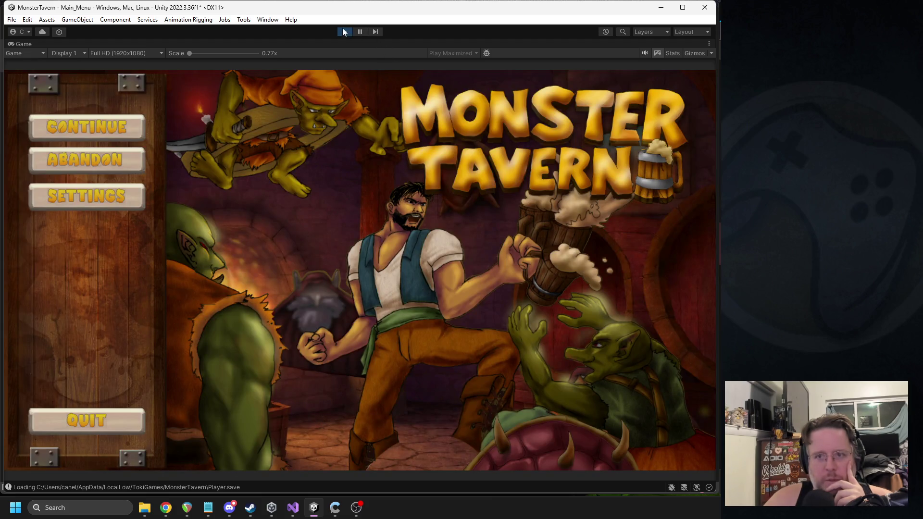
{"action": "left_click", "coordinate": [340, 30]}
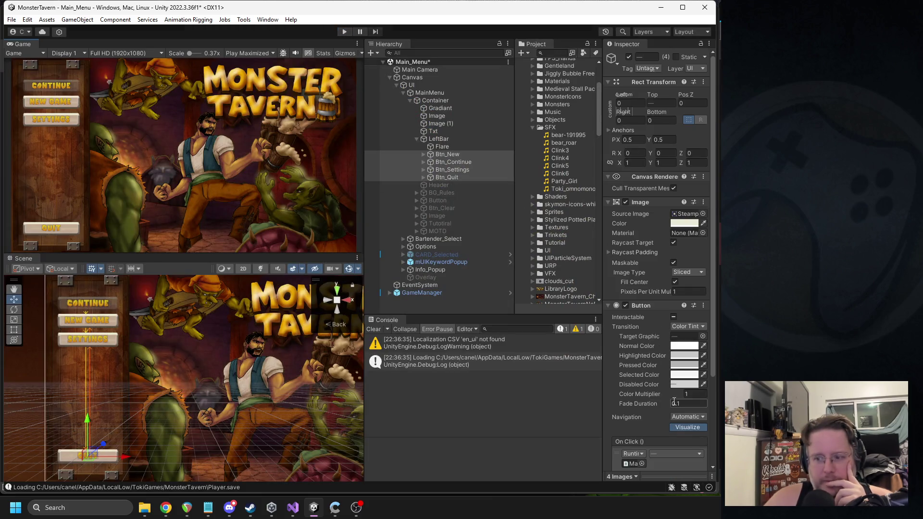
Import the Click clip into SFX and set it as Hover SFX for Btn_New through Btn_Quit
{"action": "scroll", "coordinate": [657, 252], "scroll_direction": "down", "scroll_amount": 5}
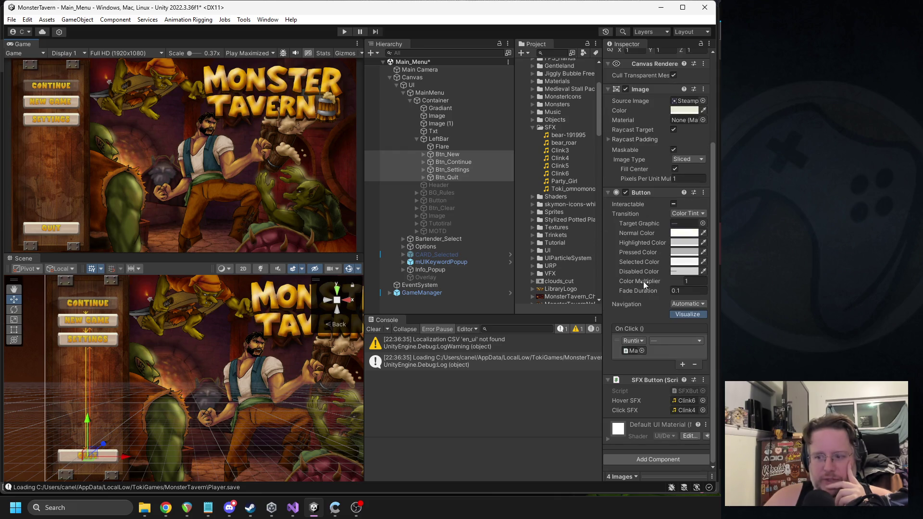
{"action": "key", "text": "alt+Tab"}
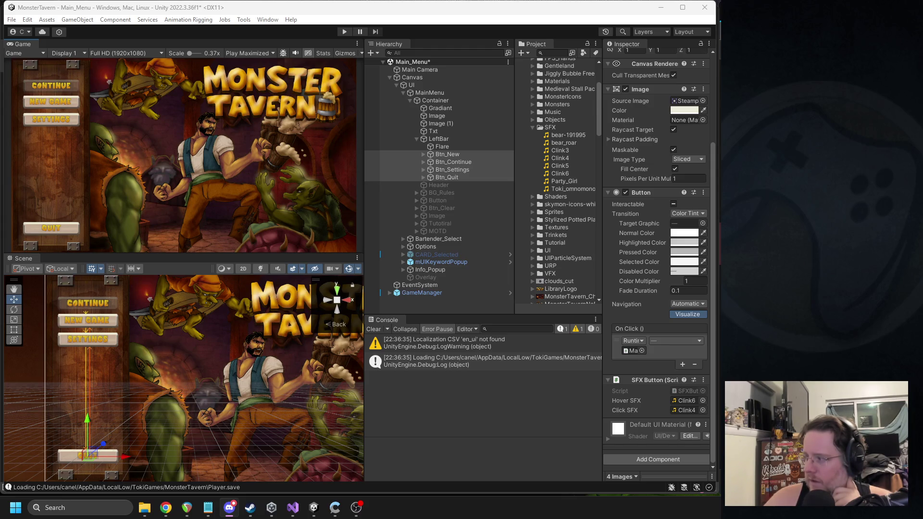
{"action": "left_click_drag", "start_coordinate": [626, 119], "coordinate": [557, 150]}
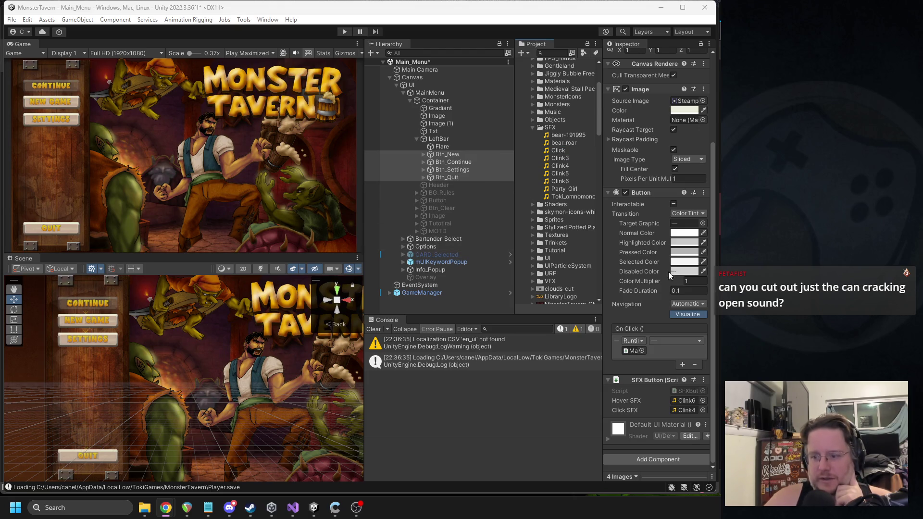
{"action": "left_click_drag", "start_coordinate": [561, 149], "coordinate": [680, 408]}
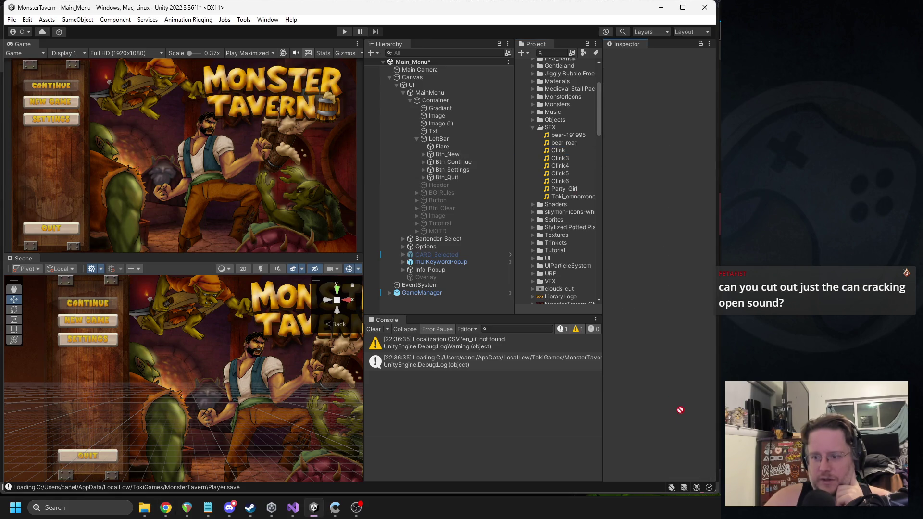
{"action": "left_click", "coordinate": [448, 178]}
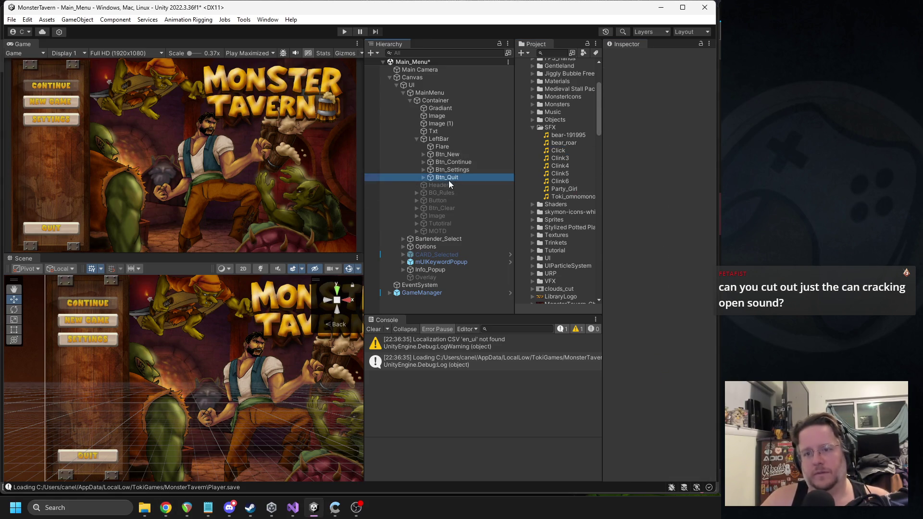
{"action": "left_click", "coordinate": [447, 154], "text": "shift"}
{"action": "mouse_move", "coordinate": [558, 150]}
{"action": "left_mouse_down"}
{"action": "mouse_move", "coordinate": [659, 420]}
{"action": "mouse_move", "coordinate": [684, 427]}
{"action": "mouse_move", "coordinate": [694, 414]}
{"action": "mouse_move", "coordinate": [687, 402]}
{"action": "left_mouse_up"}
{"action": "scroll", "coordinate": [674, 423], "scroll_direction": "down", "scroll_amount": 4}
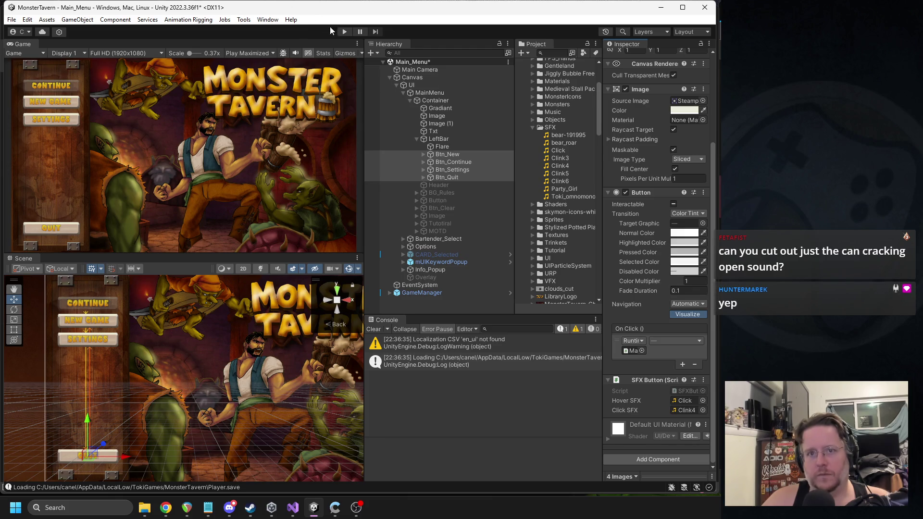
In play mode, open and close Options three times to hear the Click hover sound
{"action": "left_click", "coordinate": [344, 32]}
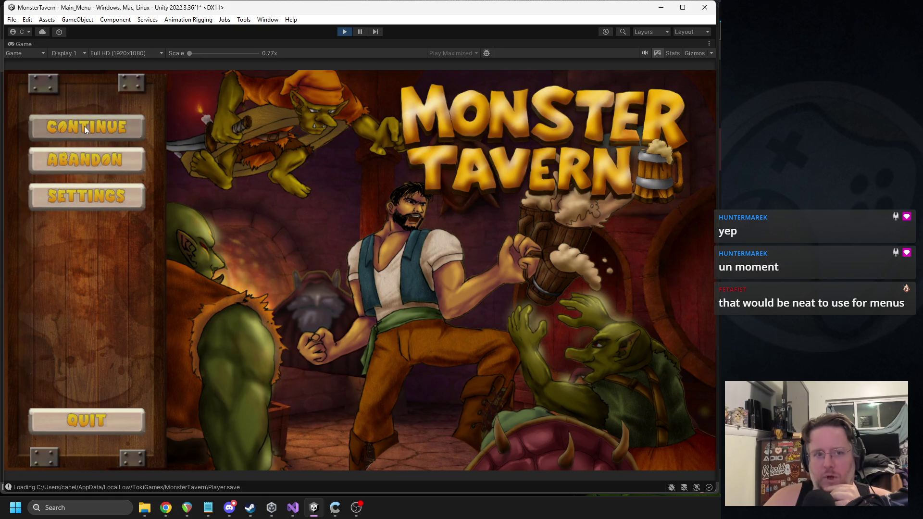
{"action": "left_click", "coordinate": [85, 192]}
{"action": "left_click", "coordinate": [387, 422]}
{"action": "left_click", "coordinate": [111, 208]}
{"action": "left_click", "coordinate": [349, 420]}
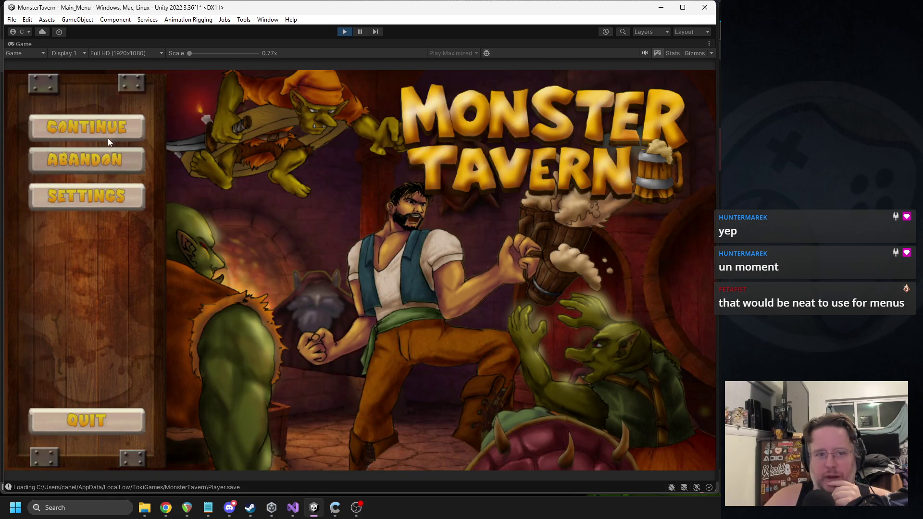
{"action": "left_click", "coordinate": [97, 202]}
{"action": "left_click", "coordinate": [370, 420]}
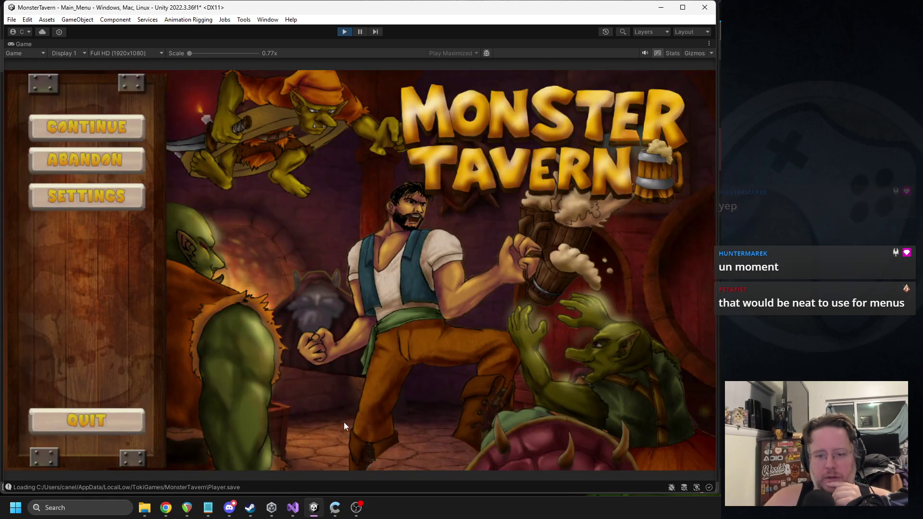
{"action": "key", "text": "alt+Tab"}
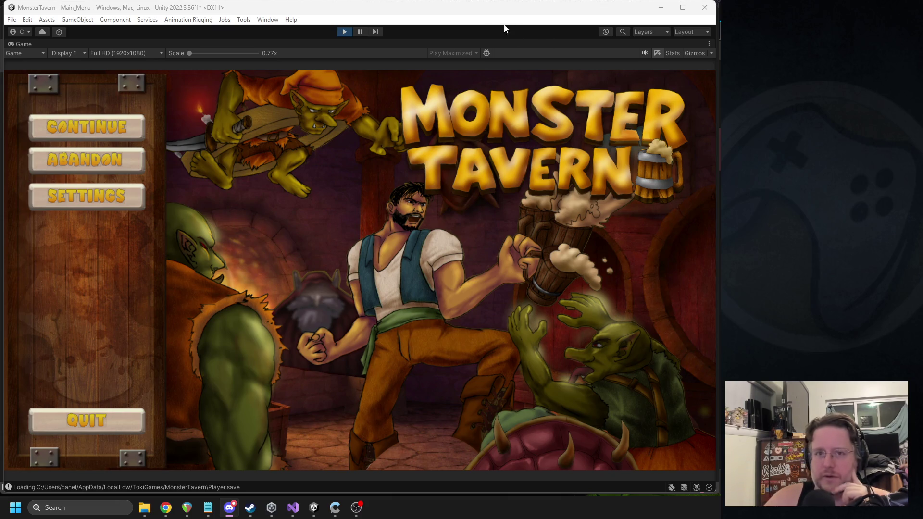
Stop the game and set the menu buttons' Click SFX to Clink6
{"action": "left_click", "coordinate": [350, 32]}
{"action": "scroll", "coordinate": [646, 282], "scroll_direction": "down", "scroll_amount": 5}
{"action": "left_click", "coordinate": [686, 412]}
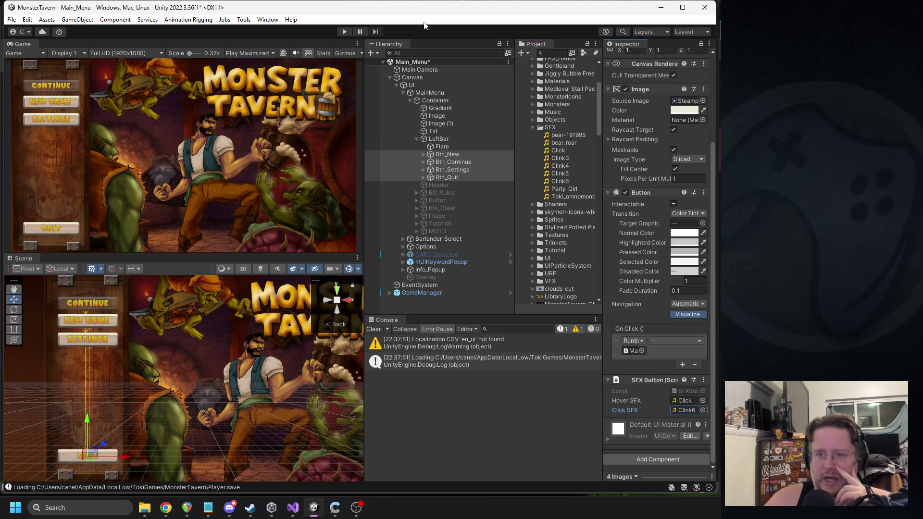
Test Clink6 by toggling Options and visiting tavern select, then stop play mode
{"action": "left_click", "coordinate": [345, 32]}
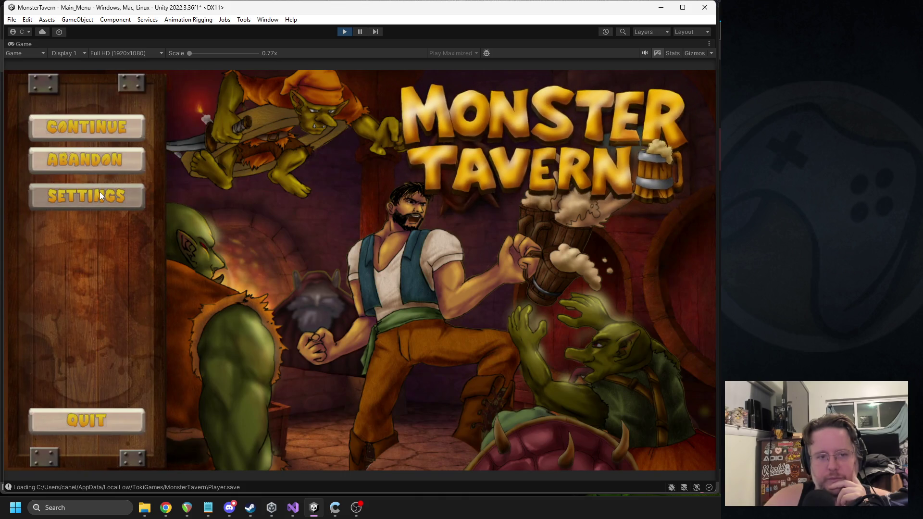
{"action": "left_click", "coordinate": [99, 192]}
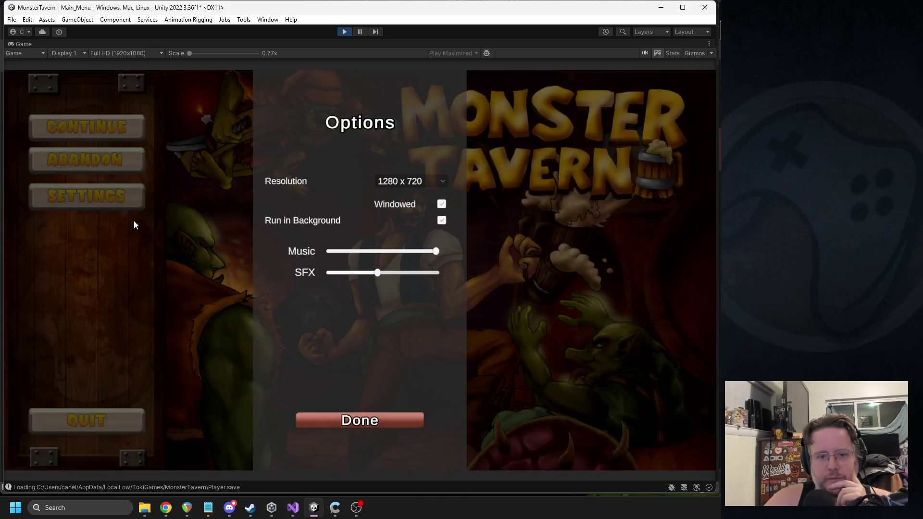
{"action": "left_click", "coordinate": [361, 422]}
{"action": "left_click", "coordinate": [102, 194]}
{"action": "left_click", "coordinate": [360, 423]}
{"action": "left_click", "coordinate": [109, 195]}
{"action": "left_click", "coordinate": [409, 420]}
{"action": "left_click", "coordinate": [109, 161]}
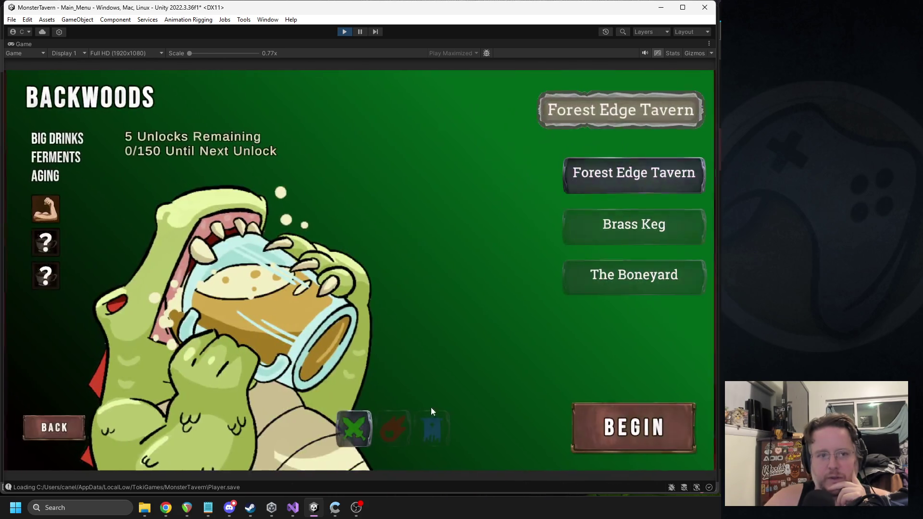
{"action": "left_click", "coordinate": [55, 427]}
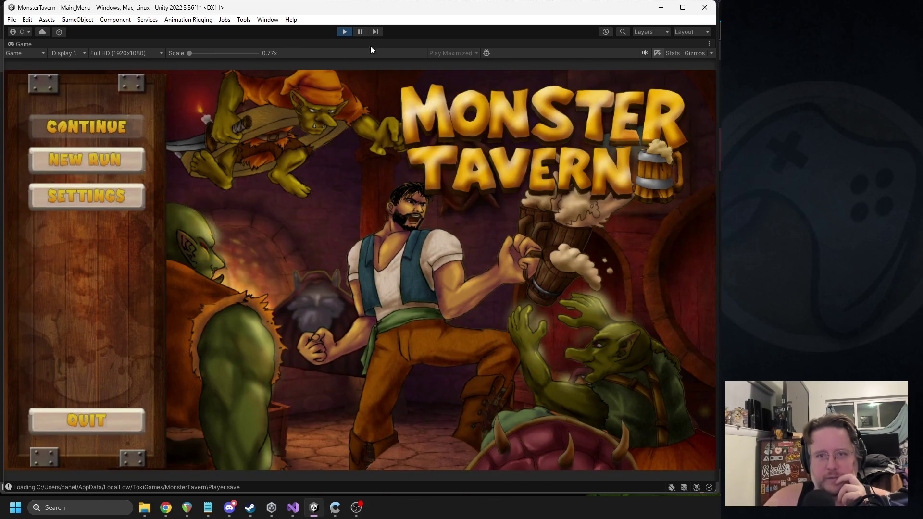
{"action": "left_click", "coordinate": [344, 32]}
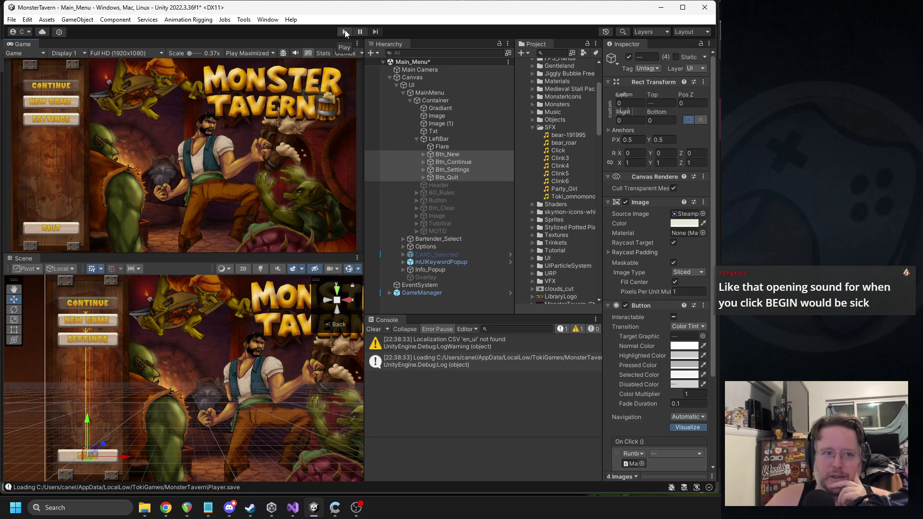
Expand Bartender_Select and enable its Container to show the Start and Back buttons
{"action": "left_click", "coordinate": [417, 139]}
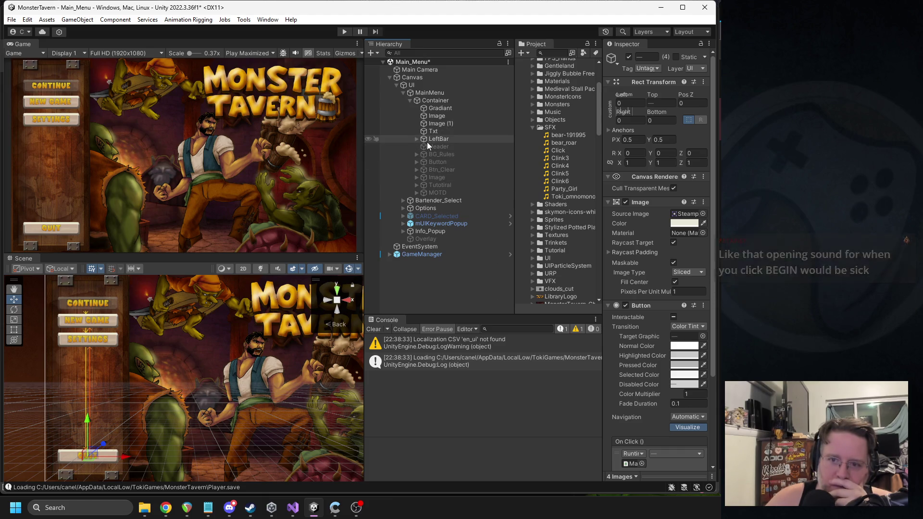
{"action": "left_click", "coordinate": [410, 101]}
{"action": "left_click", "coordinate": [402, 109]}
{"action": "left_click", "coordinate": [414, 115]}
{"action": "left_click", "coordinate": [629, 57]}
{"action": "scroll", "coordinate": [330, 402], "scroll_direction": "down", "scroll_amount": 3}
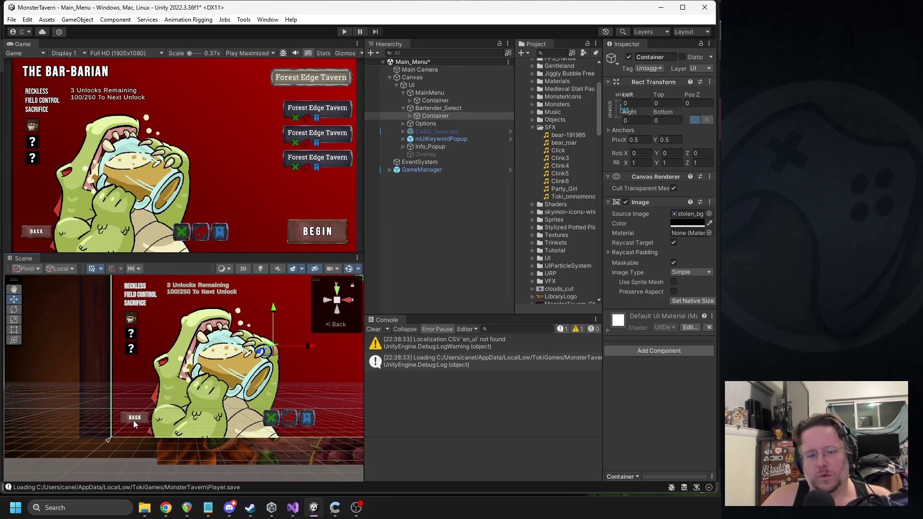
{"action": "left_click", "coordinate": [135, 418]}
{"action": "left_click", "coordinate": [136, 418]}
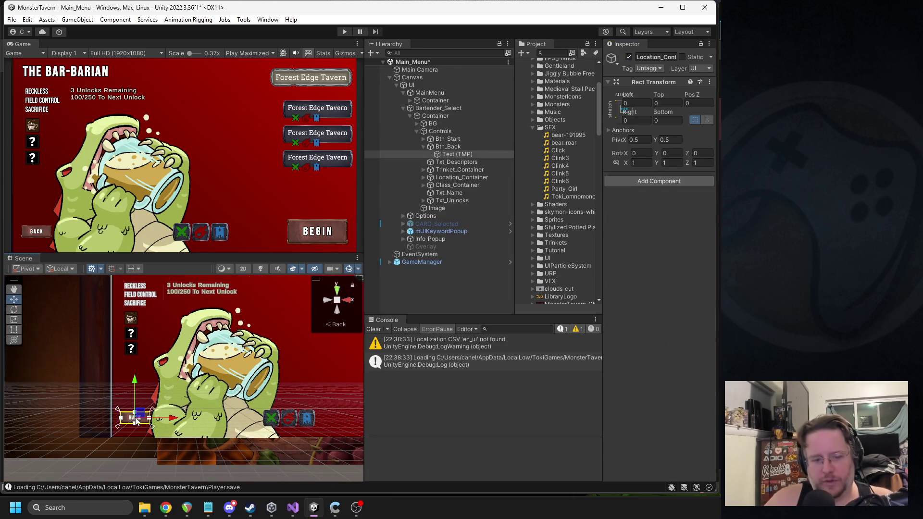
Add an SFX Button component to both Btn_Start and Btn_Back
{"action": "left_click", "coordinate": [424, 146]}
{"action": "left_click", "coordinate": [448, 146]}
{"action": "left_click", "coordinate": [448, 138], "text": "shift"}
{"action": "scroll", "coordinate": [628, 418], "scroll_direction": "down", "scroll_amount": 3}
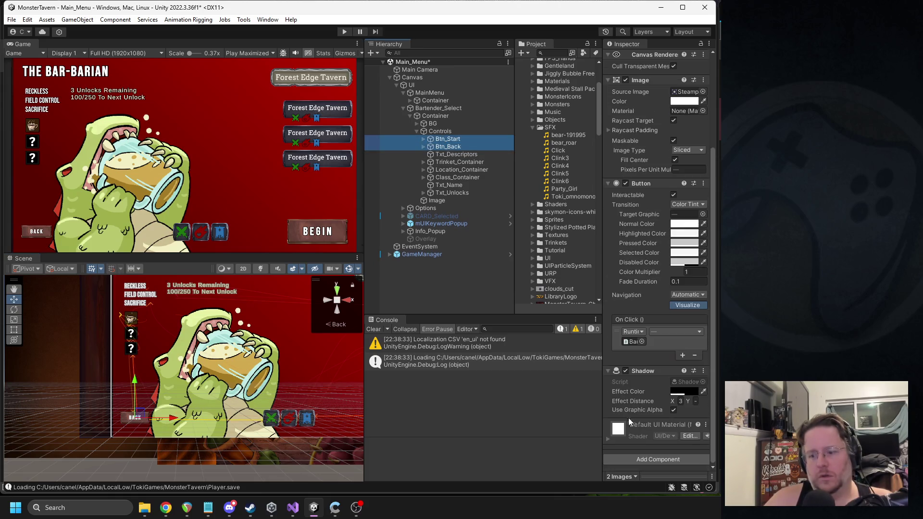
{"action": "left_click", "coordinate": [650, 448]}
{"action": "left_click", "coordinate": [641, 185]}
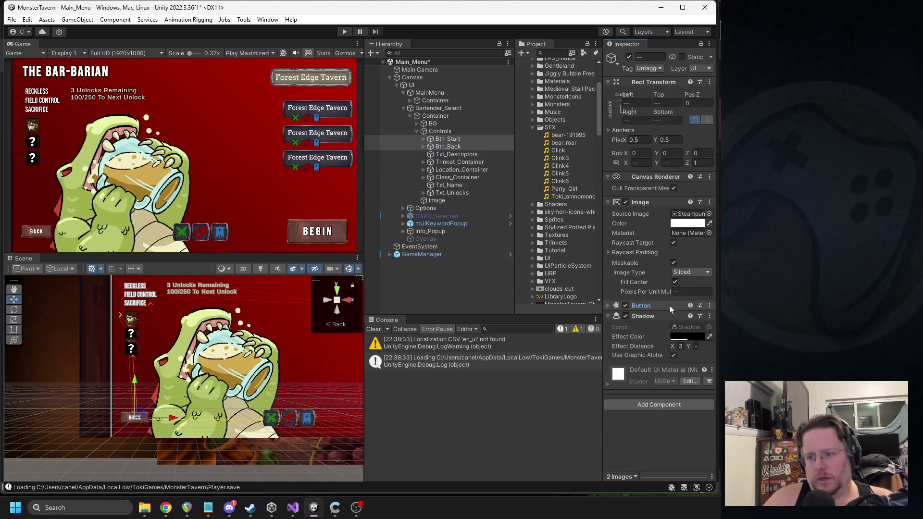
{"action": "left_click", "coordinate": [643, 404]}
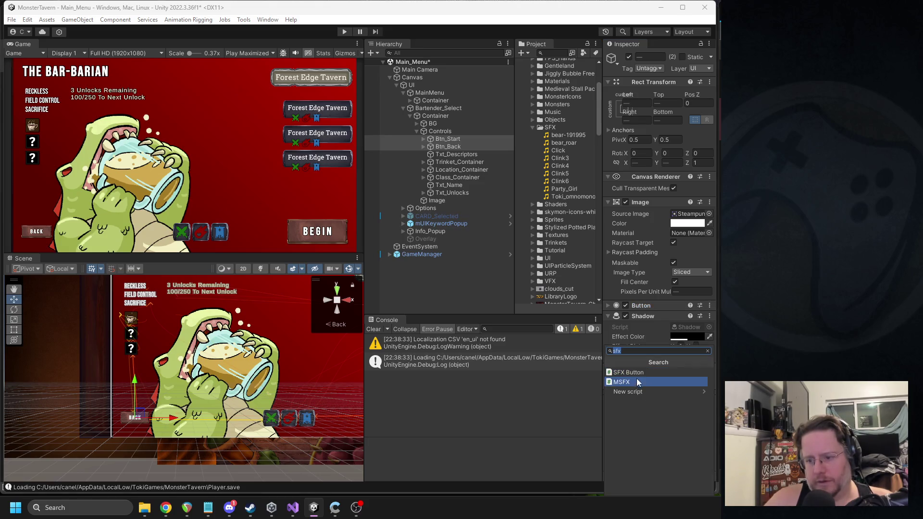
{"action": "left_click", "coordinate": [641, 373]}
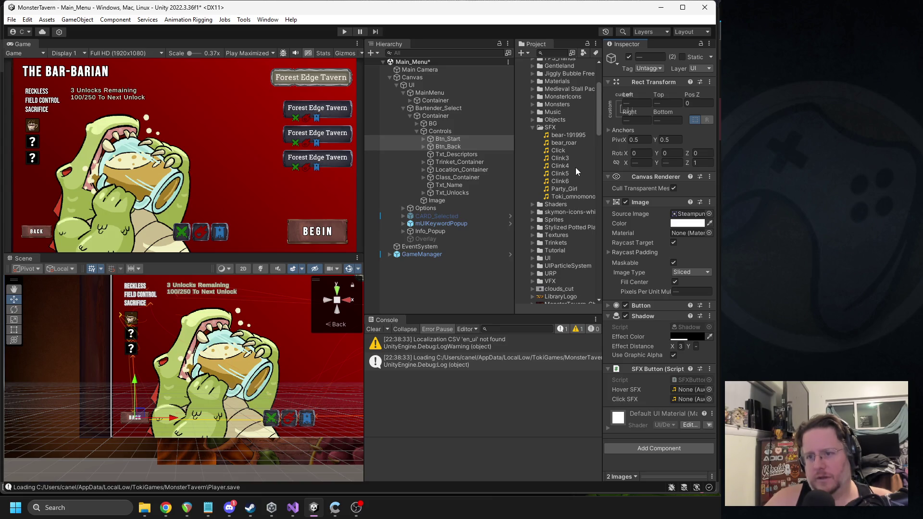
Assign Click as the Hover SFX and Clink6 as the Click SFX
{"action": "mouse_move", "coordinate": [563, 153]}
{"action": "left_mouse_down"}
{"action": "mouse_move", "coordinate": [684, 424]}
{"action": "mouse_move", "coordinate": [688, 391]}
{"action": "left_mouse_up"}
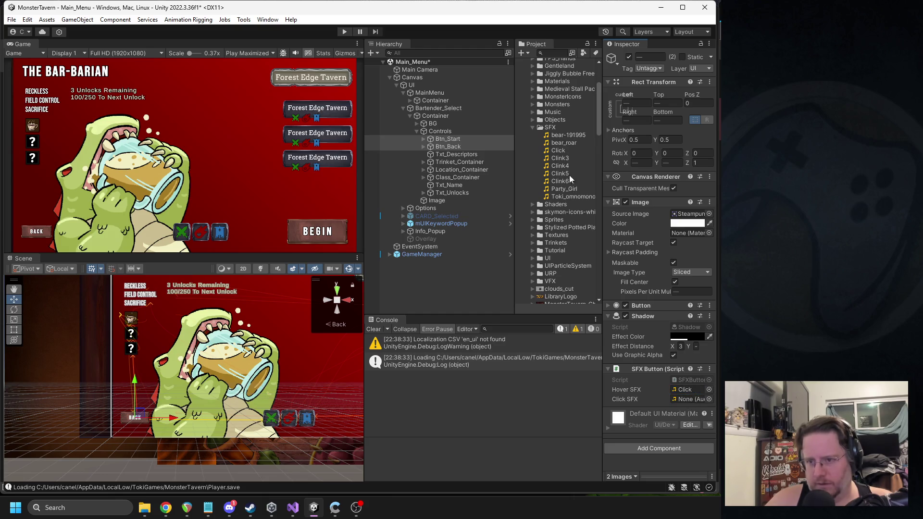
{"action": "left_click_drag", "start_coordinate": [566, 185], "coordinate": [687, 400]}
{"action": "left_click", "coordinate": [457, 139]}
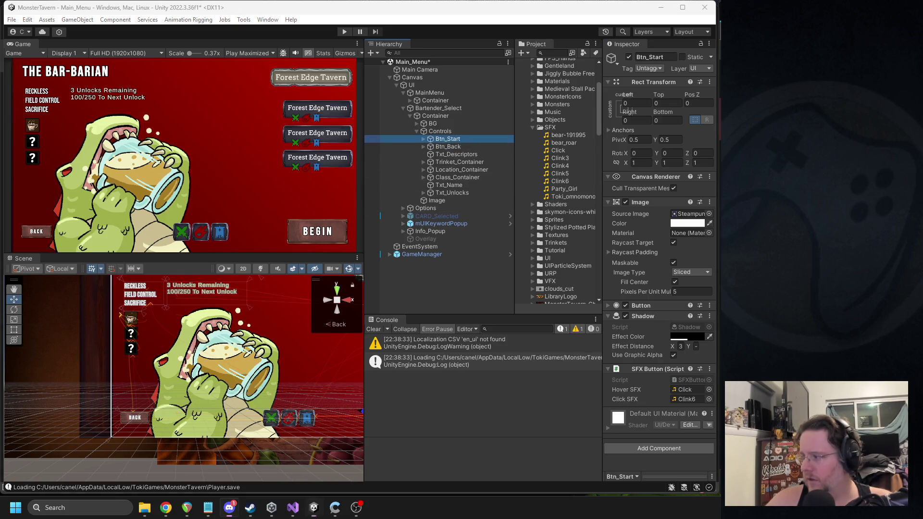
{"action": "key", "text": "alt+Tab"}
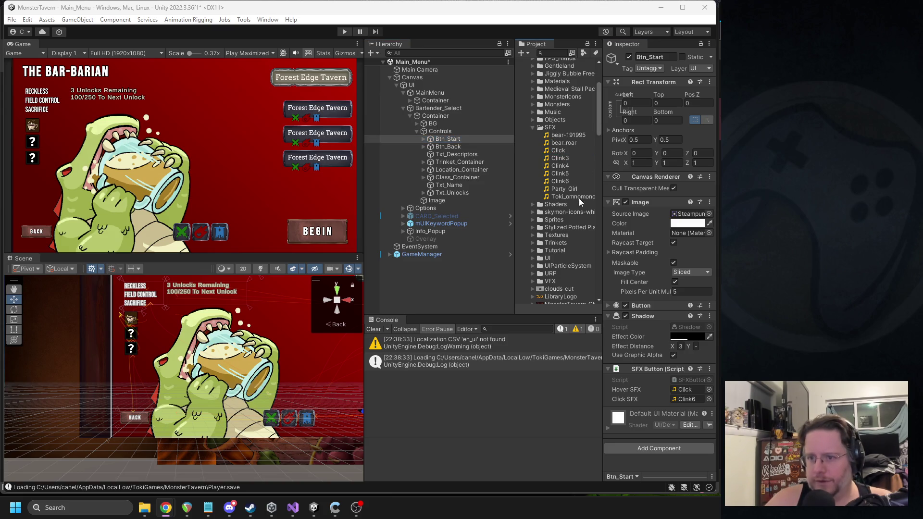
Assign the Pour3 clip as Btn_Start's Click SFX
{"action": "scroll", "coordinate": [565, 160], "scroll_direction": "down", "scroll_amount": 2}
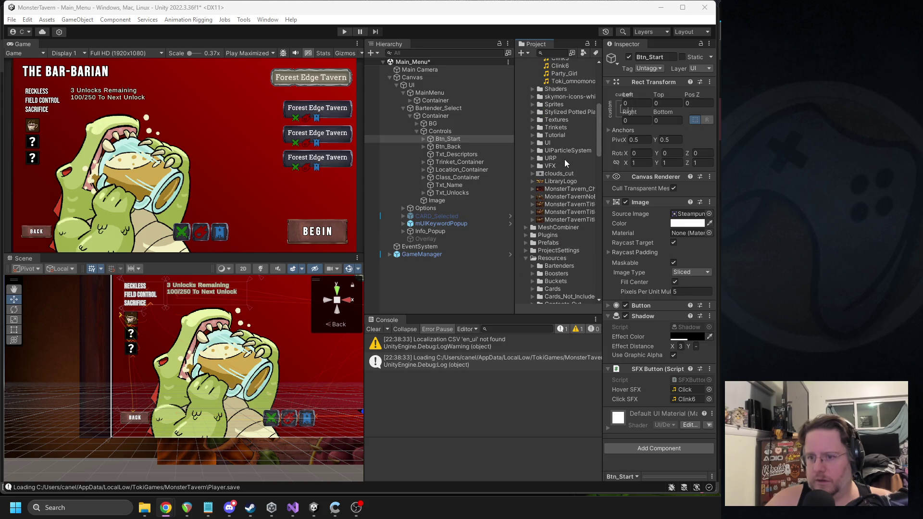
{"action": "left_click", "coordinate": [565, 153]}
{"action": "scroll", "coordinate": [567, 152], "scroll_direction": "down", "scroll_amount": 2}
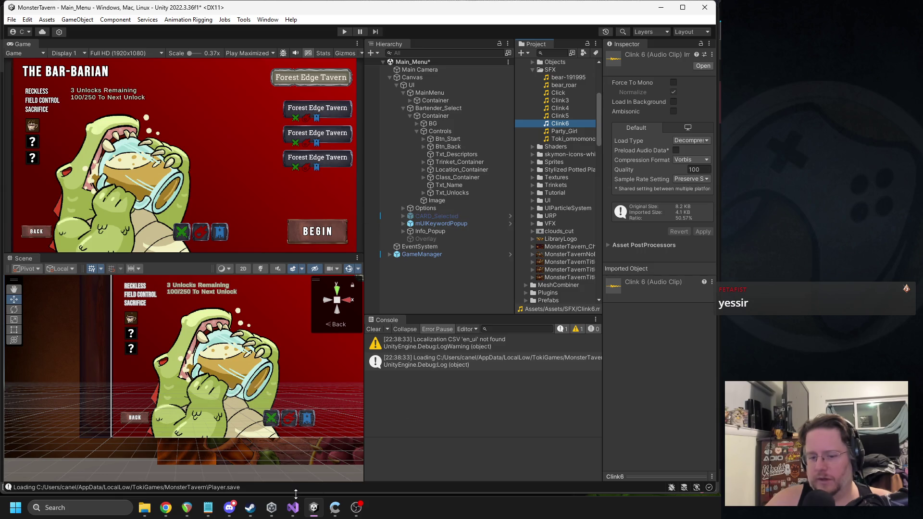
{"action": "left_click", "coordinate": [231, 510]}
{"action": "left_click", "coordinate": [166, 508]}
{"action": "left_click", "coordinate": [555, 125]}
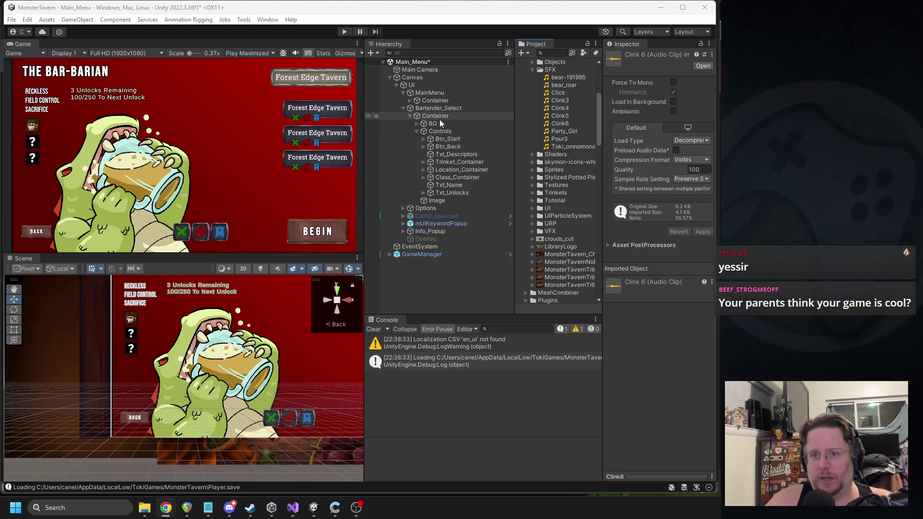
{"action": "left_click", "coordinate": [443, 139]}
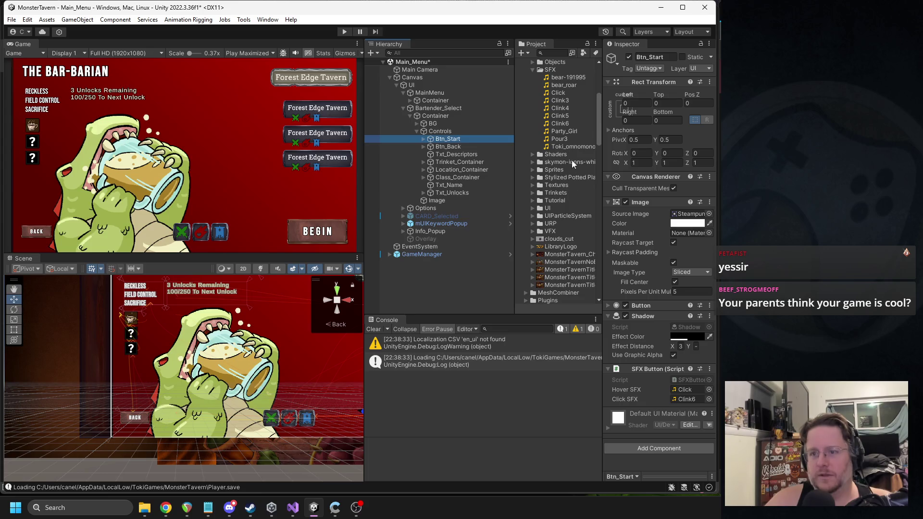
{"action": "mouse_move", "coordinate": [560, 137]}
{"action": "left_mouse_down"}
{"action": "mouse_move", "coordinate": [621, 250]}
{"action": "mouse_move", "coordinate": [696, 360]}
{"action": "mouse_move", "coordinate": [687, 399]}
{"action": "left_mouse_up"}
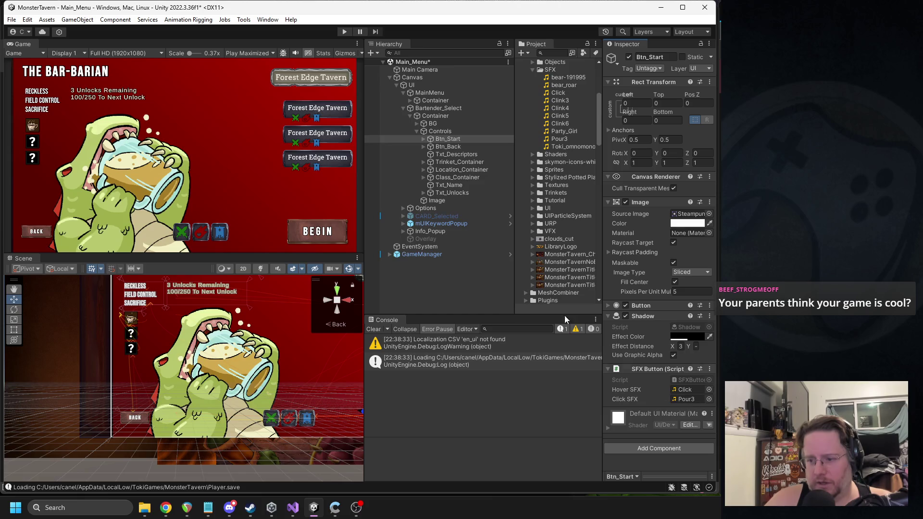
Deactivate the bartender-select Container, then enter play mode to test the sounds
{"action": "left_click", "coordinate": [429, 132]}
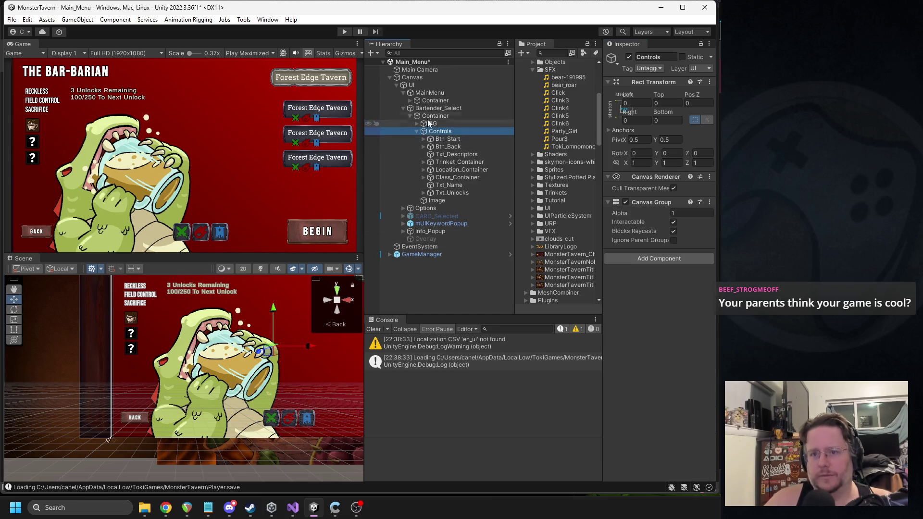
{"action": "left_click", "coordinate": [417, 131]}
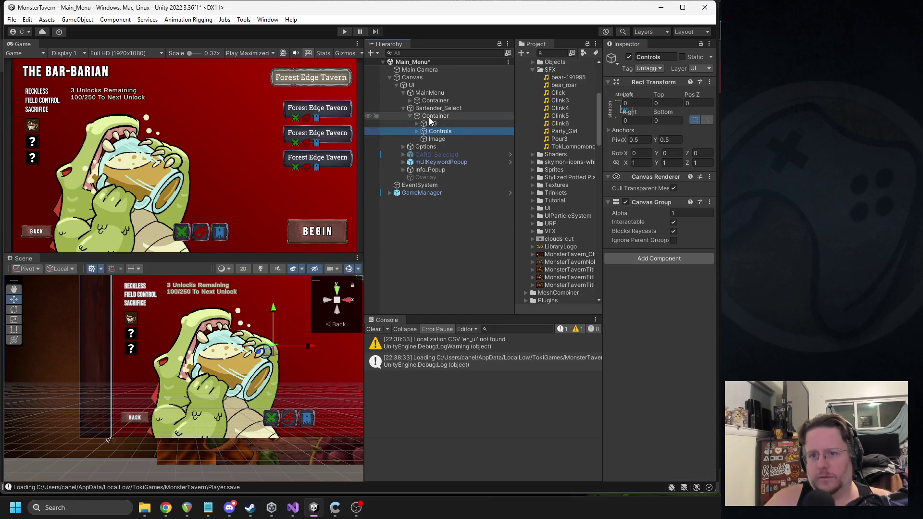
{"action": "left_click", "coordinate": [429, 117]}
{"action": "left_click", "coordinate": [447, 108]}
{"action": "left_click", "coordinate": [447, 116]}
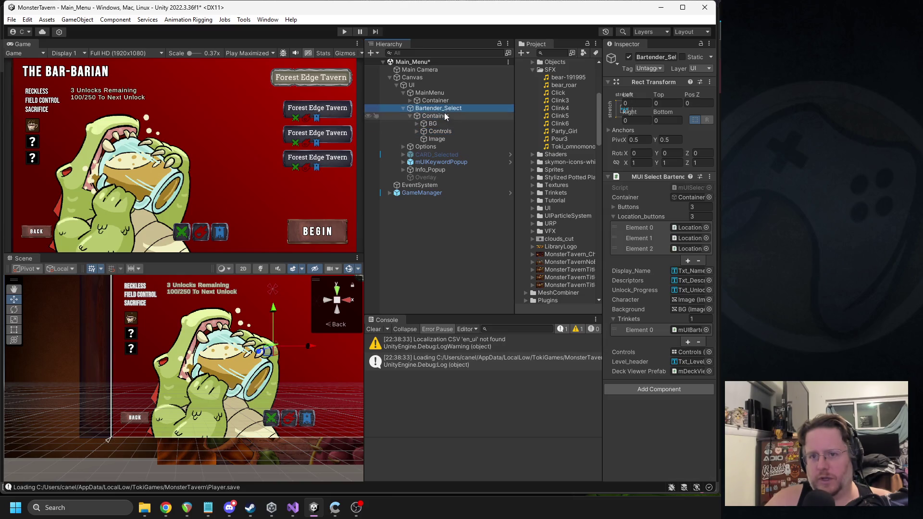
{"action": "left_click", "coordinate": [630, 57]}
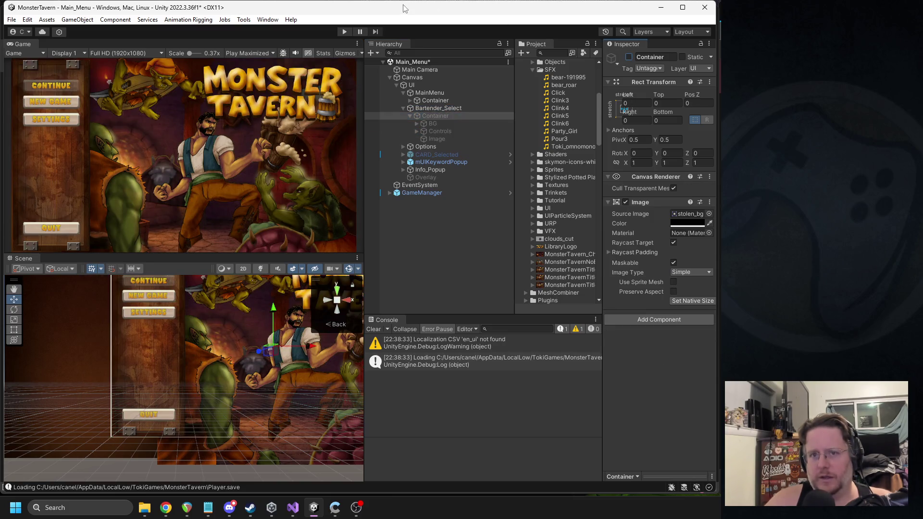
{"action": "left_click", "coordinate": [344, 31]}
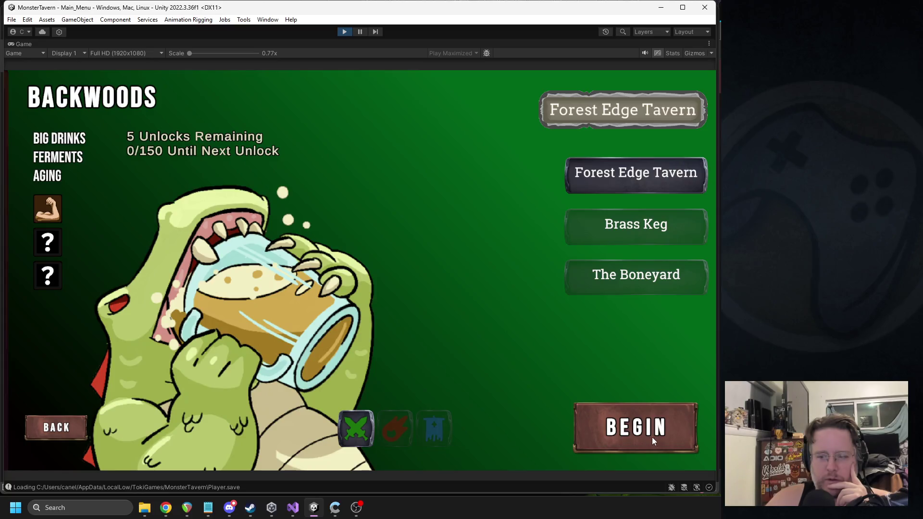
Begin a run, then return to the main menu from the Escape pause menu
{"action": "left_click", "coordinate": [587, 429]}
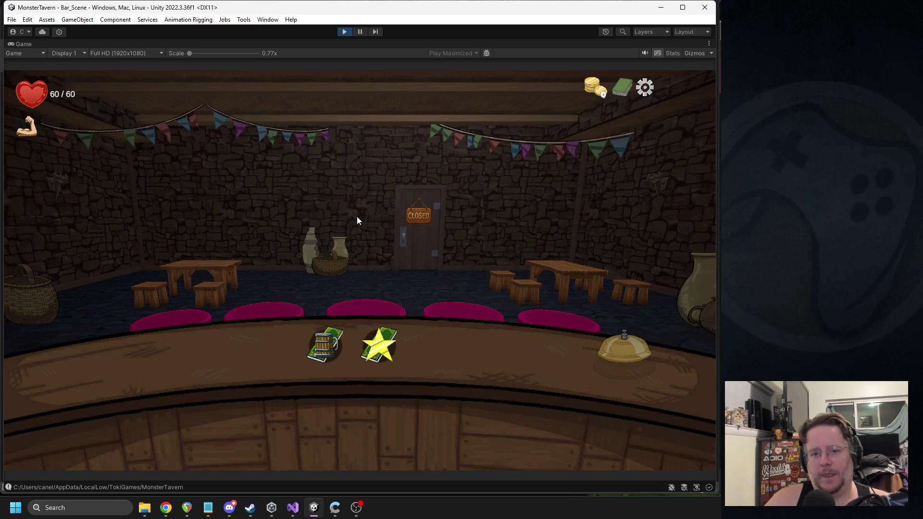
{"action": "key", "text": "Escape"}
{"action": "left_click", "coordinate": [356, 217]}
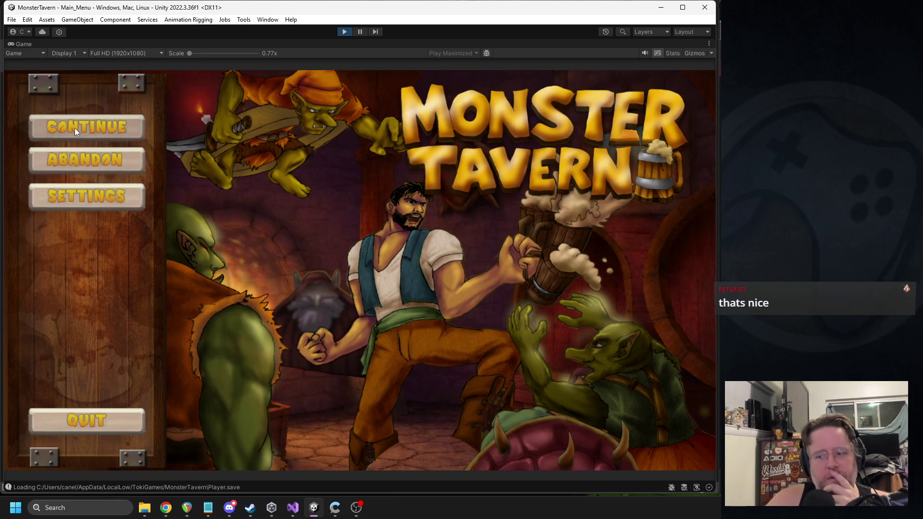
Open the Backwoods screen with New Run, go Back to the main menu, and stop play mode
{"action": "left_click", "coordinate": [81, 169]}
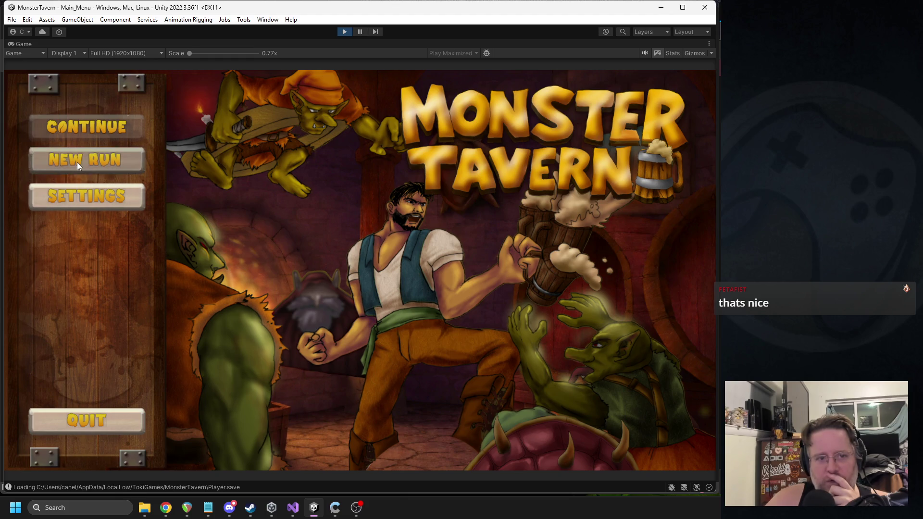
{"action": "left_click", "coordinate": [80, 163]}
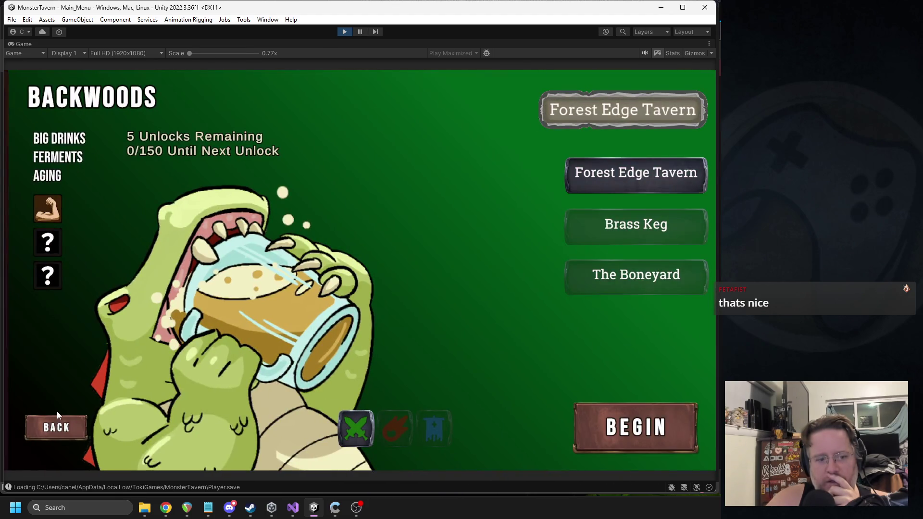
{"action": "left_click", "coordinate": [47, 434]}
{"action": "left_click", "coordinate": [93, 159]}
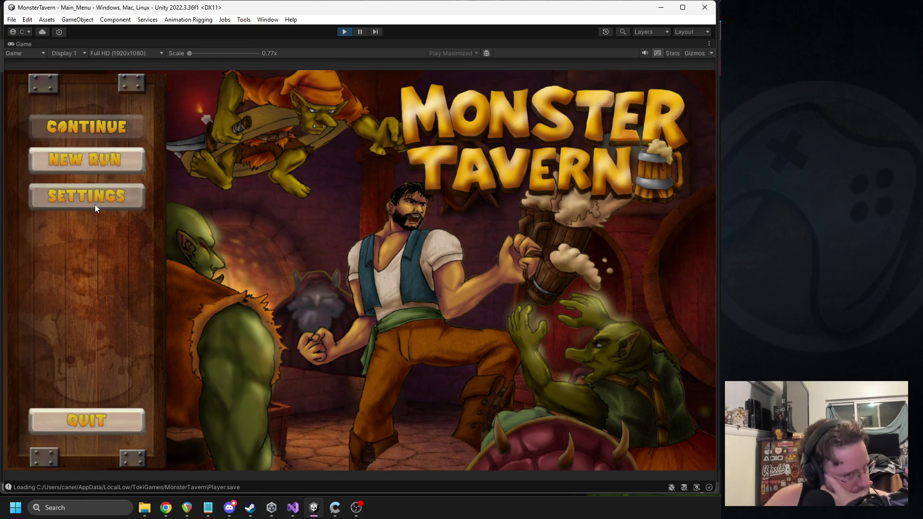
{"action": "left_click", "coordinate": [344, 32]}
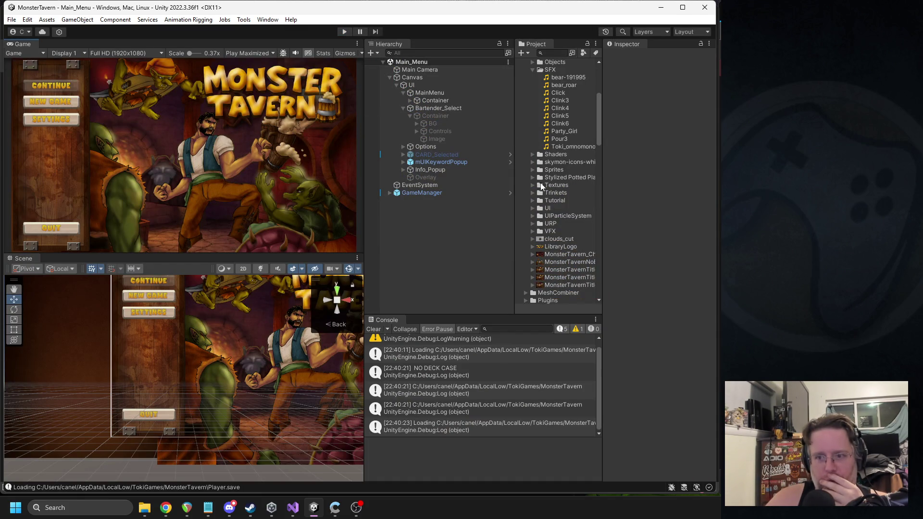
Search the Project for 'modify' and open the mUIEventModifyCard prefab
{"action": "scroll", "coordinate": [542, 186], "scroll_direction": "down", "scroll_amount": 10}
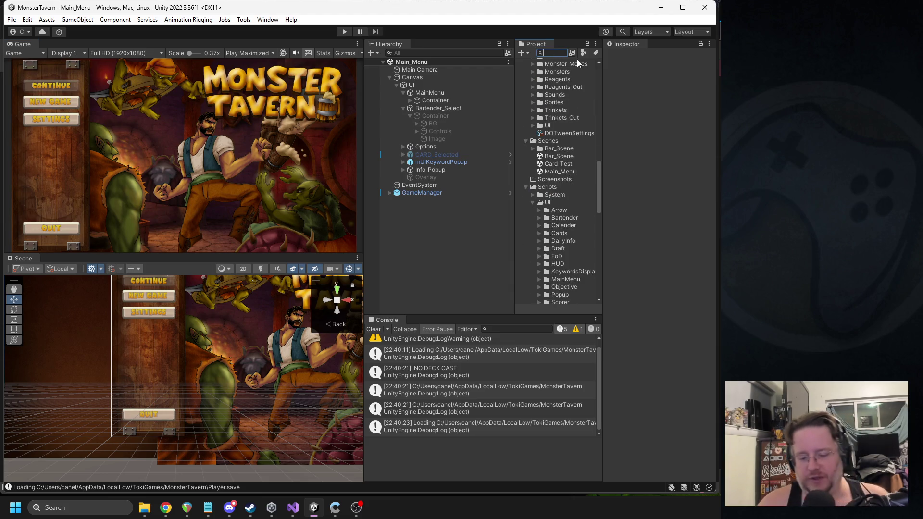
{"action": "type", "text": "modify"}
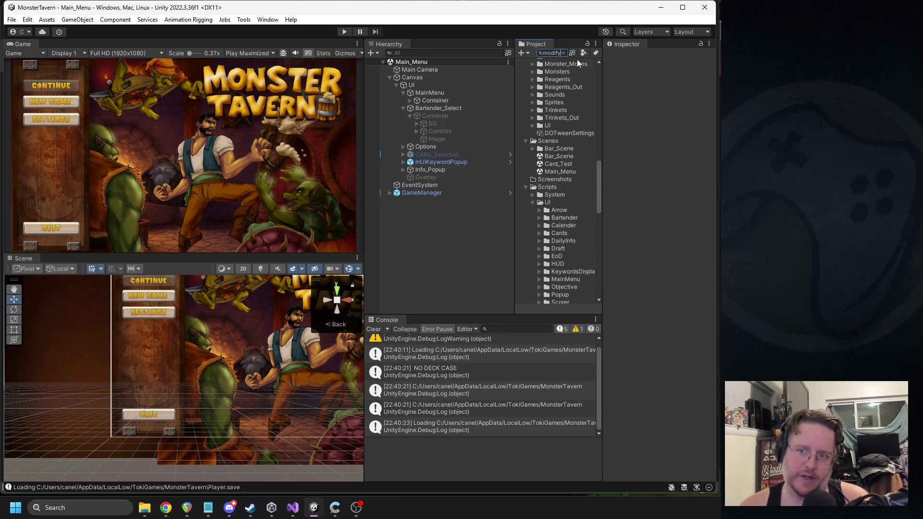
{"action": "left_click", "coordinate": [543, 140]}
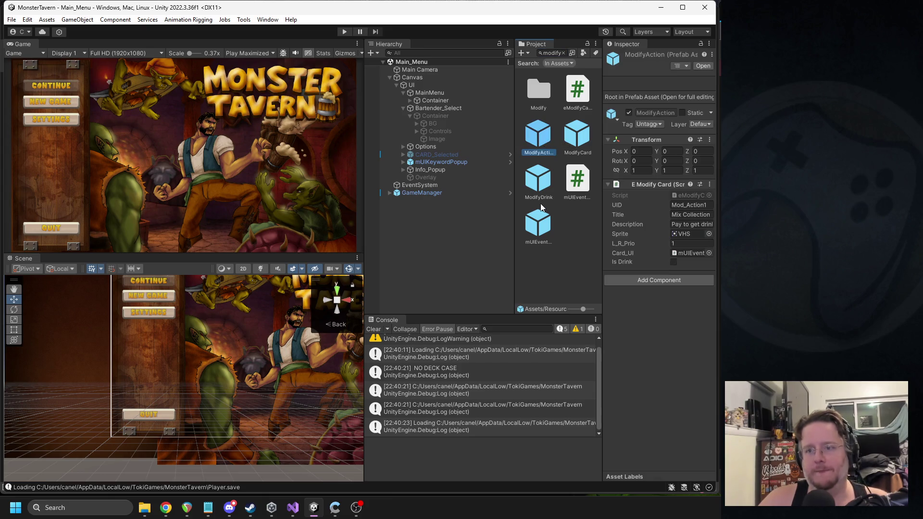
{"action": "left_click", "coordinate": [540, 190]}
{"action": "double_click", "coordinate": [542, 192]}
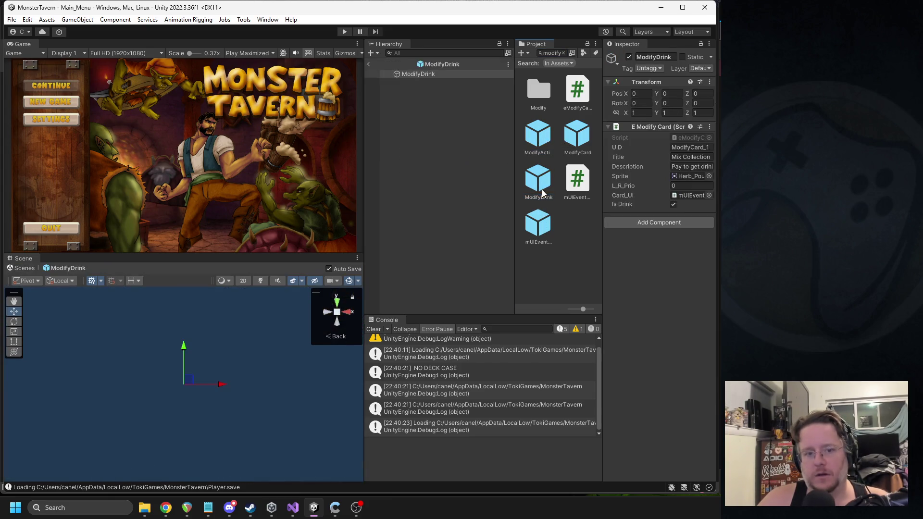
{"action": "left_click", "coordinate": [370, 62]}
{"action": "left_click", "coordinate": [534, 232]}
{"action": "double_click", "coordinate": [535, 232]}
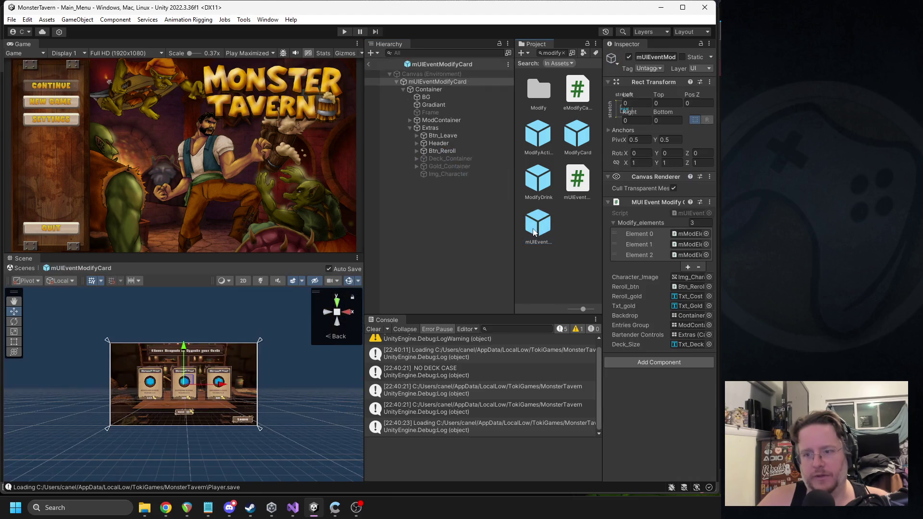
Copy Btn_Reroll's Extended Button component and exit the prefab back to Main_Menu
{"action": "scroll", "coordinate": [174, 386], "scroll_direction": "up", "scroll_amount": 6}
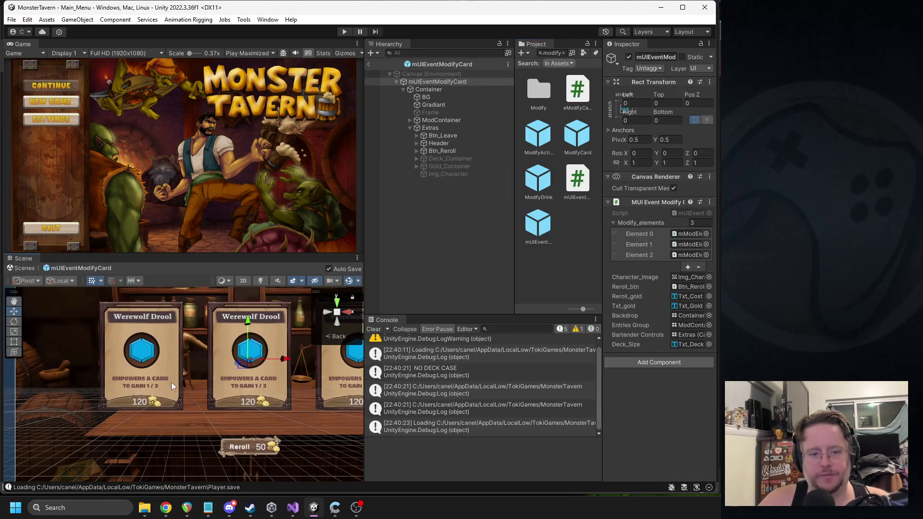
{"action": "left_click", "coordinate": [250, 451]}
{"action": "left_click", "coordinate": [247, 452]}
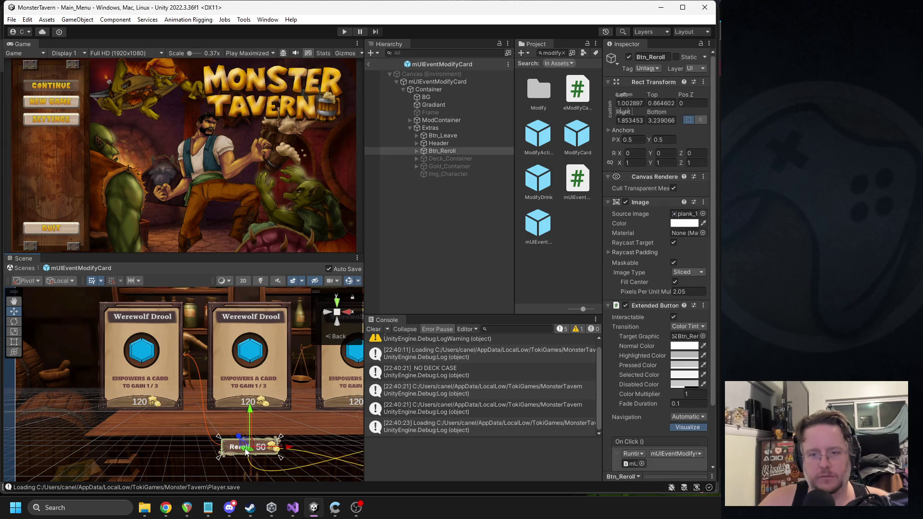
{"action": "scroll", "coordinate": [659, 310], "scroll_direction": "down", "scroll_amount": 3}
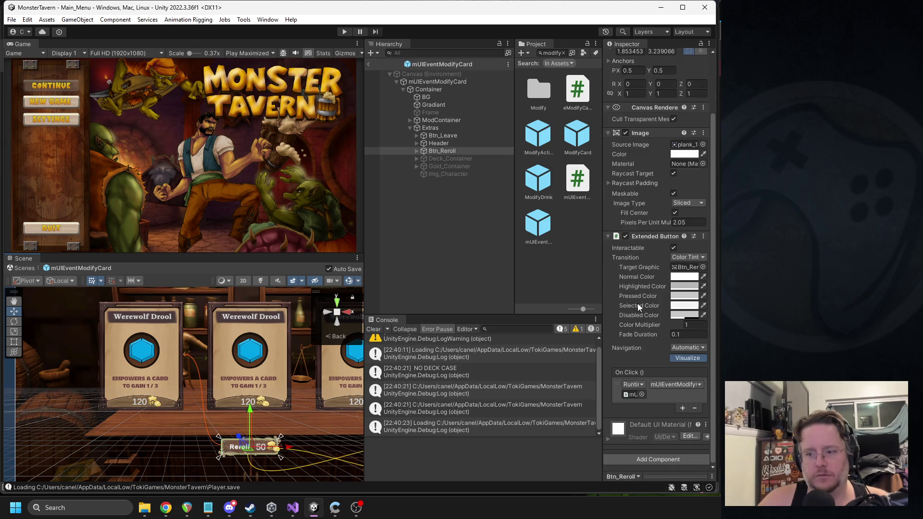
{"action": "right_click", "coordinate": [650, 242]}
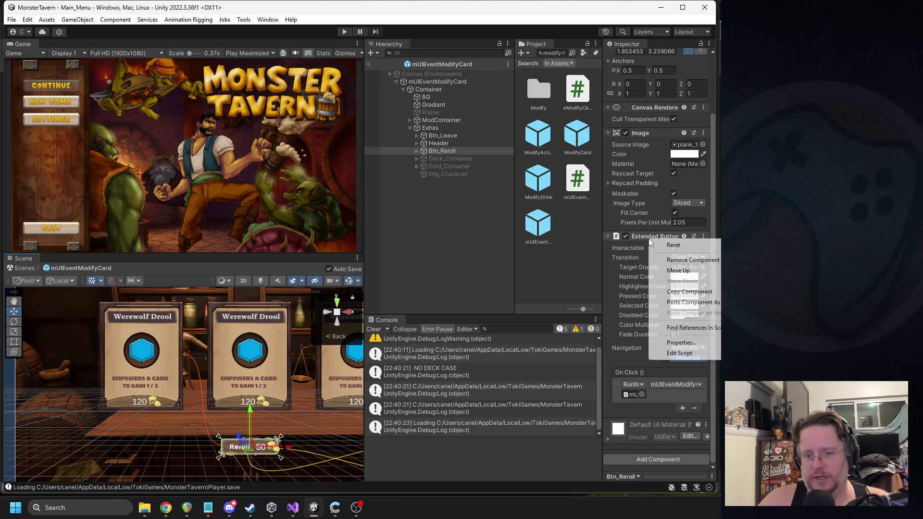
{"action": "left_click", "coordinate": [686, 294]}
{"action": "left_click", "coordinate": [369, 64]}
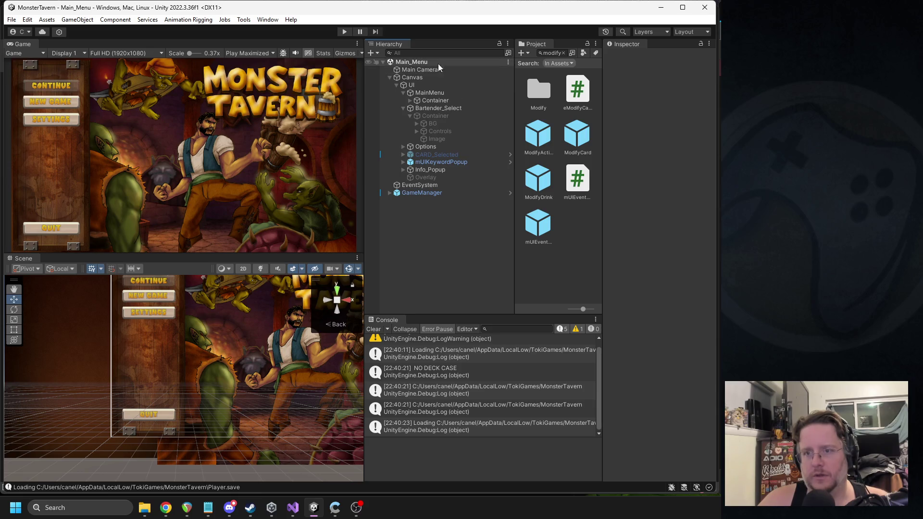
Expand Container > LeftBar and select the four menu buttons, Btn_New through Btn_Quit
{"action": "left_click", "coordinate": [403, 109]}
{"action": "left_click", "coordinate": [411, 102]}
{"action": "left_click", "coordinate": [410, 101]}
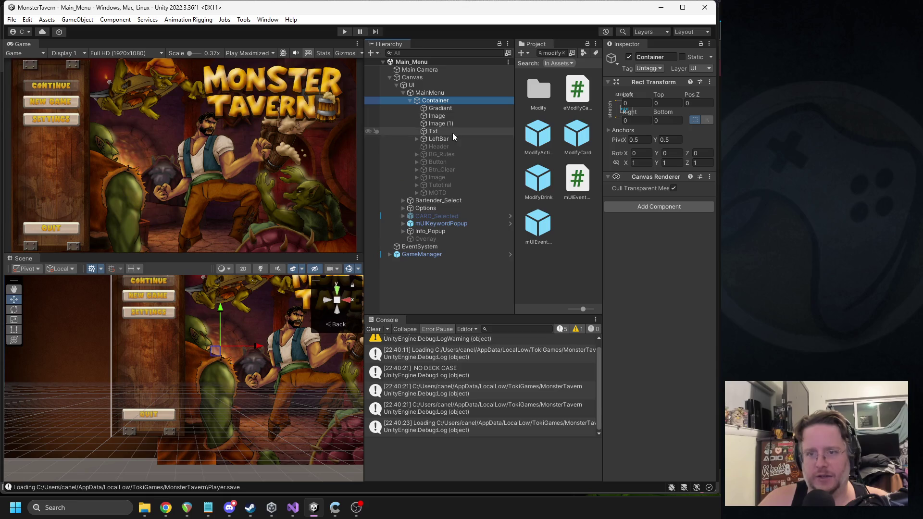
{"action": "left_click", "coordinate": [417, 139]}
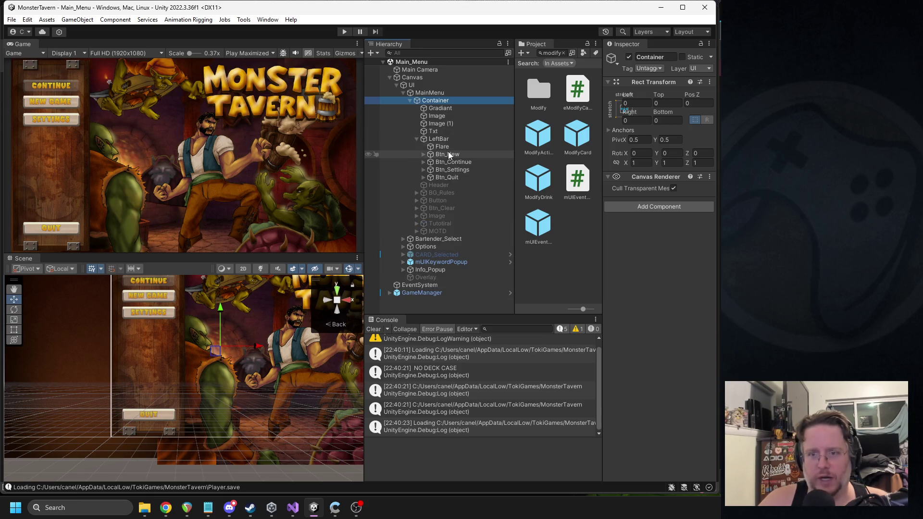
{"action": "left_click", "coordinate": [462, 155]}
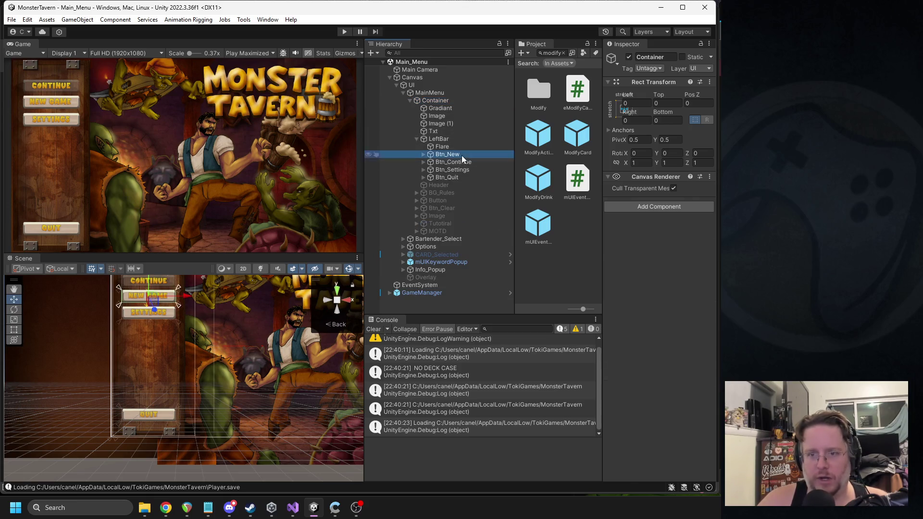
{"action": "left_click", "coordinate": [463, 178], "text": "shift"}
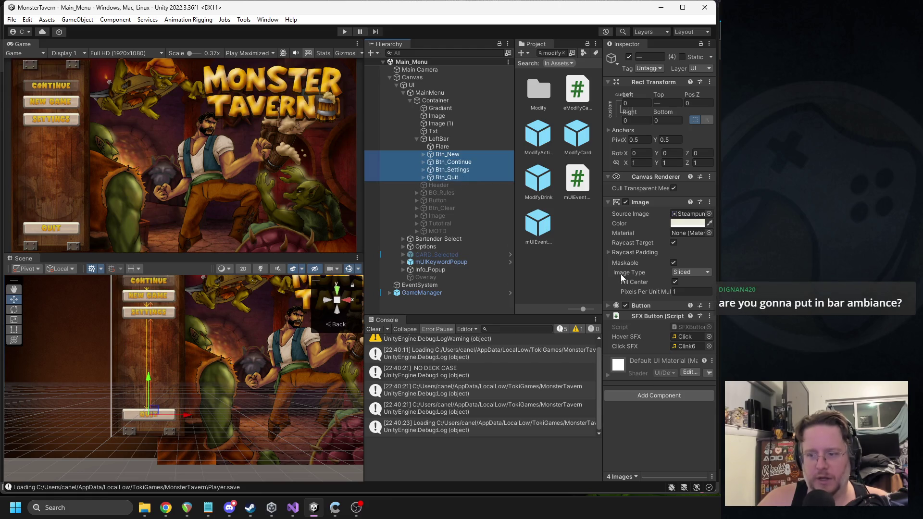
Check the buttons' Image component options without changes, then enter play mode
{"action": "right_click", "coordinate": [645, 202]}
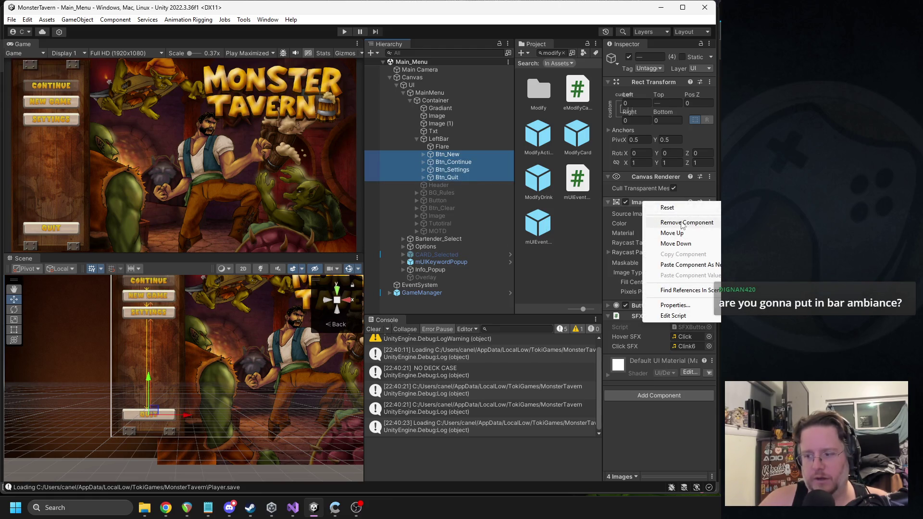
{"action": "left_click", "coordinate": [679, 428]}
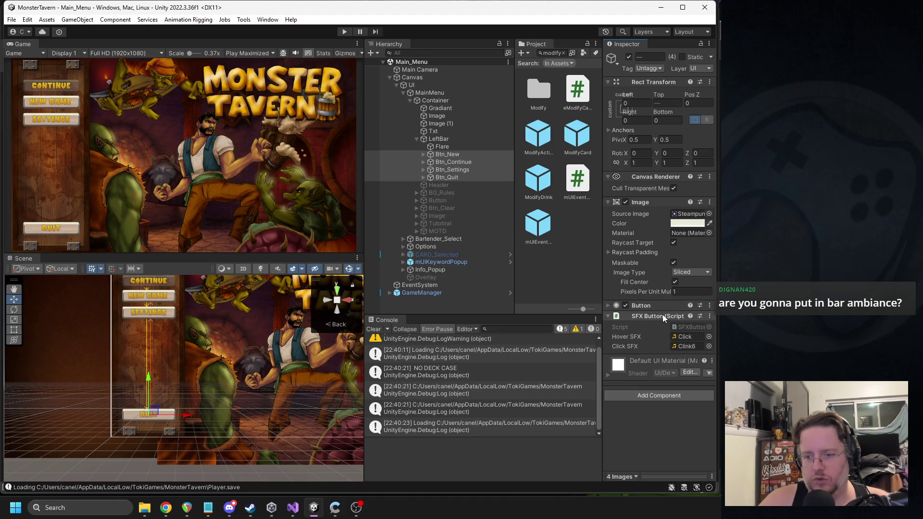
{"action": "left_click", "coordinate": [344, 32]}
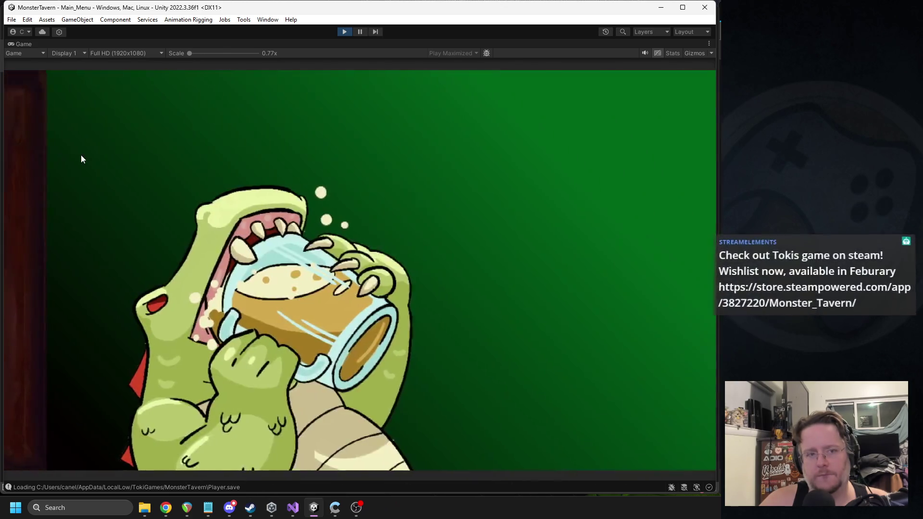
Begin a run and test the Music volume slider in the pause menu's Options panel
{"action": "left_click", "coordinate": [604, 426]}
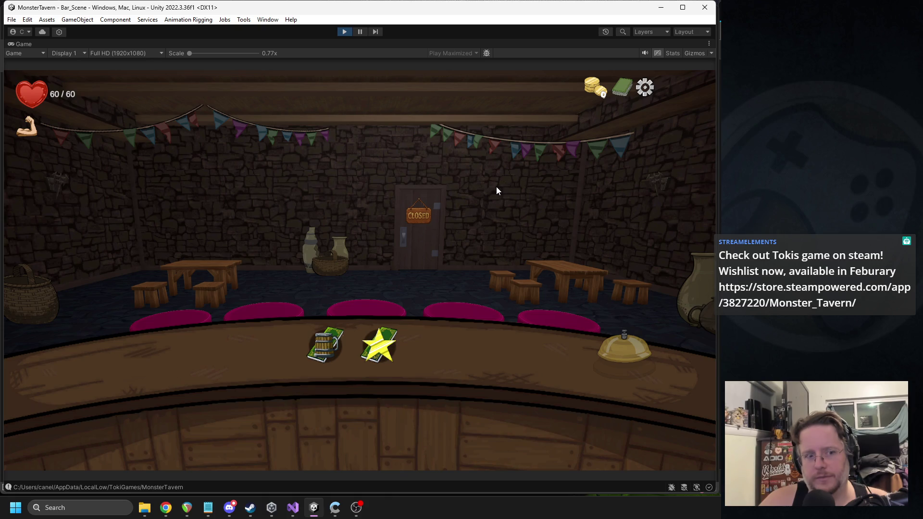
{"action": "key", "text": "Escape"}
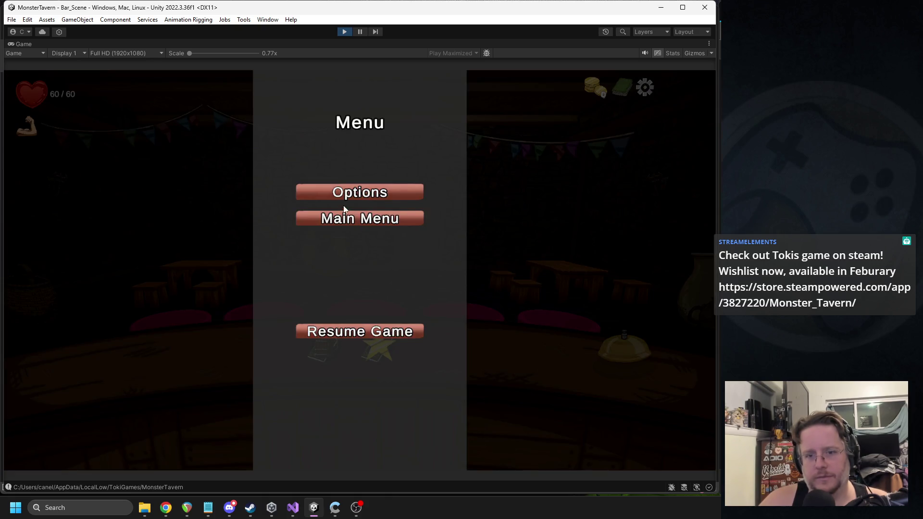
{"action": "left_click", "coordinate": [337, 196]}
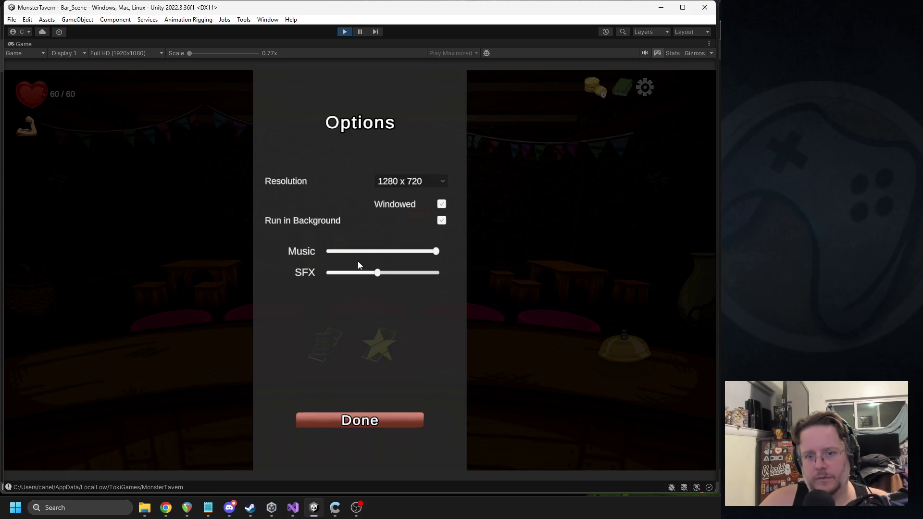
{"action": "mouse_move", "coordinate": [416, 253]}
{"action": "left_mouse_down"}
{"action": "mouse_move", "coordinate": [328, 253]}
{"action": "mouse_move", "coordinate": [460, 252]}
{"action": "left_mouse_up"}
{"action": "key", "text": "Escape"}
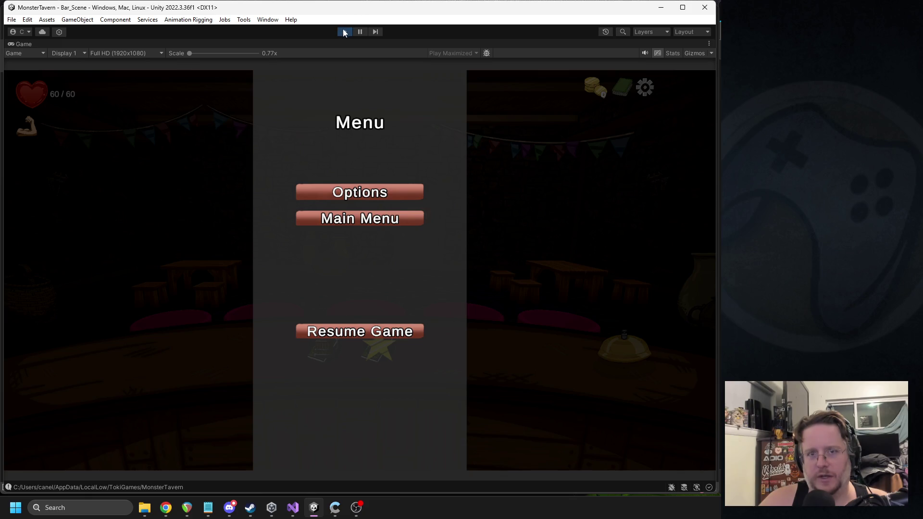
Stop play mode and play the ambient-pub-6696 clip found by searching 'ambi'
{"action": "left_click", "coordinate": [344, 32]}
{"action": "type", "text": "bi"}
{"action": "double_click", "coordinate": [545, 91]}
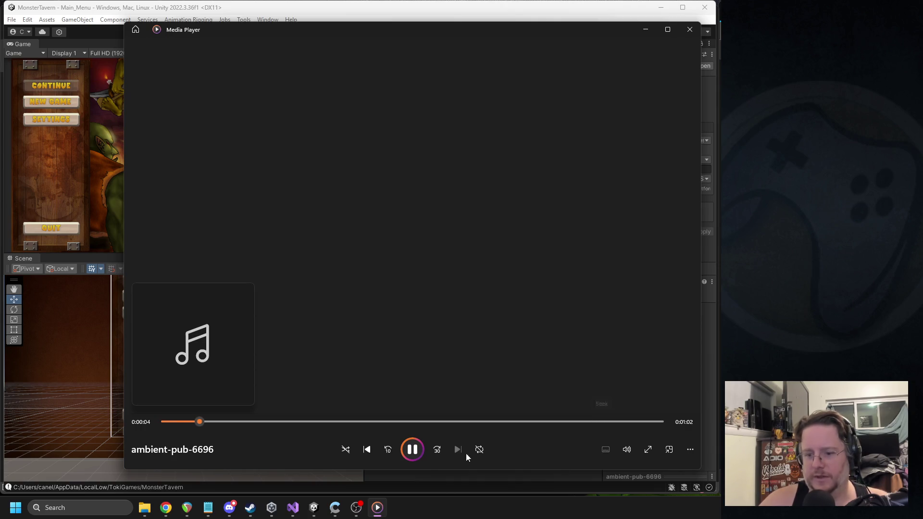
Lower Media Player's volume to 43 and close the player
{"action": "left_click", "coordinate": [626, 450]}
{"action": "left_click", "coordinate": [624, 424]}
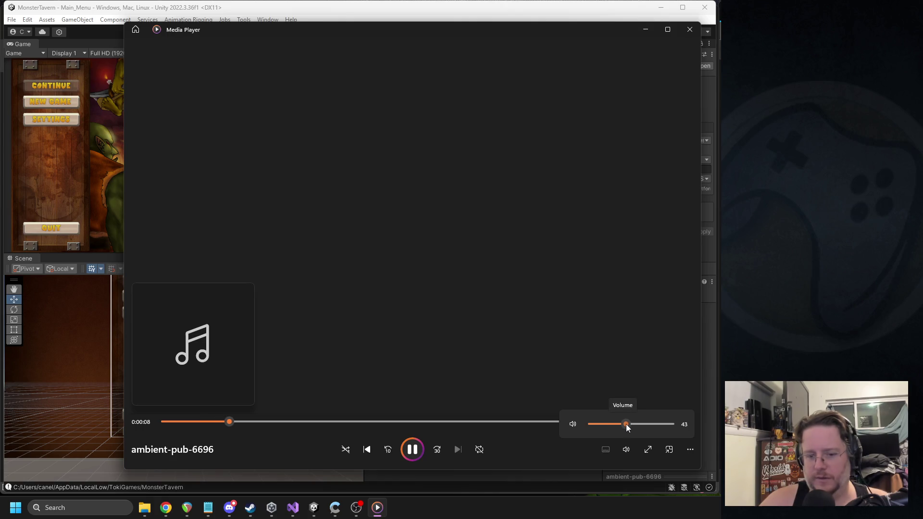
{"action": "left_click", "coordinate": [691, 30]}
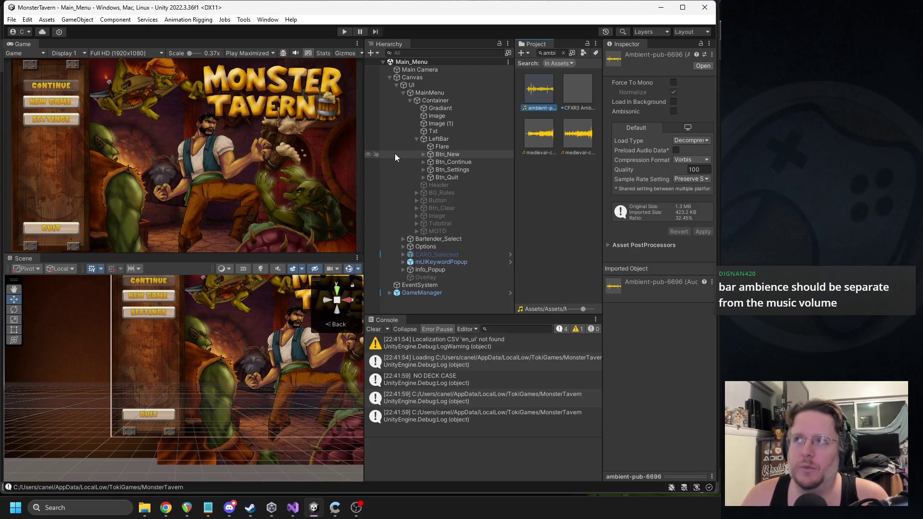
Remove the standard Button component from all four main menu buttons
{"action": "left_click", "coordinate": [440, 155]}
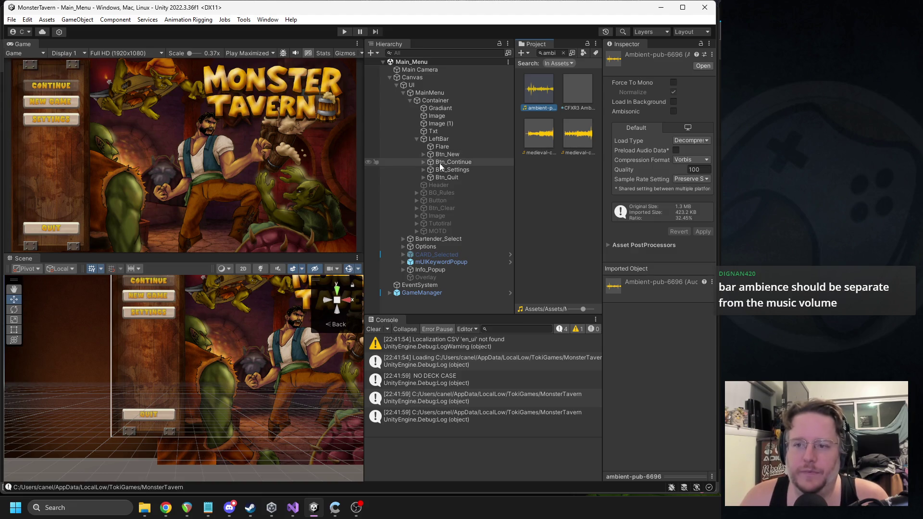
{"action": "left_click", "coordinate": [447, 177], "text": "shift"}
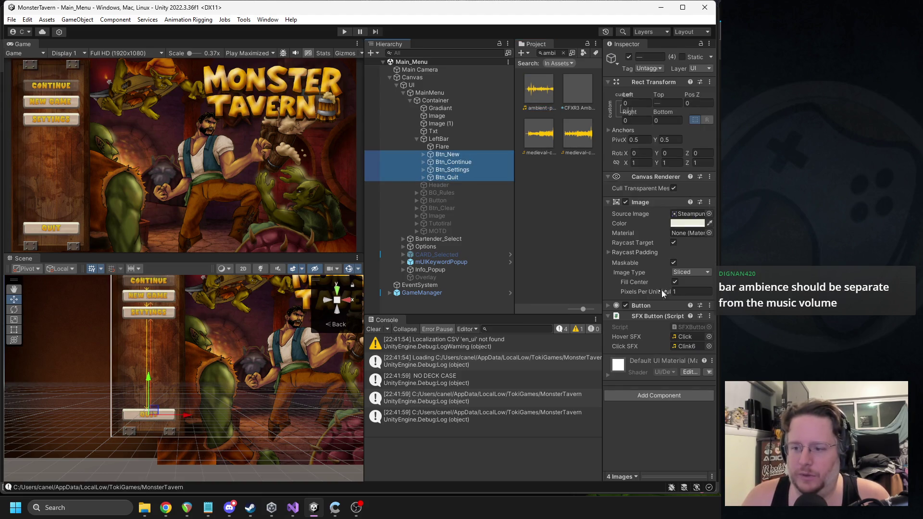
{"action": "right_click", "coordinate": [646, 305]}
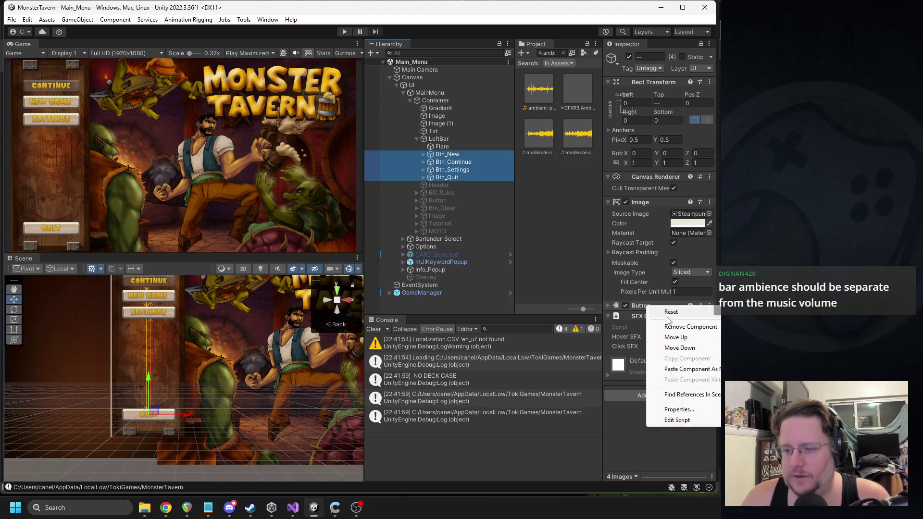
{"action": "left_click", "coordinate": [666, 321]}
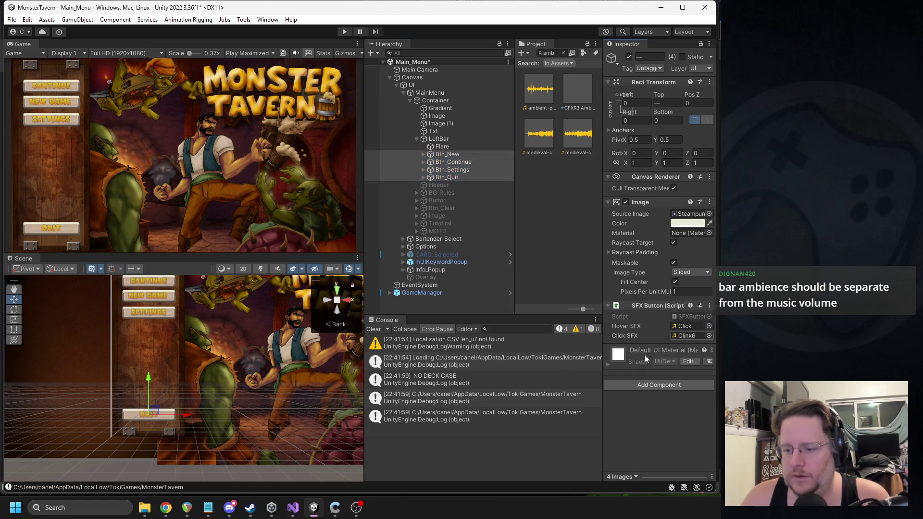
Paste the copied Extended Button as new above SFX Button and open its script
{"action": "right_click", "coordinate": [650, 203]}
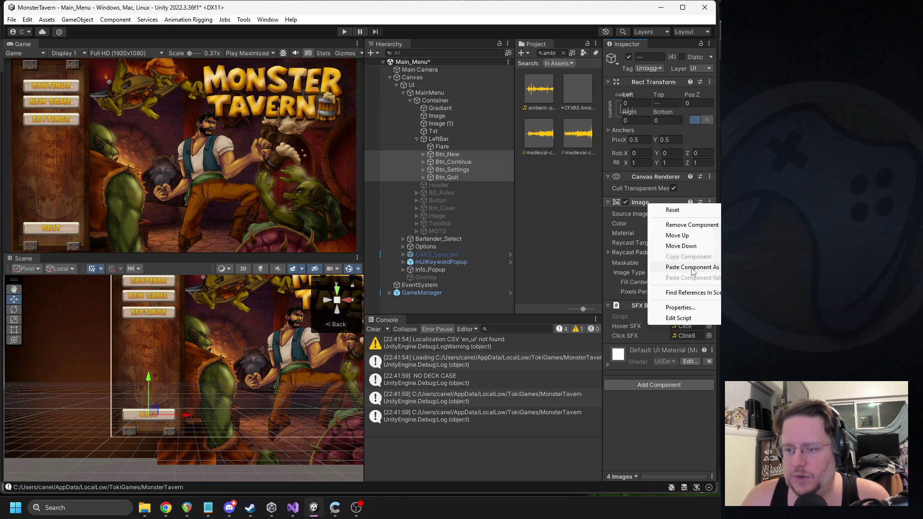
{"action": "left_click", "coordinate": [691, 267]}
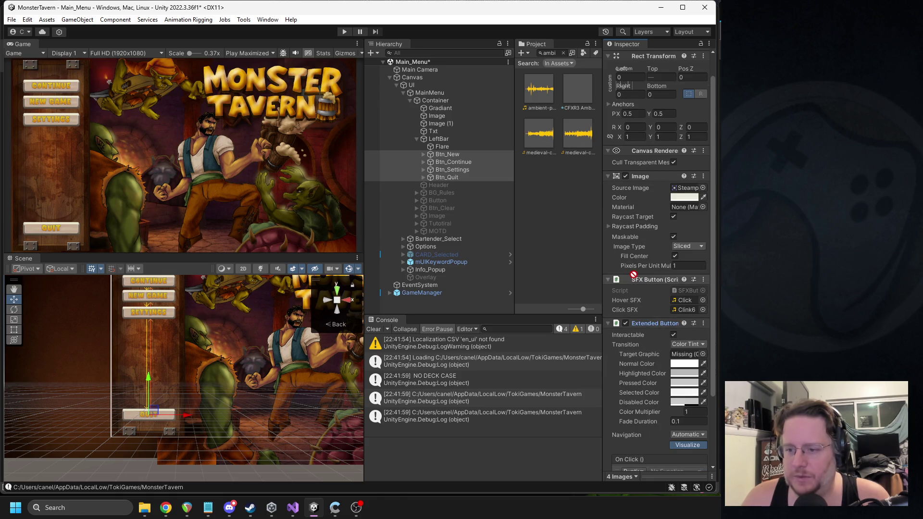
{"action": "left_click_drag", "start_coordinate": [630, 277], "coordinate": [629, 276]}
{"action": "right_click", "coordinate": [651, 280]}
{"action": "left_click", "coordinate": [673, 395]}
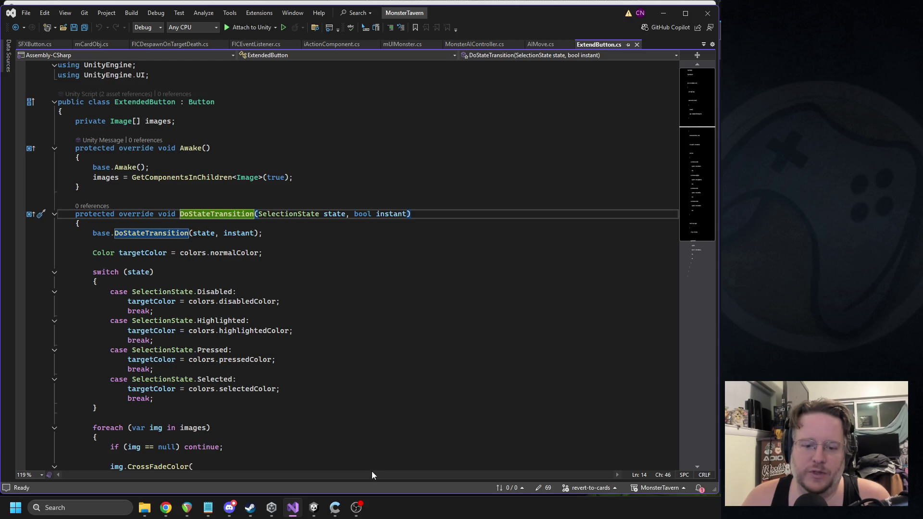
{"action": "left_click", "coordinate": [317, 508]}
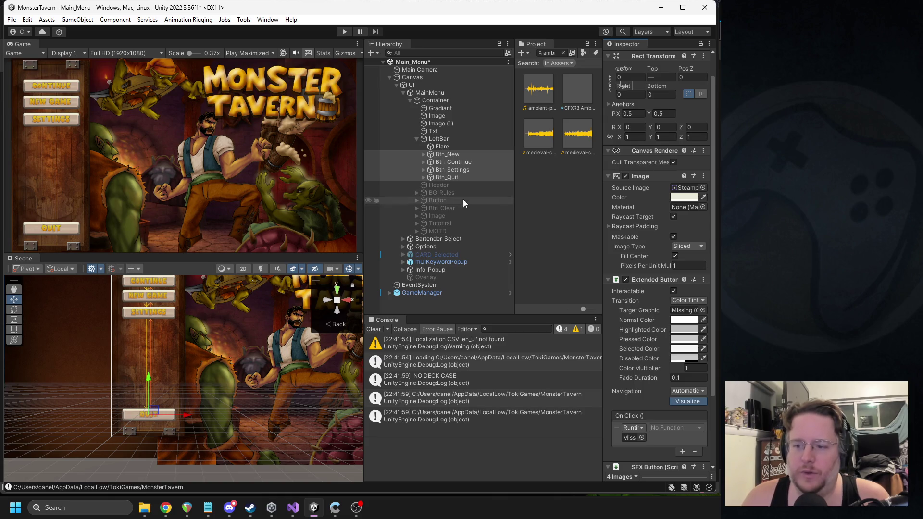
{"action": "left_click", "coordinate": [439, 155]}
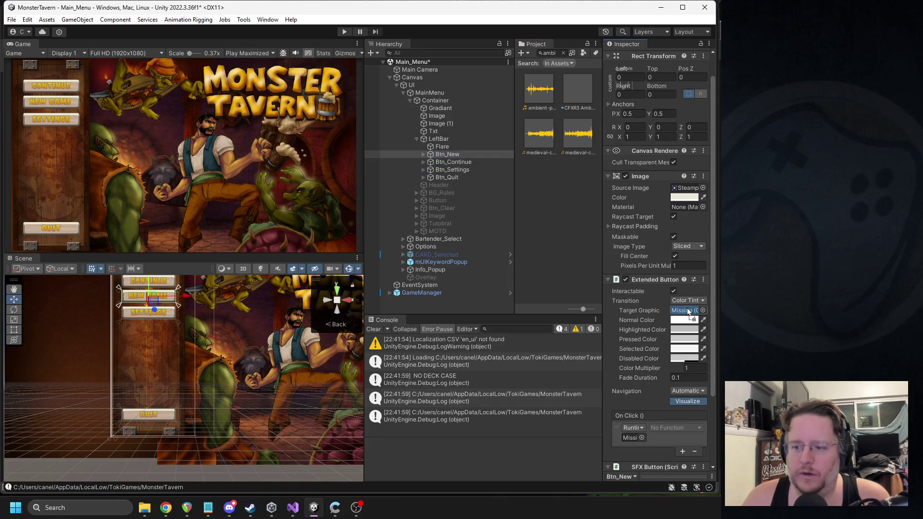
Assign the menu buttons, including Btn_Settings, as their own Target Graphics, then enter play mode
{"action": "mouse_move", "coordinate": [458, 162]}
{"action": "left_mouse_down"}
{"action": "mouse_move", "coordinate": [498, 161]}
{"action": "mouse_move", "coordinate": [705, 341]}
{"action": "mouse_move", "coordinate": [653, 299]}
{"action": "left_mouse_up"}
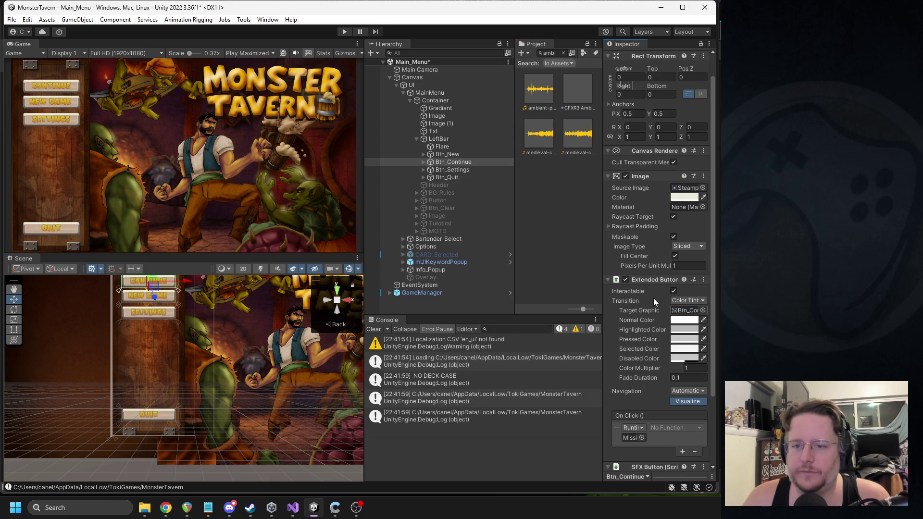
{"action": "left_click_drag", "start_coordinate": [452, 170], "coordinate": [687, 313]}
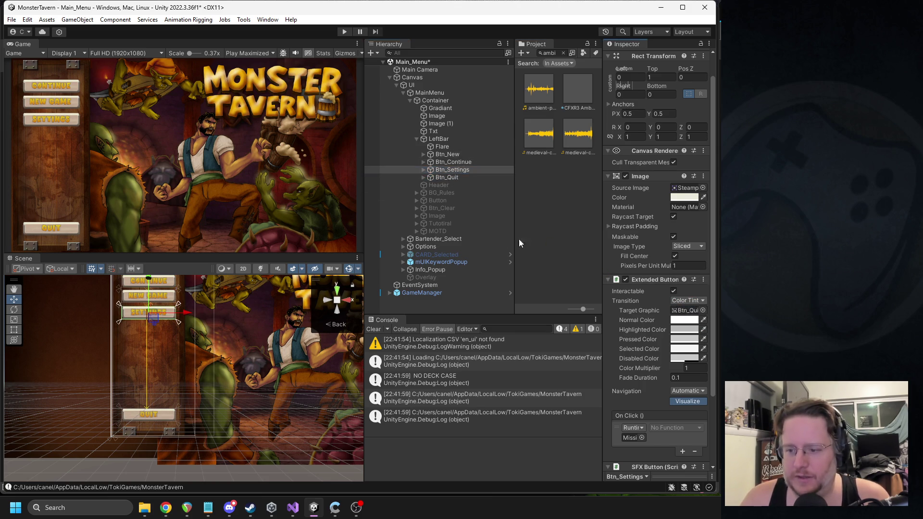
{"action": "left_click", "coordinate": [342, 32]}
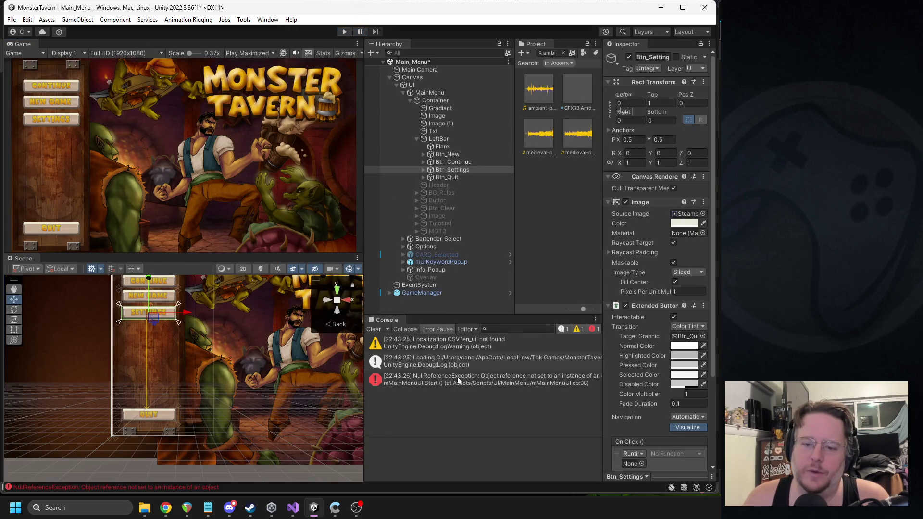
Open the NullReferenceException in its script, then return to Unity and select MainMenu
{"action": "double_click", "coordinate": [440, 380]}
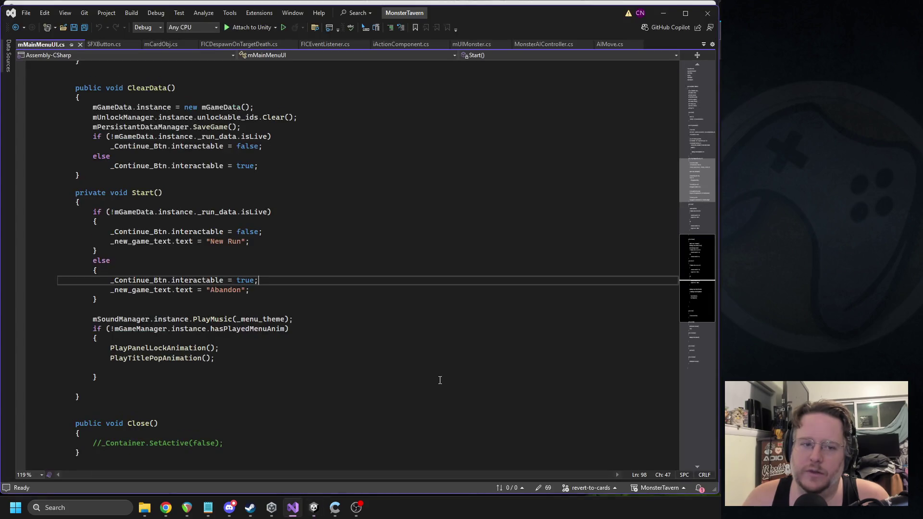
{"action": "left_click", "coordinate": [314, 508]}
{"action": "left_click", "coordinate": [435, 94]}
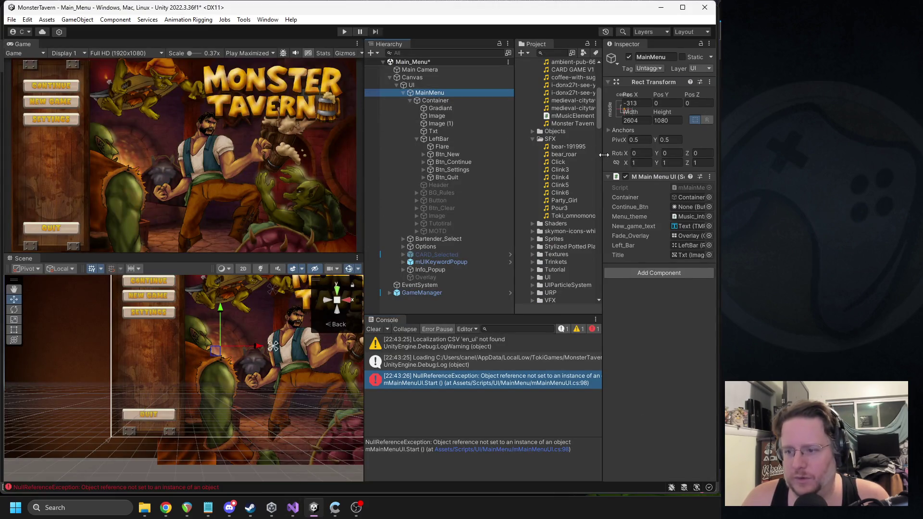
Link Btn_Continue to Continue_Btn and hook MainMenu into Btn_New and Btn_Continue On Click
{"action": "mouse_move", "coordinate": [452, 162]}
{"action": "left_mouse_down"}
{"action": "mouse_move", "coordinate": [601, 202]}
{"action": "mouse_move", "coordinate": [690, 208]}
{"action": "left_mouse_up"}
{"action": "left_click", "coordinate": [461, 154]}
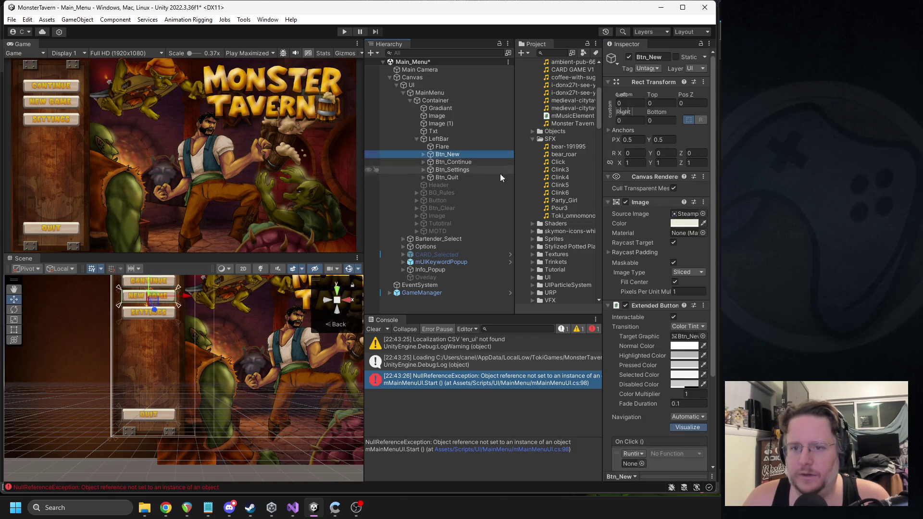
{"action": "scroll", "coordinate": [647, 314], "scroll_direction": "down", "scroll_amount": 4}
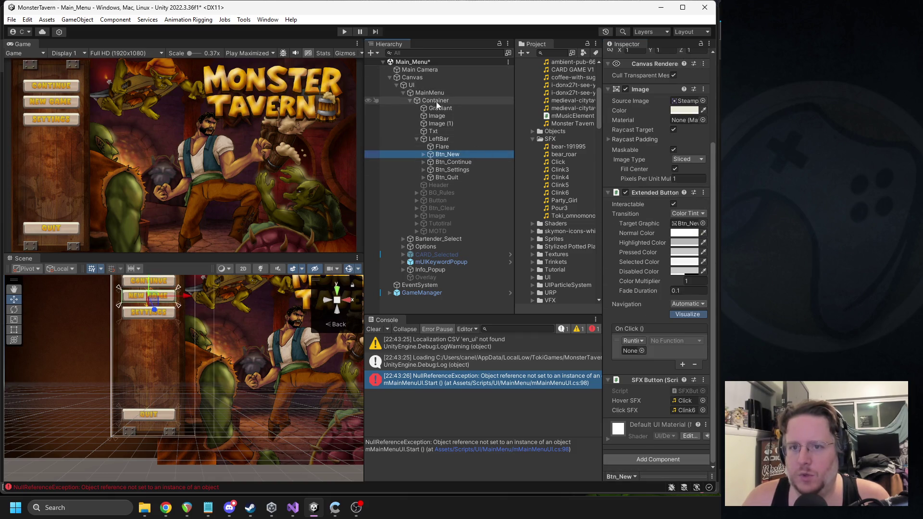
{"action": "mouse_move", "coordinate": [425, 91]}
{"action": "left_mouse_down"}
{"action": "mouse_move", "coordinate": [641, 359]}
{"action": "mouse_move", "coordinate": [633, 351]}
{"action": "left_mouse_up"}
{"action": "left_click", "coordinate": [676, 341]}
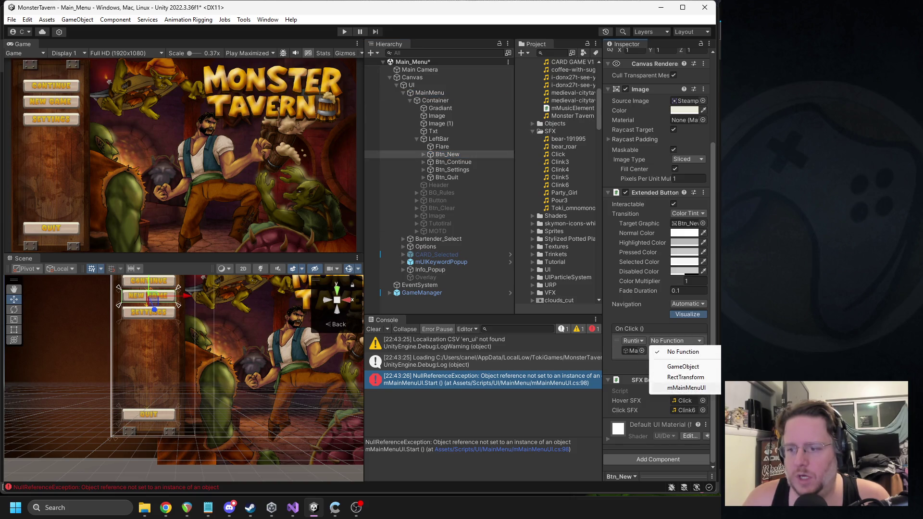
{"action": "key", "text": "Escape"}
{"action": "left_click", "coordinate": [454, 162]}
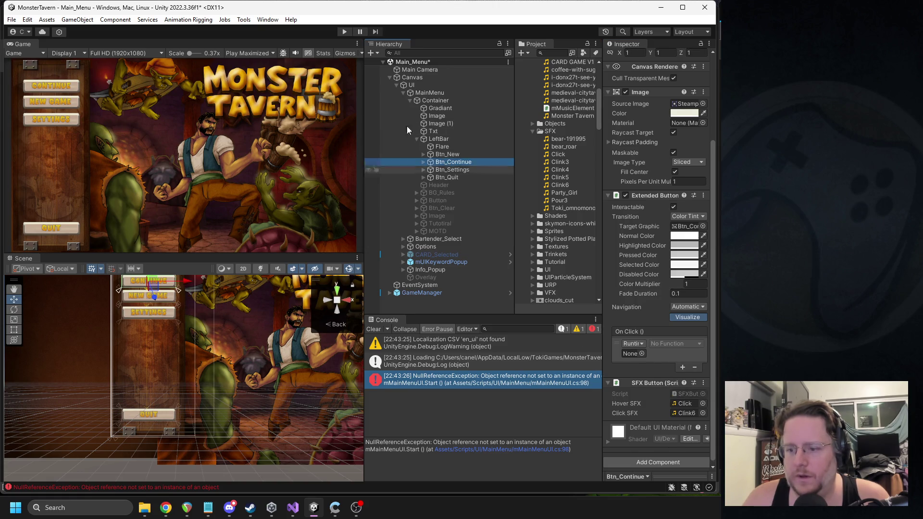
{"action": "mouse_move", "coordinate": [430, 92]}
{"action": "left_mouse_down"}
{"action": "mouse_move", "coordinate": [539, 118]}
{"action": "mouse_move", "coordinate": [634, 354]}
{"action": "left_mouse_up"}
{"action": "left_click", "coordinate": [673, 346]}
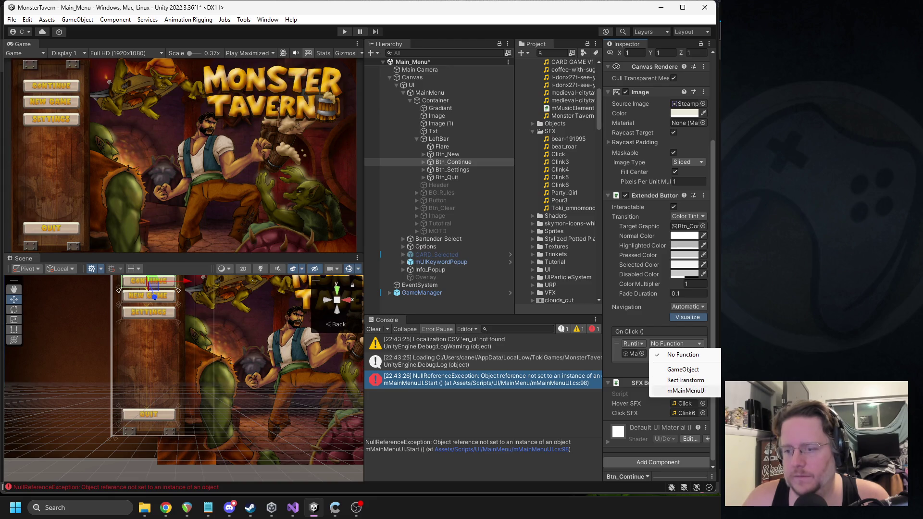
{"action": "left_click", "coordinate": [687, 390]}
Hook MainMenu's mMainMenuUI functions into Btn_Settings and Btn_Quit On Click, then enter play mode
{"action": "left_click", "coordinate": [452, 170]}
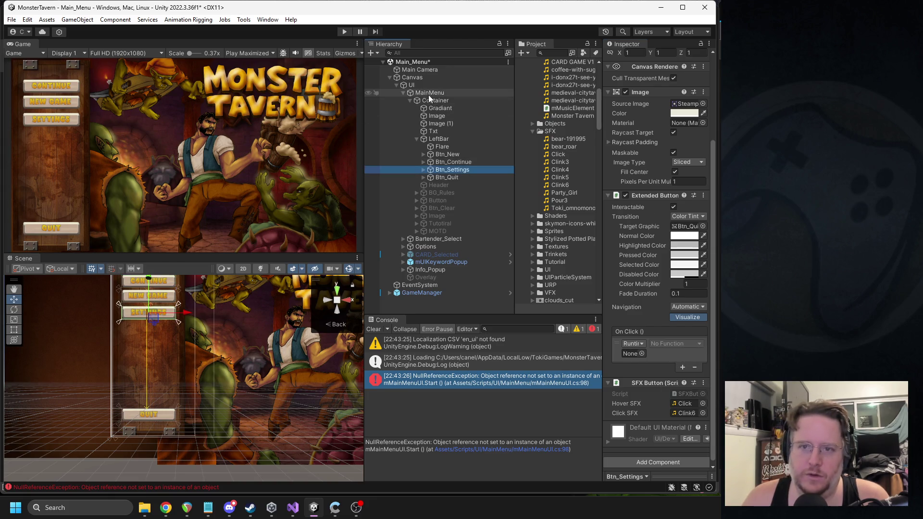
{"action": "mouse_move", "coordinate": [430, 93]}
{"action": "left_mouse_down"}
{"action": "mouse_move", "coordinate": [538, 118]}
{"action": "mouse_move", "coordinate": [634, 354]}
{"action": "left_mouse_up"}
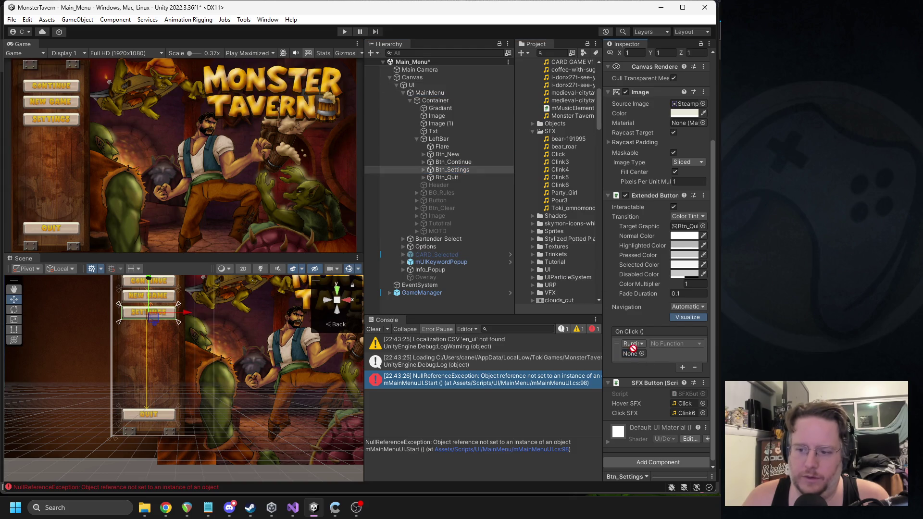
{"action": "left_click", "coordinate": [666, 344]}
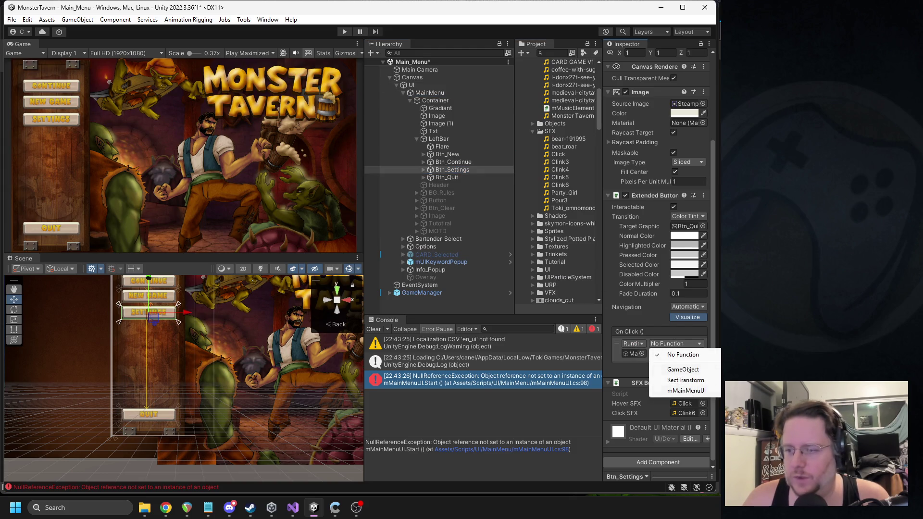
{"action": "key", "text": "Escape"}
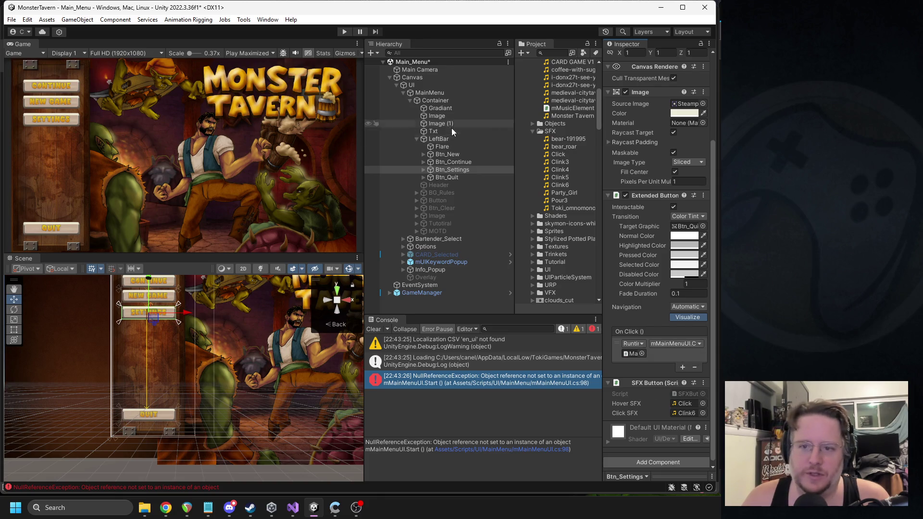
{"action": "left_click", "coordinate": [447, 177]}
{"action": "mouse_move", "coordinate": [425, 94]}
{"action": "left_mouse_down"}
{"action": "mouse_move", "coordinate": [647, 272]}
{"action": "mouse_move", "coordinate": [634, 354]}
{"action": "left_mouse_up"}
{"action": "left_click", "coordinate": [673, 343]}
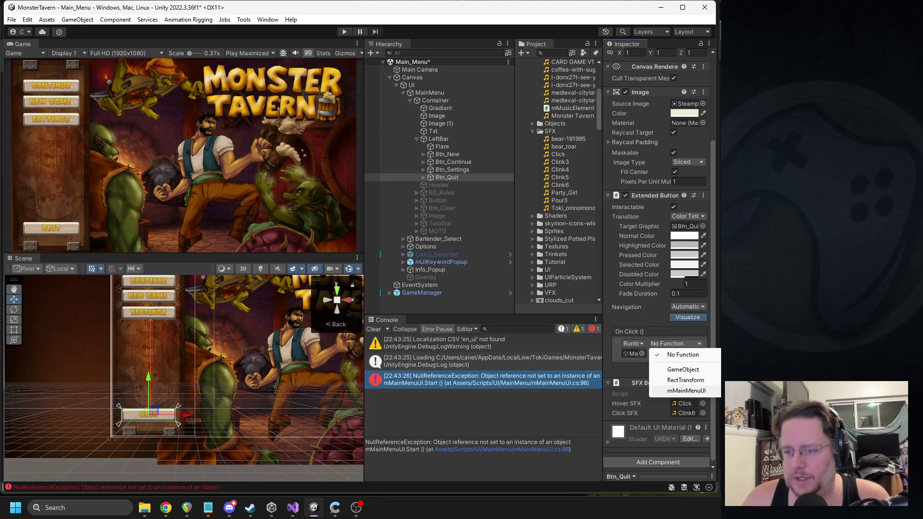
{"action": "left_click", "coordinate": [760, 419]}
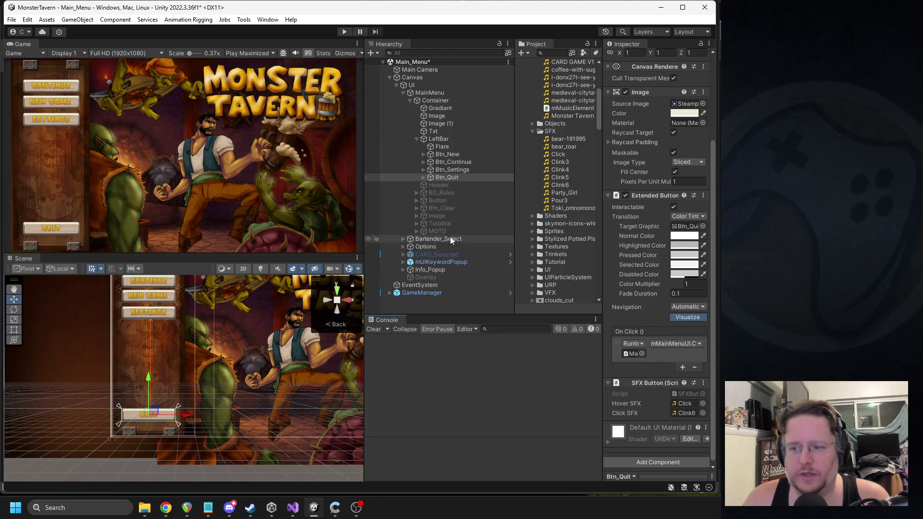
{"action": "left_click", "coordinate": [344, 31]}
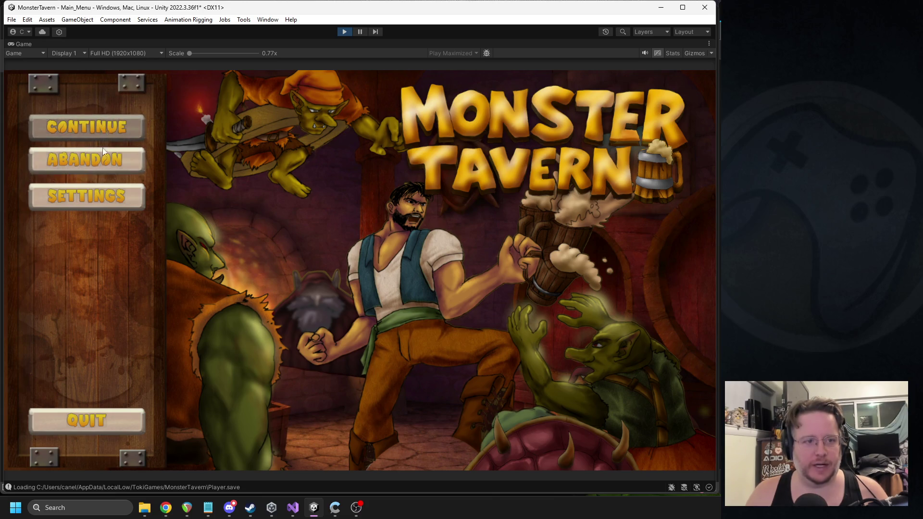
Stop play mode after checking the Continue, Abandon, Settings and Quit buttons
{"action": "left_click", "coordinate": [350, 33]}
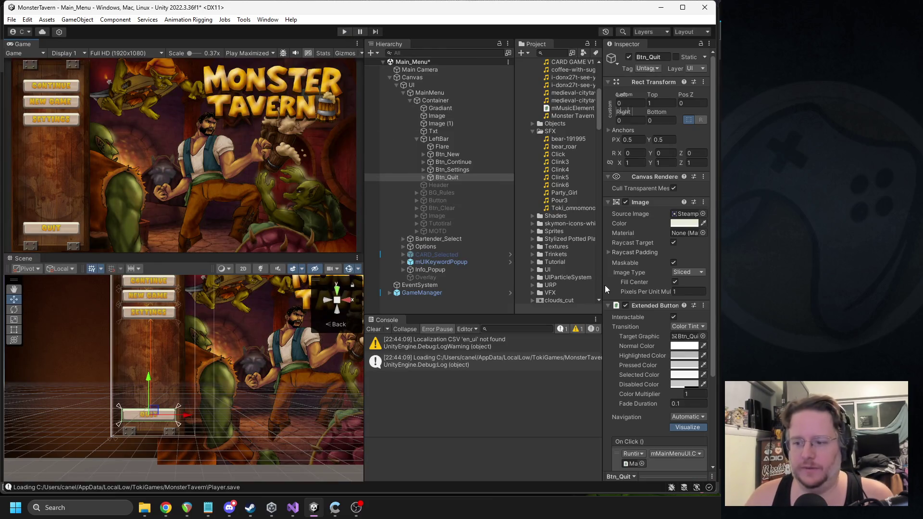
Change the transparency of Btn_Quit's Highlighted Color and try it in play mode
{"action": "left_click", "coordinate": [683, 356]}
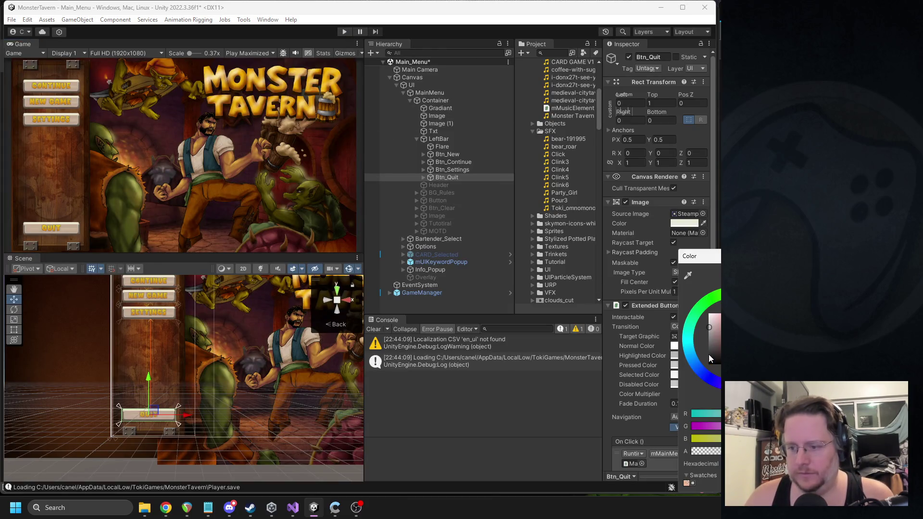
{"action": "left_click", "coordinate": [708, 453]}
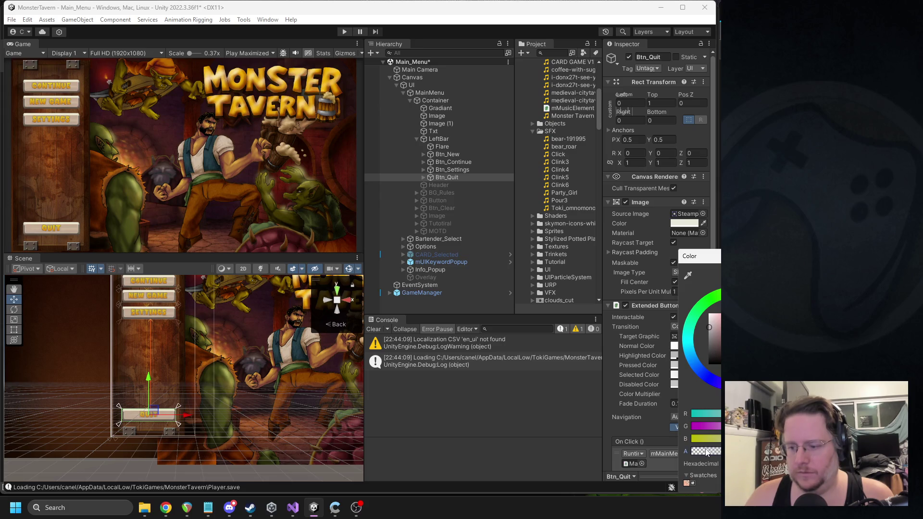
{"action": "key", "text": "Return"}
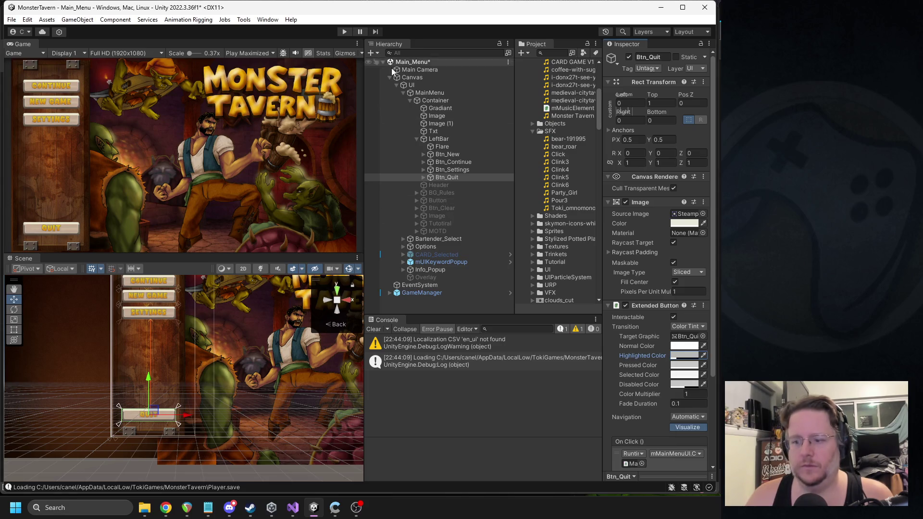
{"action": "left_click", "coordinate": [344, 32]}
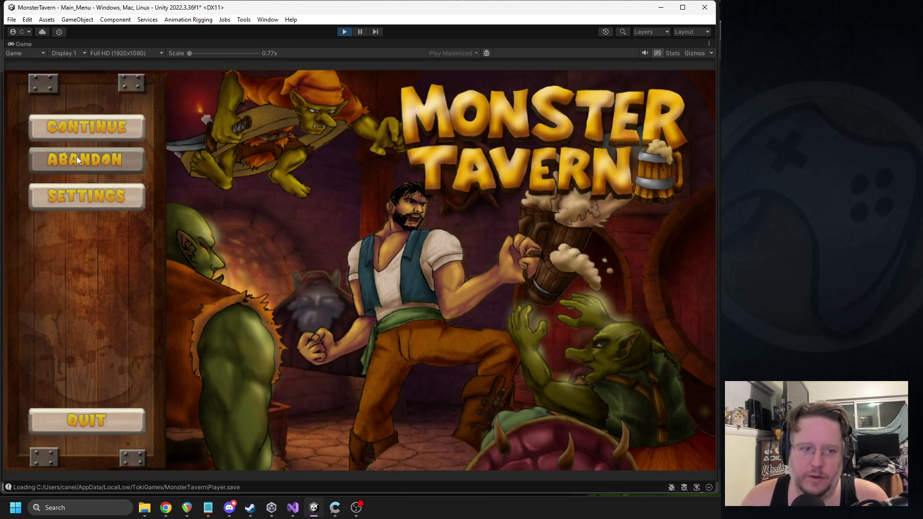
{"action": "left_click", "coordinate": [350, 32]}
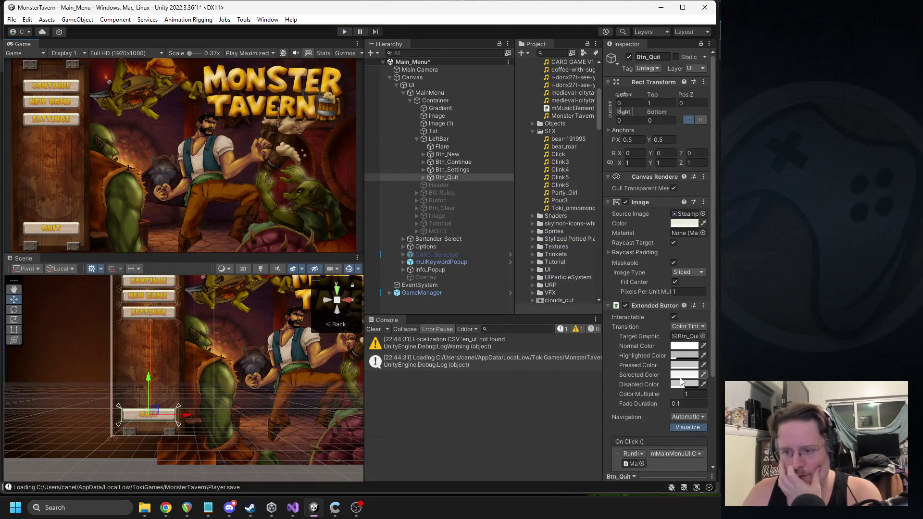
Set Btn_Quit's Highlighted Color to a dark shade and run the main menu again
{"action": "left_click", "coordinate": [682, 366]}
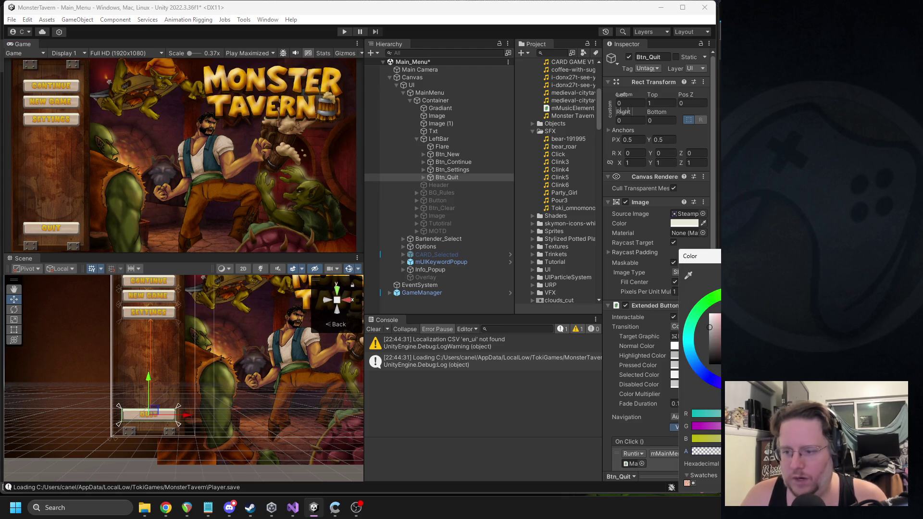
{"action": "left_click", "coordinate": [709, 361]}
{"action": "left_click", "coordinate": [539, 118]}
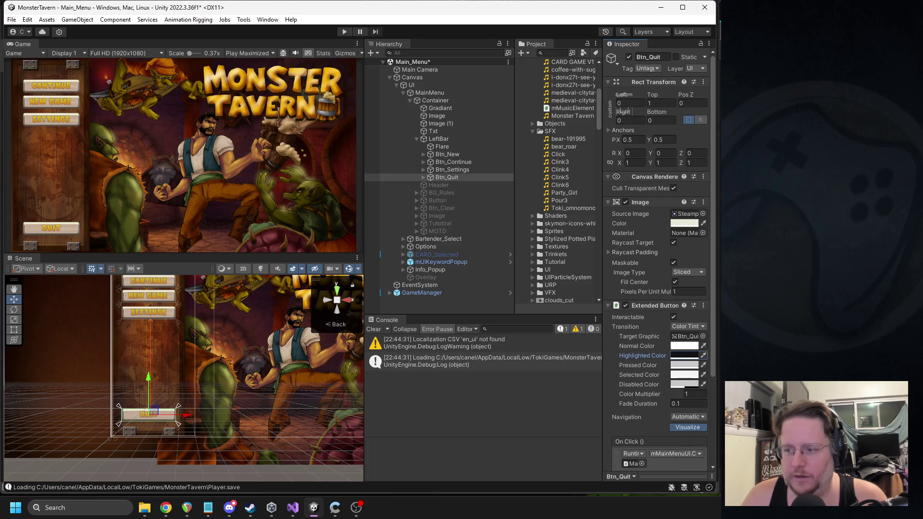
{"action": "left_click", "coordinate": [344, 32]}
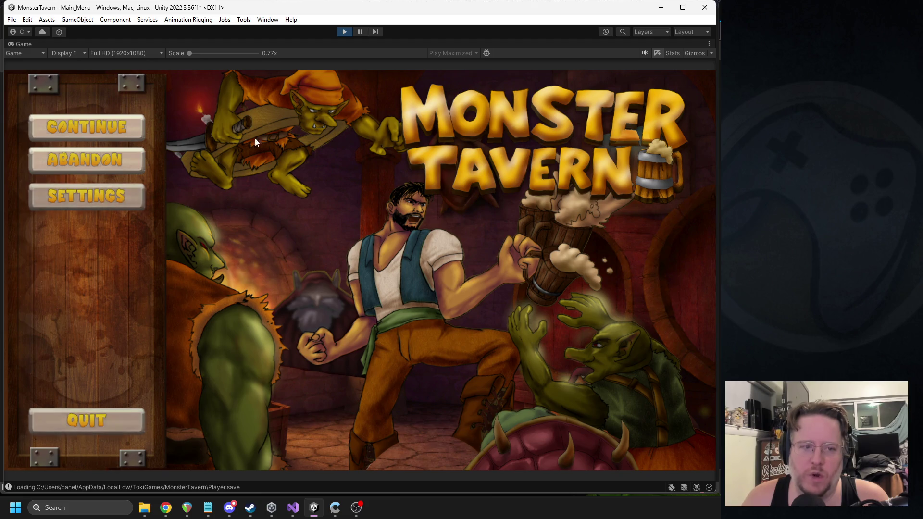
{"action": "left_click", "coordinate": [345, 31]}
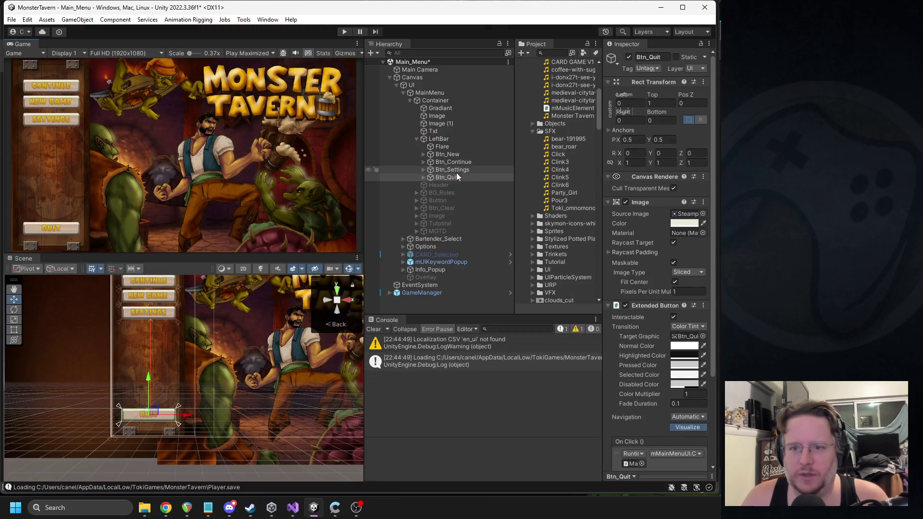
Expand Btn_Quit and inspect its Text (TMP) label's Vertex Color, then reselect Btn_Quit
{"action": "left_click", "coordinate": [452, 169]}
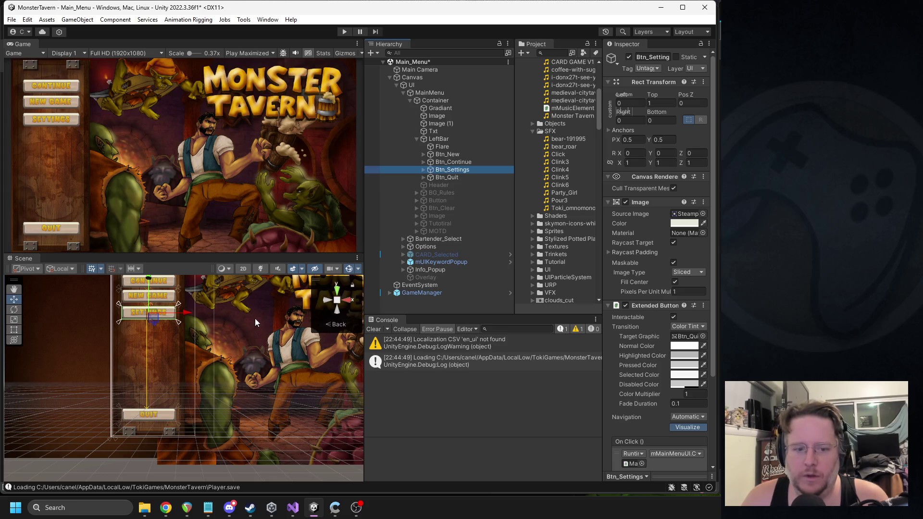
{"action": "left_click", "coordinate": [435, 178]}
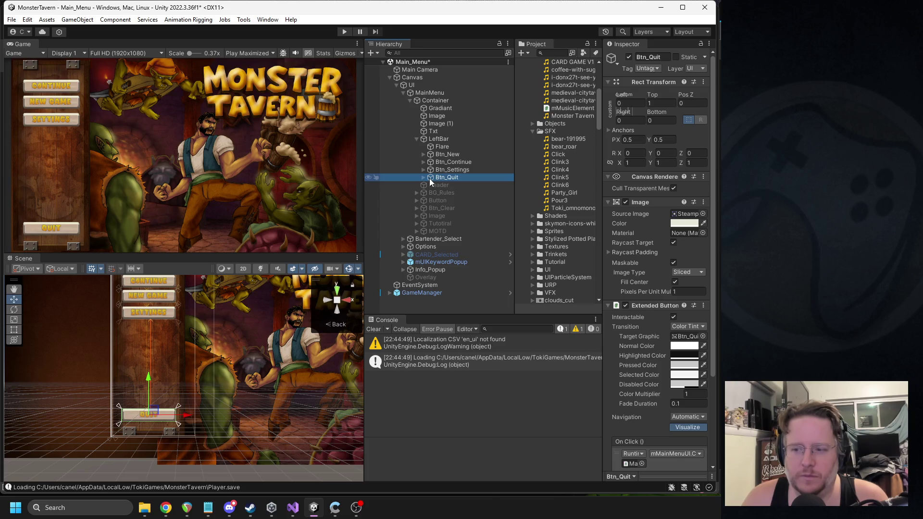
{"action": "left_click_drag", "start_coordinate": [364, 178], "coordinate": [313, 179]}
{"action": "left_click", "coordinate": [371, 178]}
{"action": "left_click", "coordinate": [400, 185]}
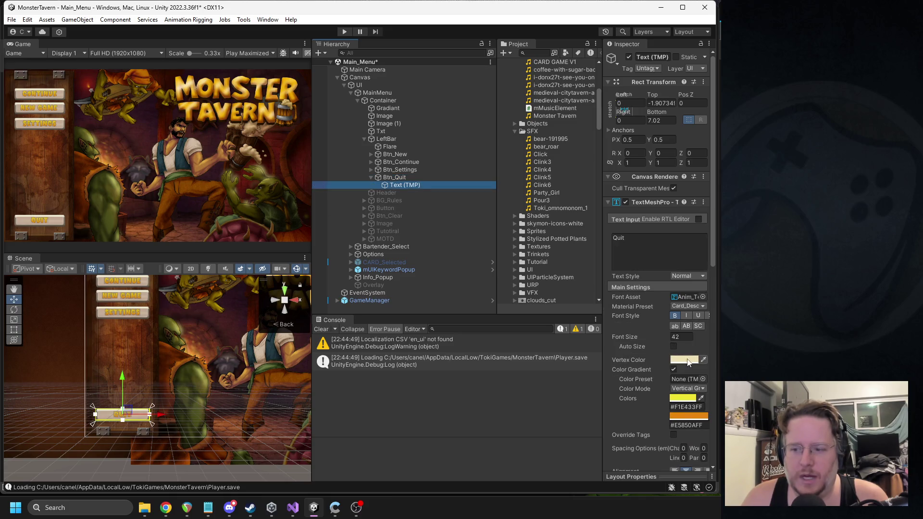
{"action": "left_click", "coordinate": [688, 361]}
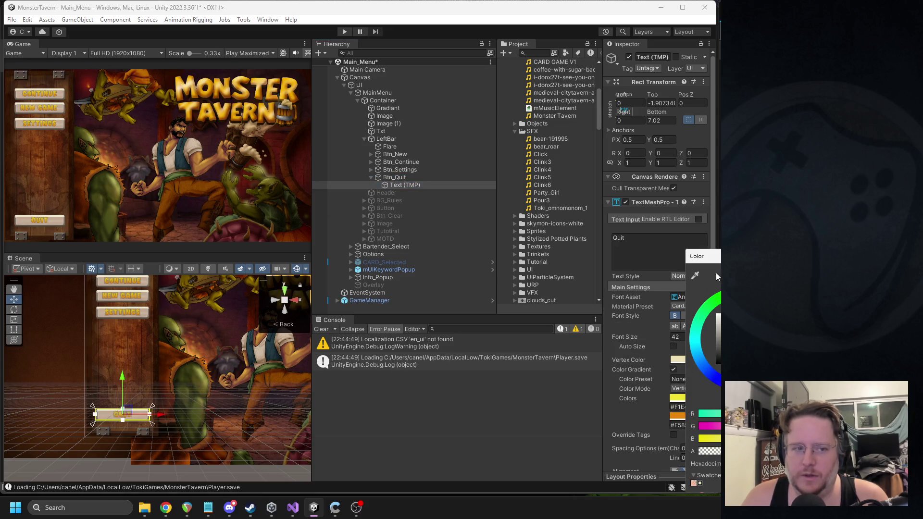
{"action": "key", "text": "Escape"}
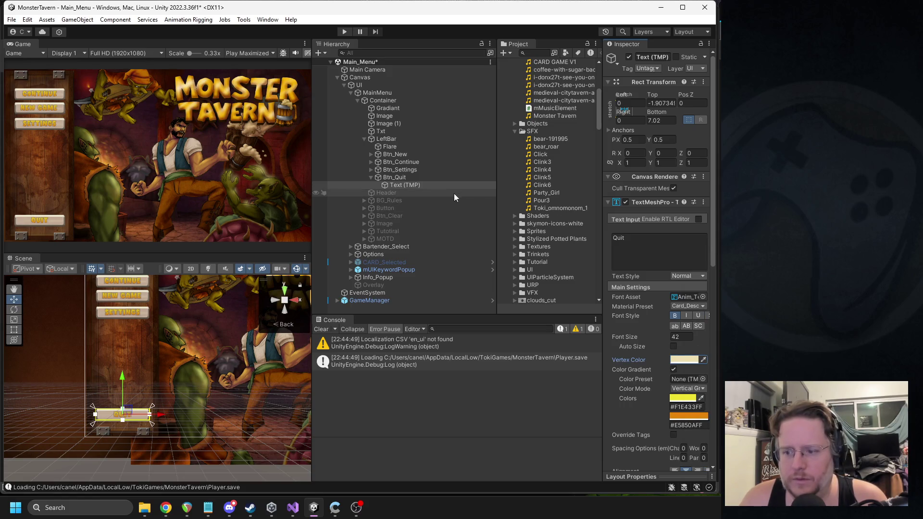
{"action": "left_click", "coordinate": [395, 177]}
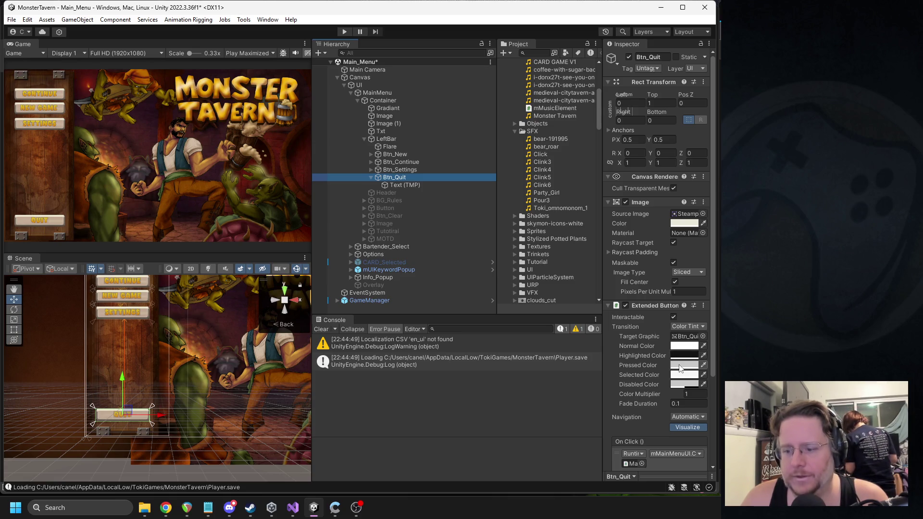
Widen the Inspector, collapse Btn_Quit and test the main menu buttons in play mode
{"action": "left_click_drag", "start_coordinate": [603, 276], "coordinate": [542, 276]}
{"action": "left_click", "coordinate": [371, 177]}
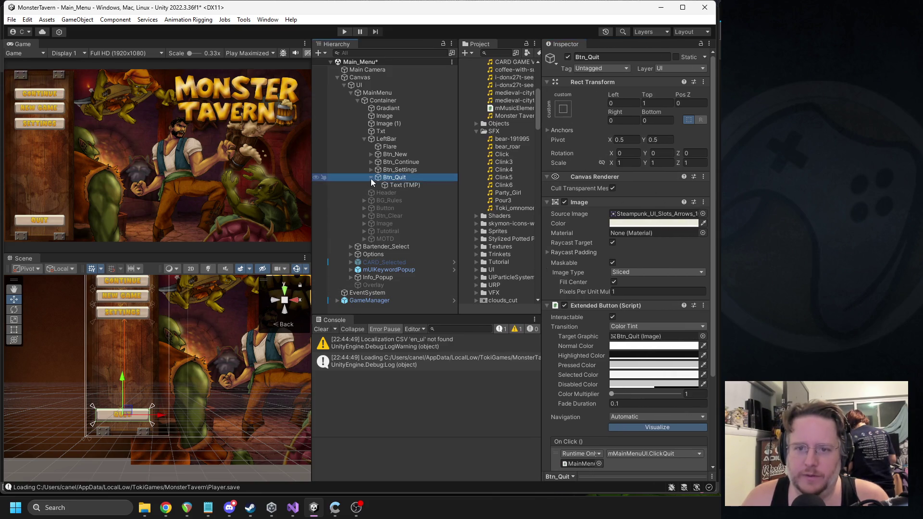
{"action": "left_click", "coordinate": [398, 170]}
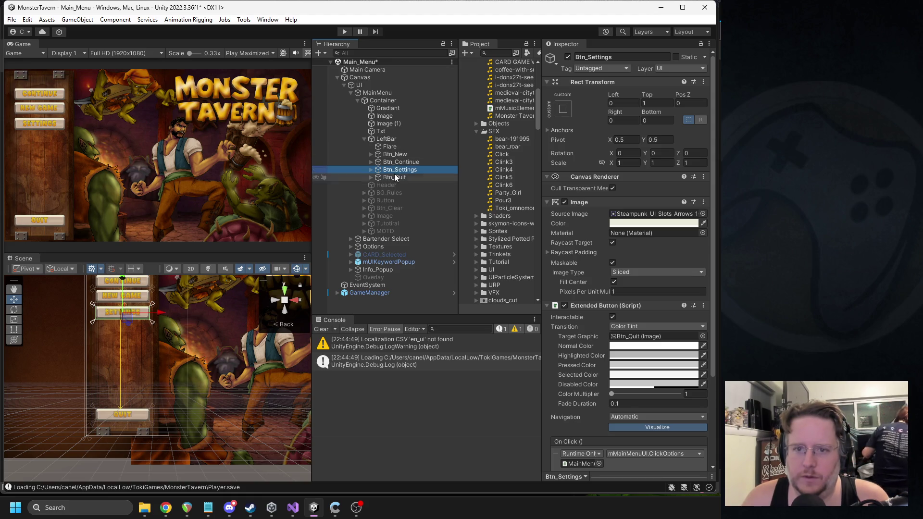
{"action": "left_click", "coordinate": [395, 176]}
{"action": "left_click", "coordinate": [345, 31]}
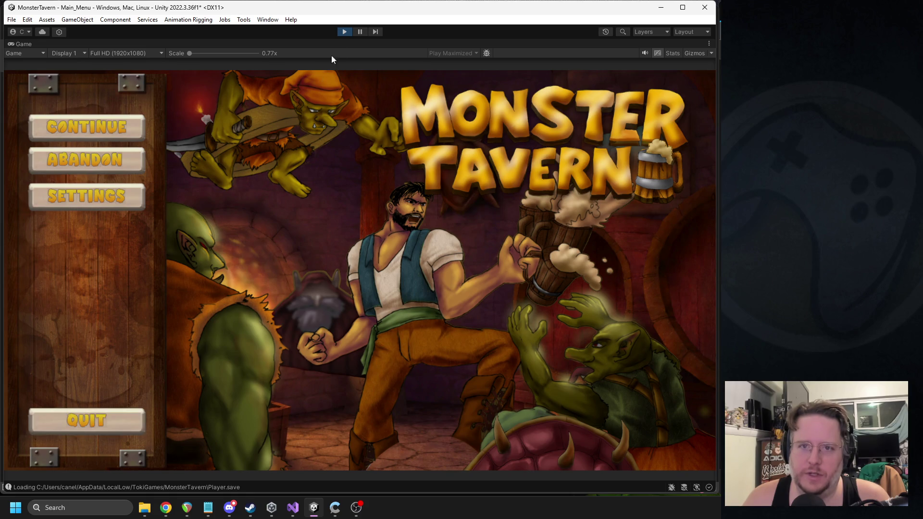
{"action": "left_click", "coordinate": [342, 34]}
Open the Extended Button script from its component menu with Edit Script
{"action": "scroll", "coordinate": [633, 339], "scroll_direction": "down", "scroll_amount": 2}
{"action": "scroll", "coordinate": [634, 337], "scroll_direction": "down", "scroll_amount": 2}
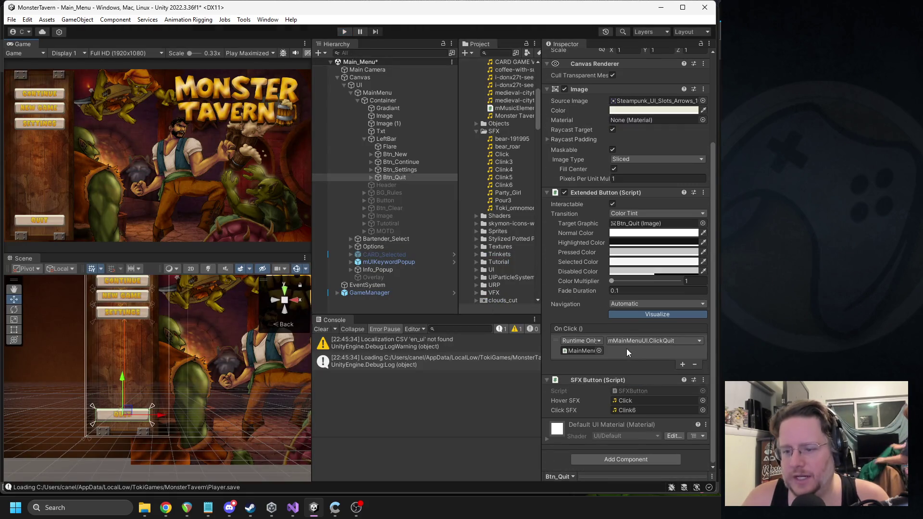
{"action": "right_click", "coordinate": [584, 194]}
{"action": "left_click", "coordinate": [626, 310]}
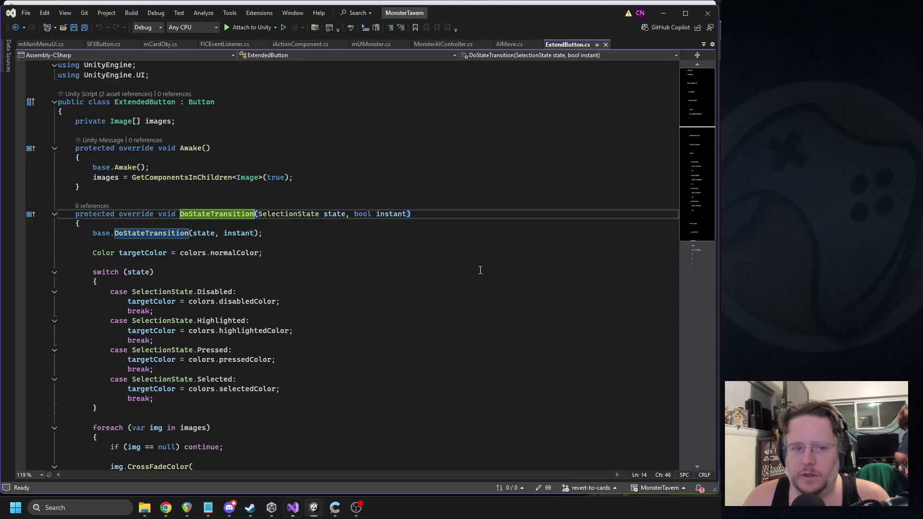
Duplicate the images field line into a new TMP_Text[] txts field
{"action": "left_click", "coordinate": [181, 121]}
{"action": "key", "text": "shift+Home"}
{"action": "key", "text": "shift+Home"}
{"action": "key", "text": "ctrl+d"}
{"action": "double_click", "coordinate": [121, 131]}
{"action": "type", "text": "tmp"}
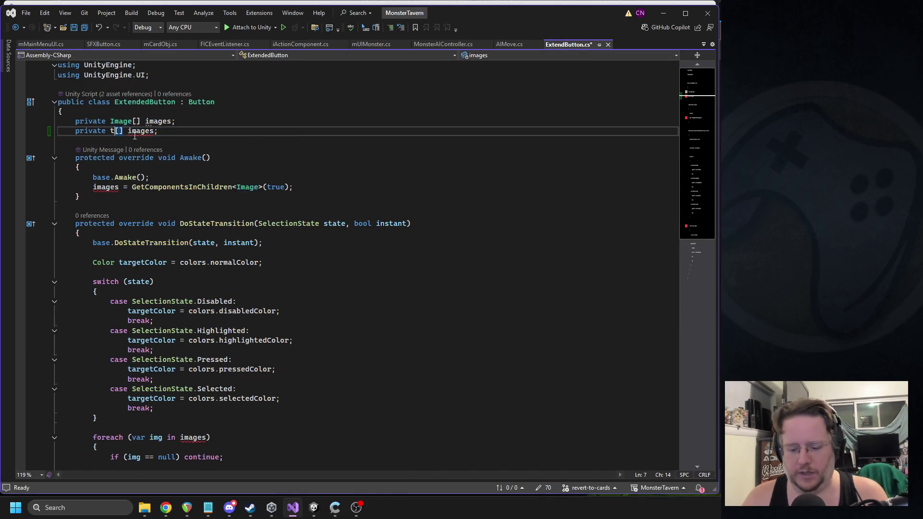
{"action": "key", "text": "BackSpace"}
{"action": "type", "text": "text"}
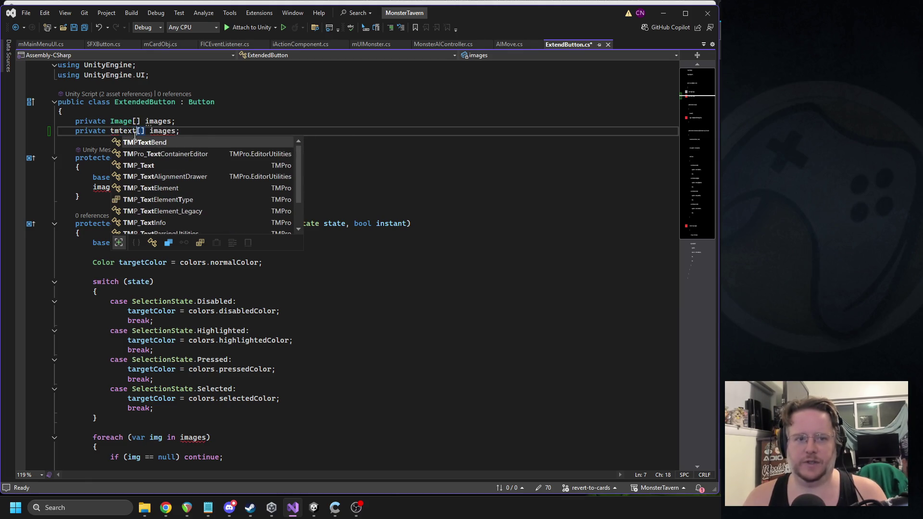
{"action": "key", "text": "Tab"}
{"action": "double_click", "coordinate": [173, 140]}
{"action": "type", "text": "te"}
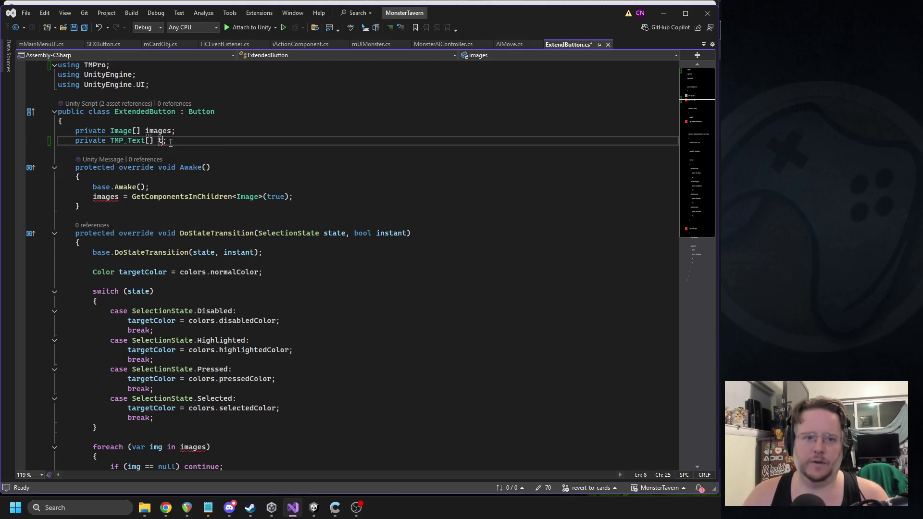
{"action": "key", "text": "BackSpace"}
{"action": "type", "text": "xts"}
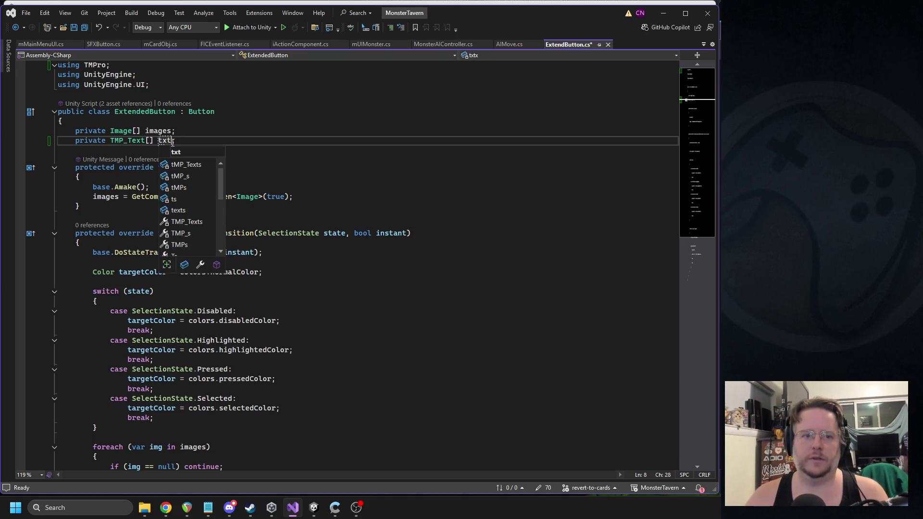
{"action": "left_click", "coordinate": [204, 109]}
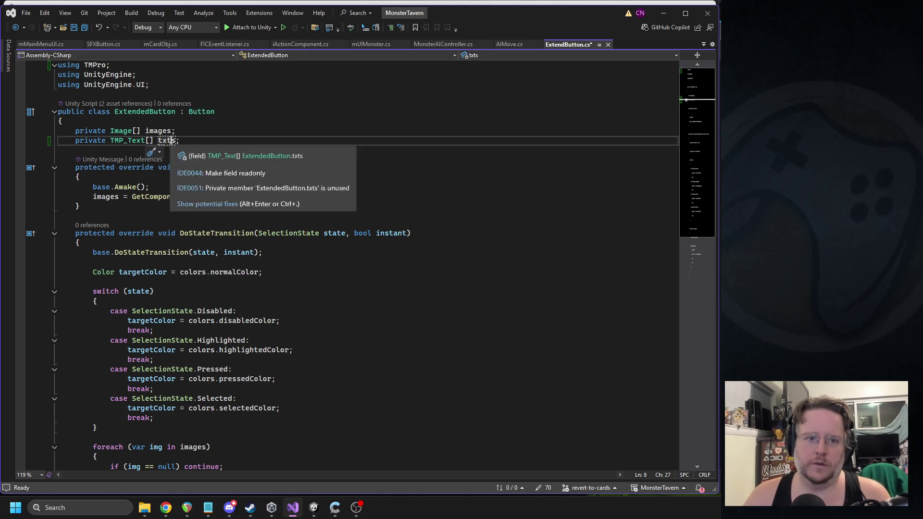
Assign txts = GetComponentsInChildren<TMP_Text>(true) in Awake and save
{"action": "left_click", "coordinate": [320, 196]}
{"action": "key", "text": "Return"}
{"action": "left_click_drag", "start_coordinate": [309, 201], "coordinate": [121, 196]}
{"action": "key", "text": "ctrl+c"}
{"action": "left_click", "coordinate": [134, 205]}
{"action": "key", "text": "ctrl+v"}
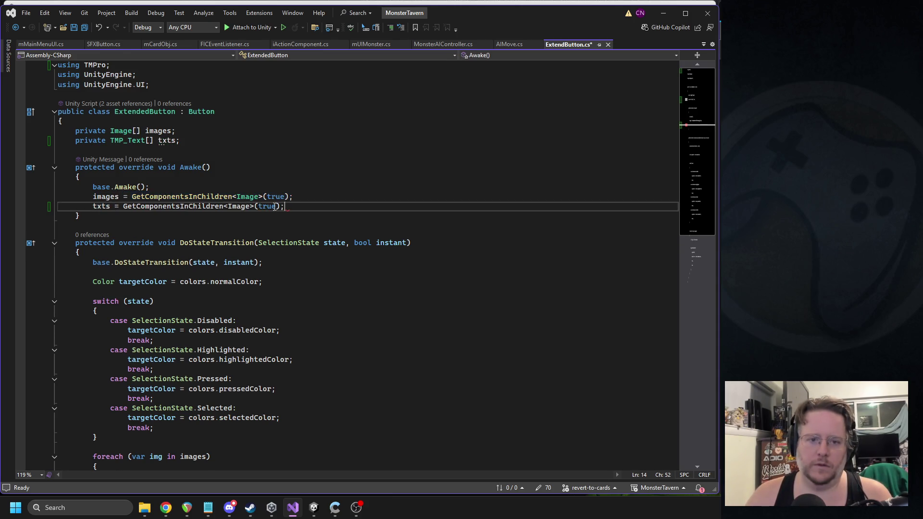
{"action": "double_click", "coordinate": [239, 206]}
{"action": "double_click", "coordinate": [131, 140]}
{"action": "key", "text": "ctrl+c"}
{"action": "double_click", "coordinate": [245, 206]}
{"action": "key", "text": "ctrl+v"}
{"action": "key", "text": "ctrl+s"}
Paste a duplicate of the images foreach loop below the original
{"action": "scroll", "coordinate": [246, 183], "scroll_direction": "down", "scroll_amount": 4}
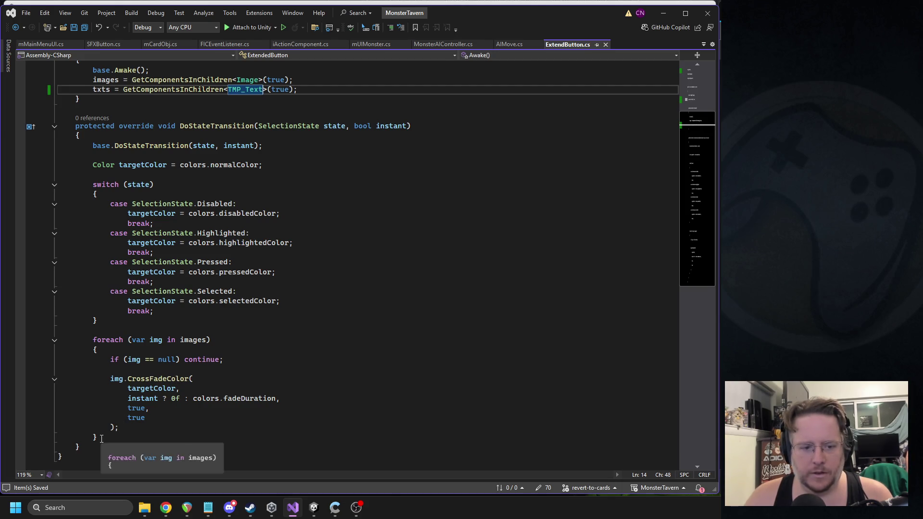
{"action": "mouse_move", "coordinate": [93, 340]}
{"action": "left_mouse_down"}
{"action": "mouse_move", "coordinate": [150, 409]}
{"action": "mouse_move", "coordinate": [114, 436]}
{"action": "left_mouse_up"}
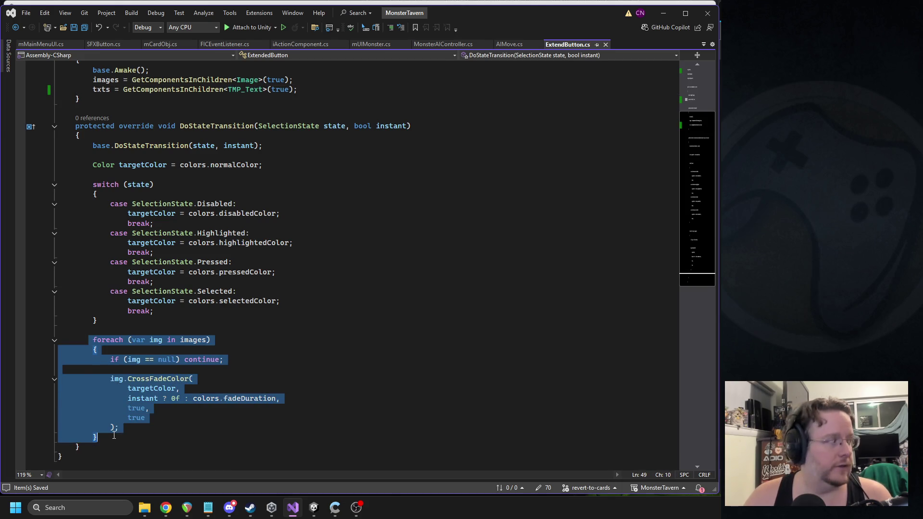
{"action": "left_click", "coordinate": [114, 435]}
{"action": "key", "text": "Return"}
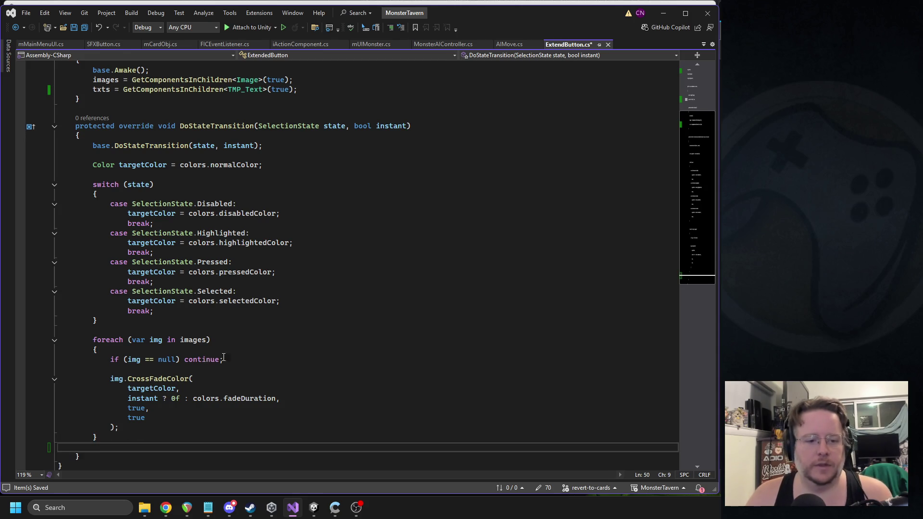
{"action": "key", "text": "ctrl+v"}
{"action": "scroll", "coordinate": [144, 193], "scroll_direction": "up", "scroll_amount": 7}
{"action": "double_click", "coordinate": [131, 141]}
{"action": "scroll", "coordinate": [227, 287], "scroll_direction": "down", "scroll_amount": 8}
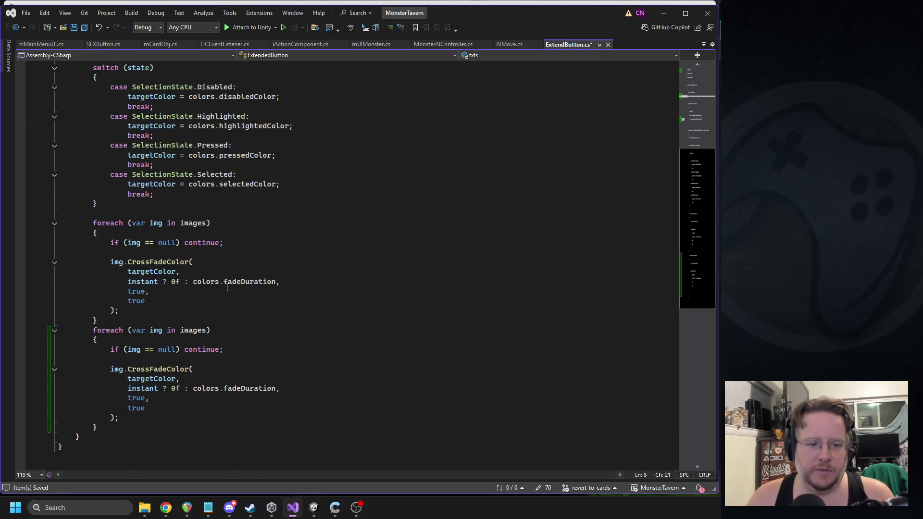
Make the copied loop iterate txts with variable txt, save, and return to Unity
{"action": "left_click", "coordinate": [160, 332]}
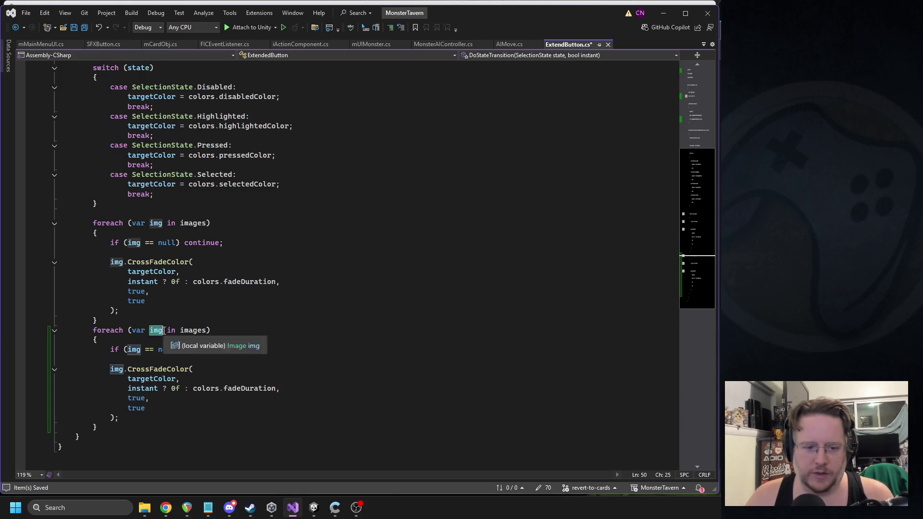
{"action": "double_click", "coordinate": [155, 330]}
{"action": "type", "text": "txt"}
{"action": "scroll", "coordinate": [184, 282], "scroll_direction": "up", "scroll_amount": 8}
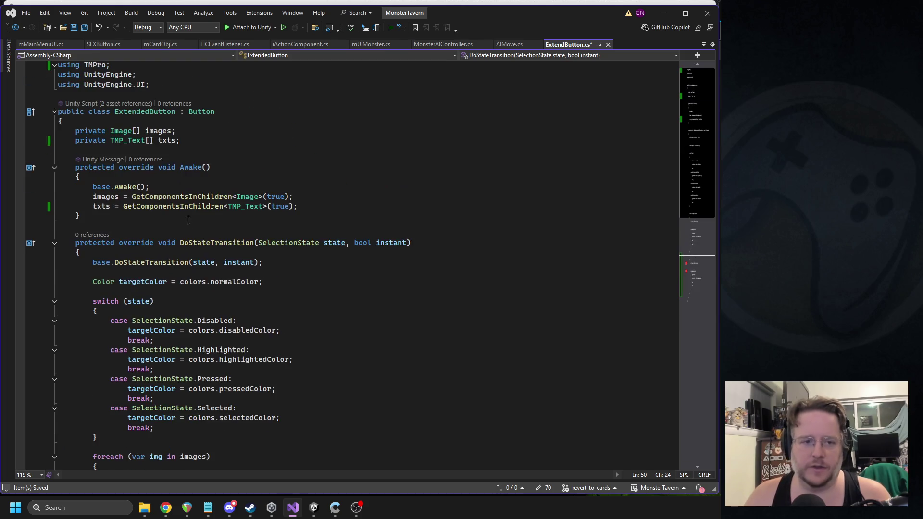
{"action": "double_click", "coordinate": [168, 141]}
{"action": "scroll", "coordinate": [275, 324], "scroll_direction": "down", "scroll_amount": 7}
{"action": "double_click", "coordinate": [195, 360]}
{"action": "type", "text": "txts"}
{"action": "double_click", "coordinate": [134, 379]}
{"action": "type", "text": "txt"}
{"action": "double_click", "coordinate": [117, 399]}
{"action": "type", "text": "txt"}
{"action": "left_click", "coordinate": [301, 370]}
{"action": "key", "text": "ctrl+s"}
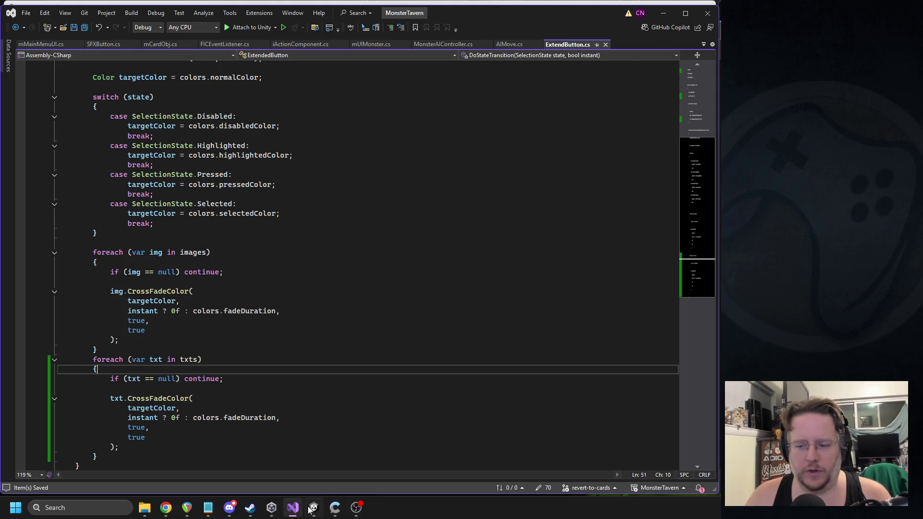
{"action": "left_click", "coordinate": [312, 508]}
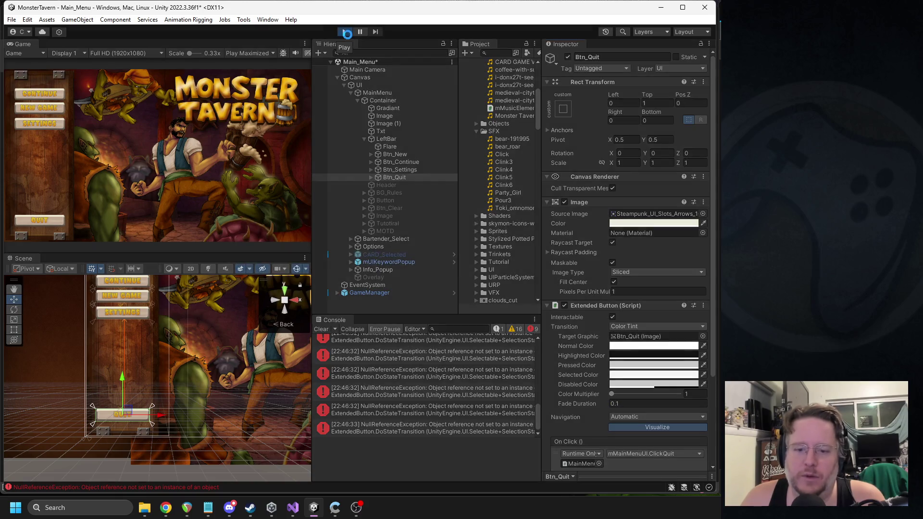
Test the label fading in play mode, then select all four main menu buttons
{"action": "left_click", "coordinate": [346, 32]}
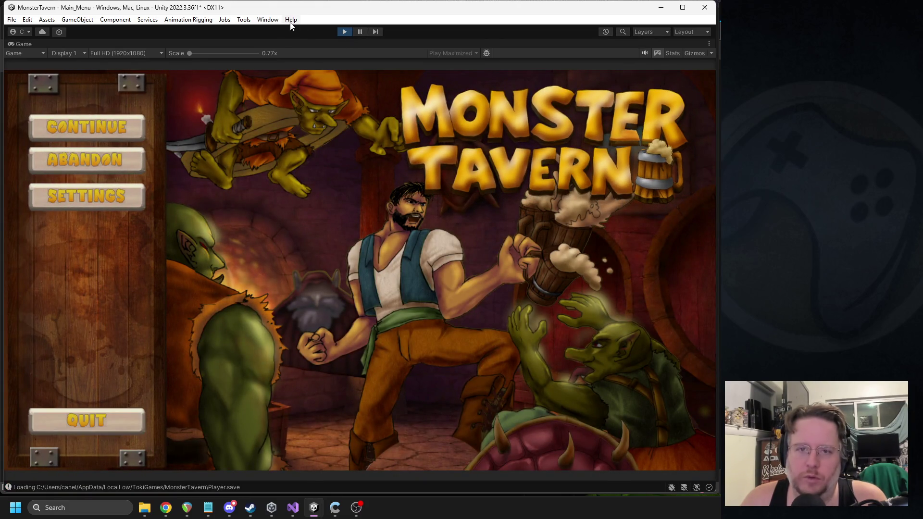
{"action": "left_click", "coordinate": [346, 32]}
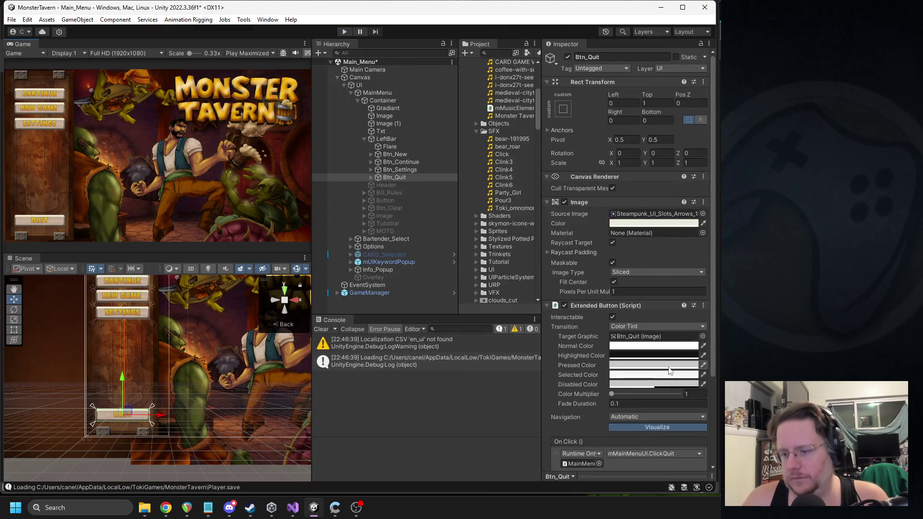
{"action": "left_click", "coordinate": [400, 155], "text": "shift"}
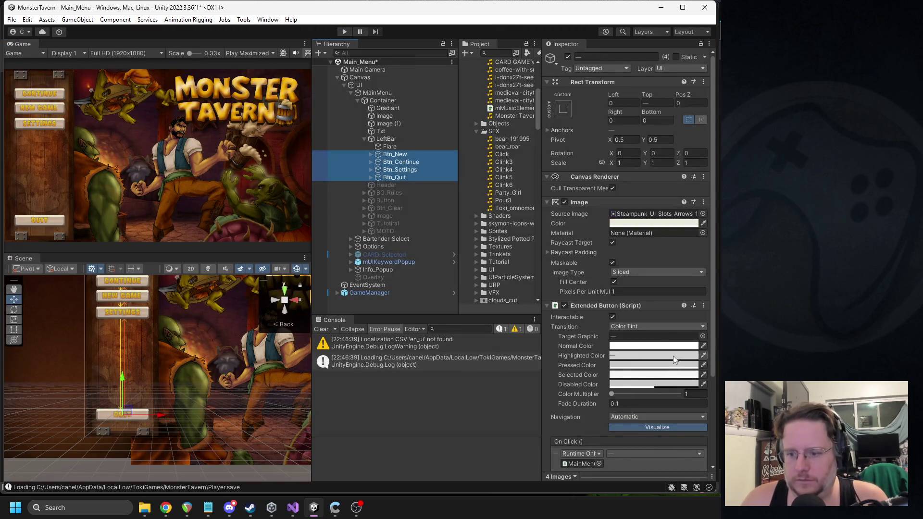
Set Highlighted Color to 9F9F9F and Pressed Color to 727272 in Extended Button
{"action": "left_click", "coordinate": [633, 356]}
{"action": "left_click_drag", "start_coordinate": [662, 327], "coordinate": [659, 333]}
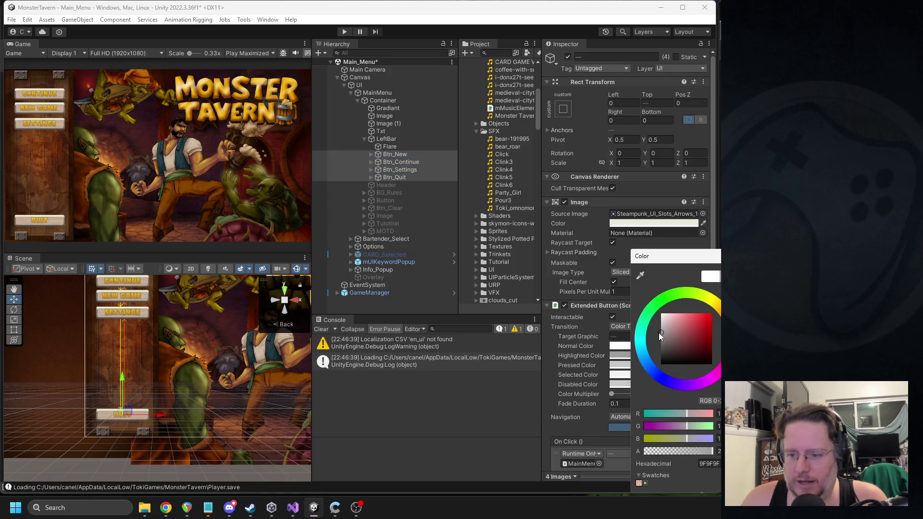
{"action": "left_click", "coordinate": [621, 367]}
{"action": "left_click_drag", "start_coordinate": [653, 337], "coordinate": [648, 342]}
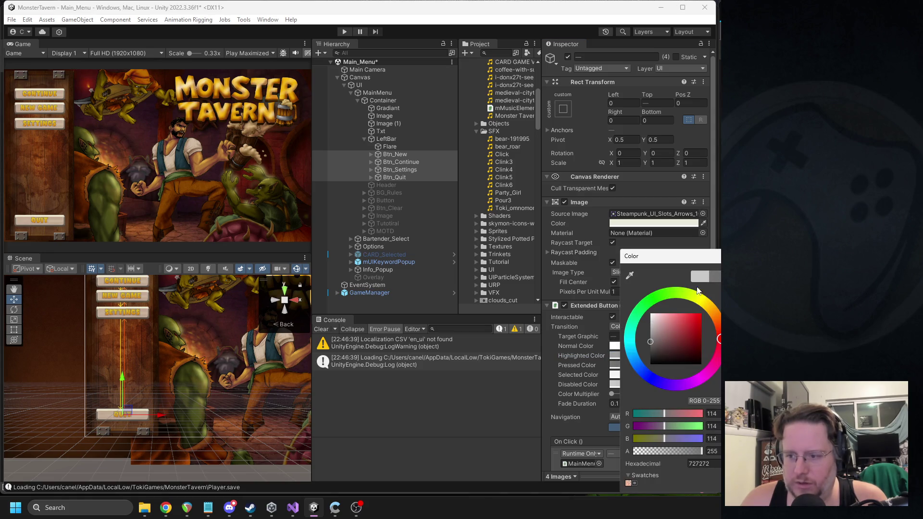
{"action": "key", "text": "Escape"}
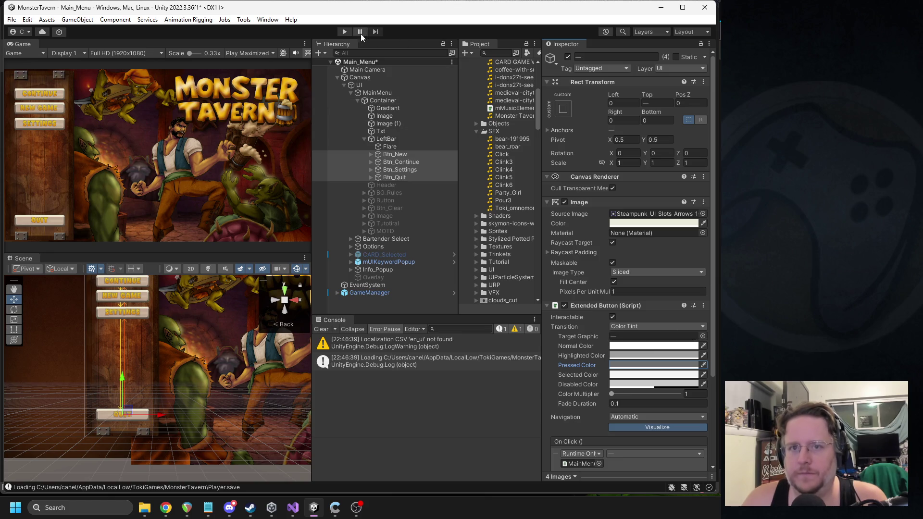
Test the buttons in play mode, then expand Btn_Settings and Btn_Quit to inspect their labels
{"action": "left_click", "coordinate": [344, 31]}
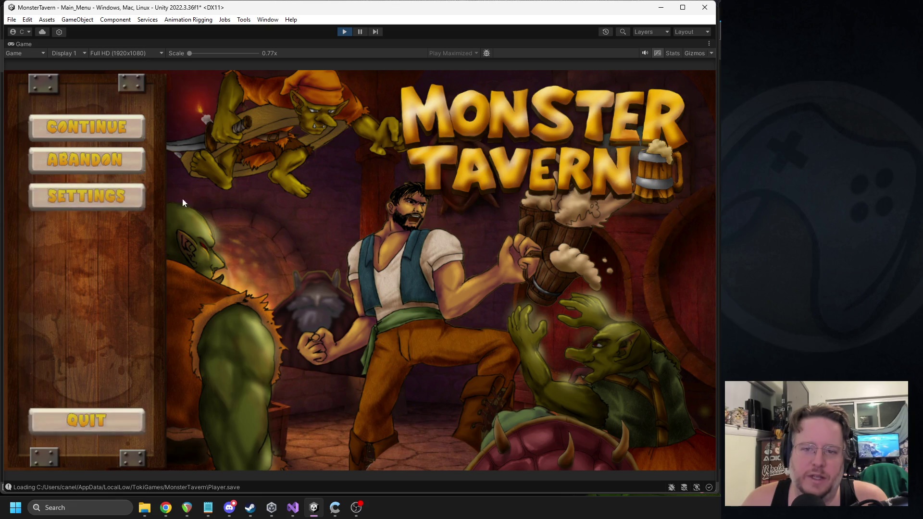
{"action": "left_click", "coordinate": [343, 32]}
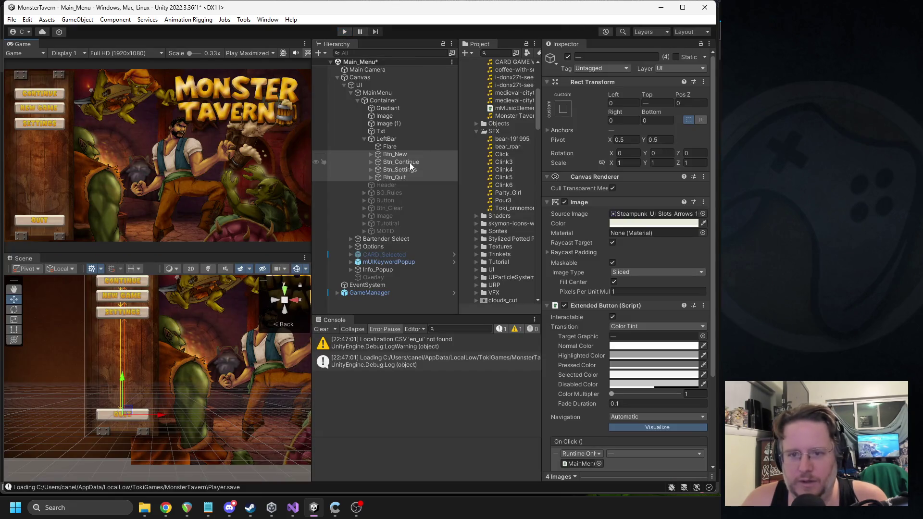
{"action": "left_click", "coordinate": [374, 170]}
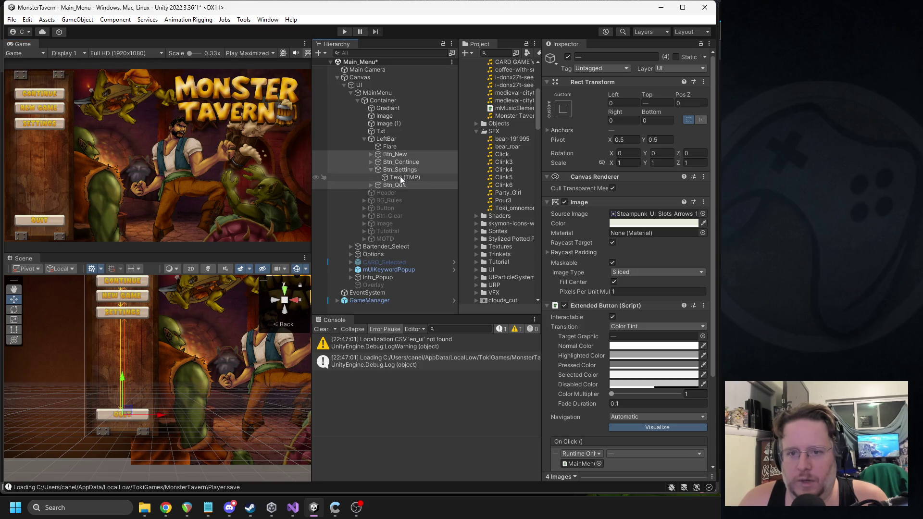
{"action": "left_click", "coordinate": [401, 176]}
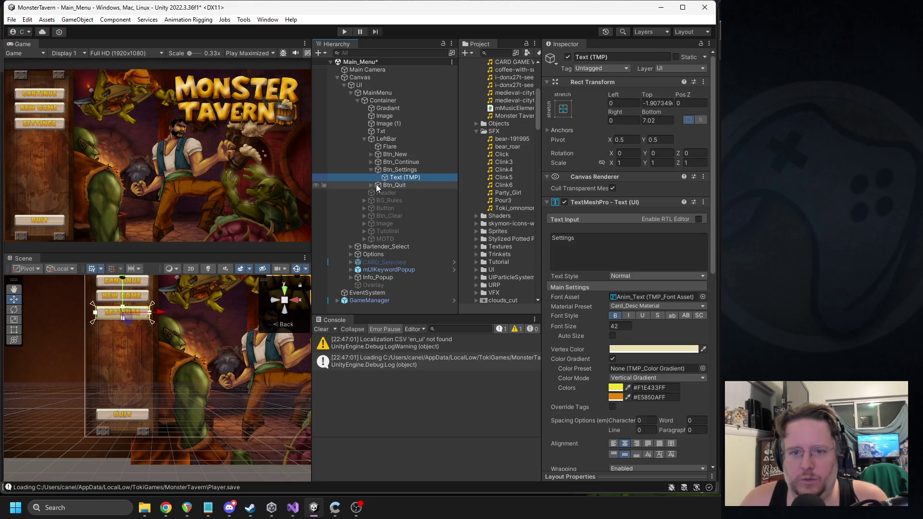
{"action": "left_click", "coordinate": [373, 185]}
{"action": "left_click", "coordinate": [389, 193]}
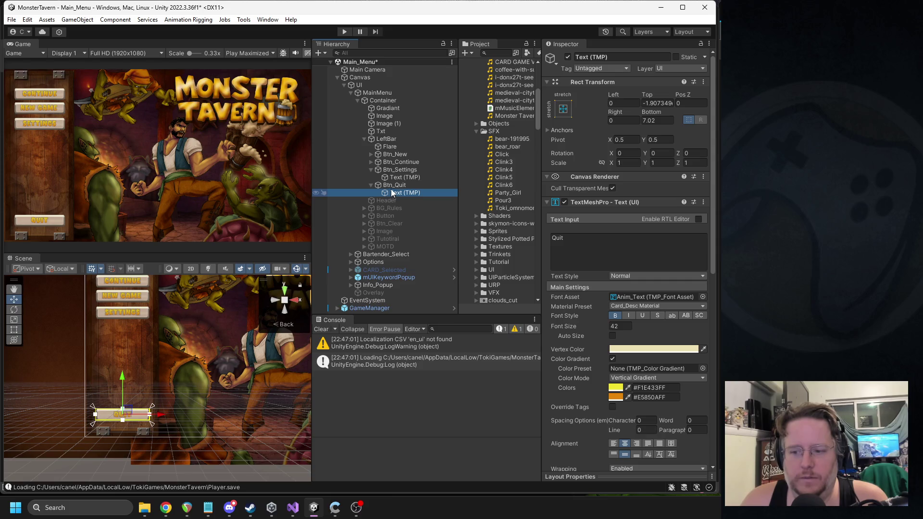
Point Btn_Settings' Extended Button Target Graphic at its own image and rerun the game
{"action": "left_click", "coordinate": [394, 186]}
{"action": "left_click", "coordinate": [395, 177]}
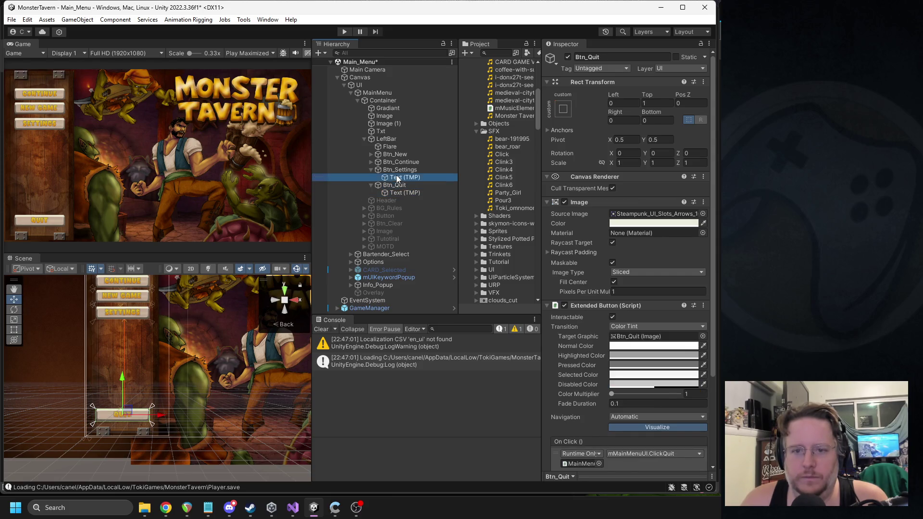
{"action": "left_click", "coordinate": [394, 172]}
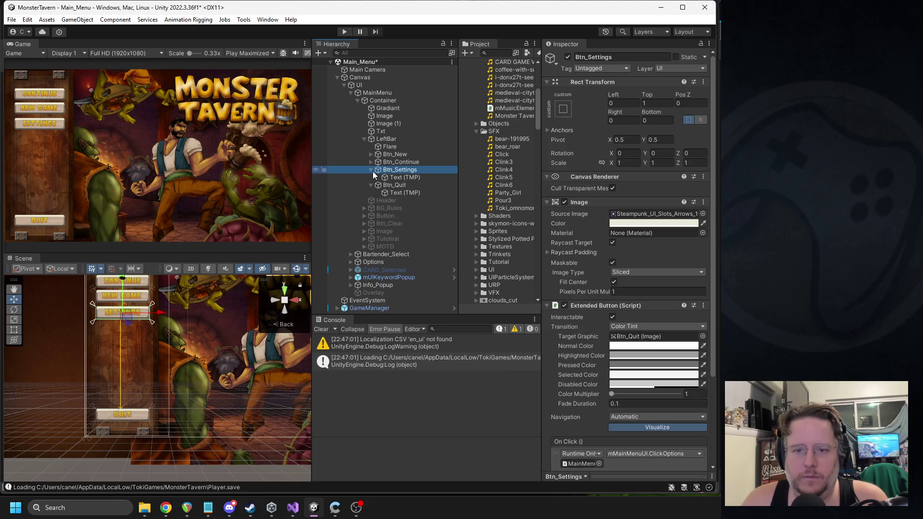
{"action": "left_click", "coordinate": [371, 170]}
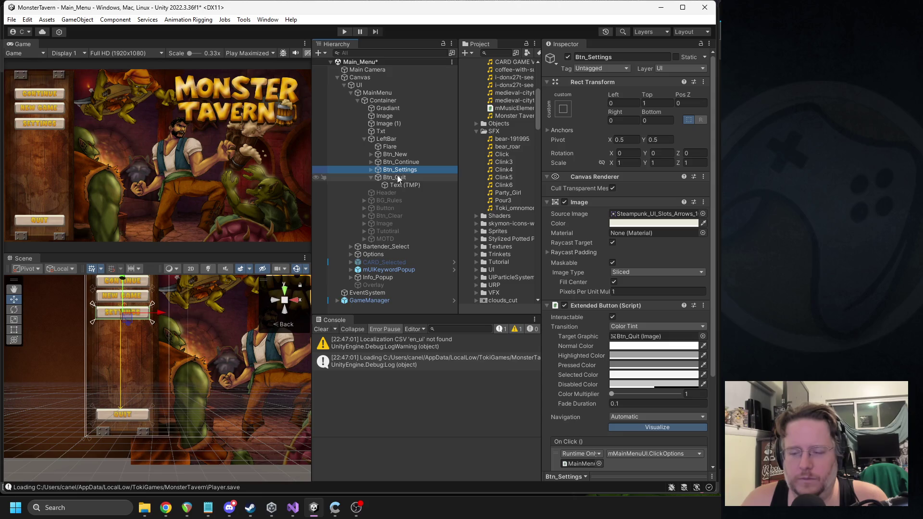
{"action": "scroll", "coordinate": [606, 284], "scroll_direction": "down", "scroll_amount": 5}
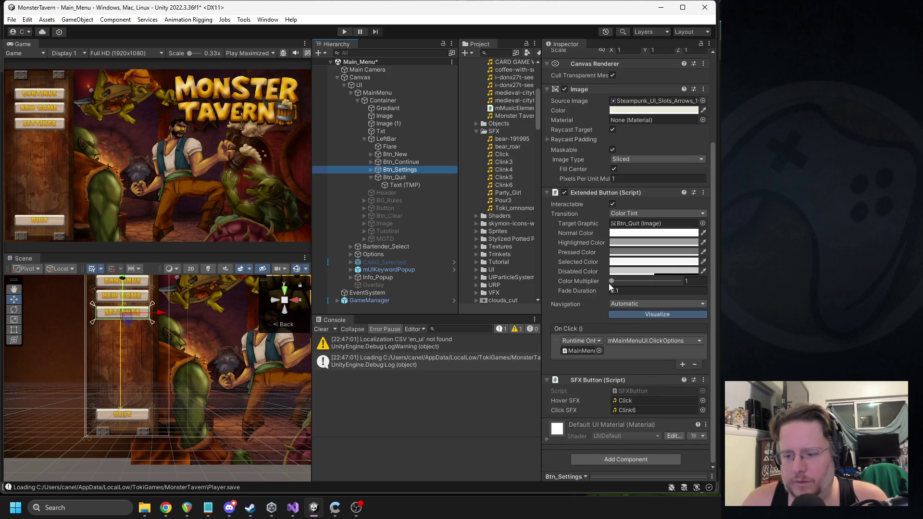
{"action": "scroll", "coordinate": [642, 258], "scroll_direction": "up", "scroll_amount": 3}
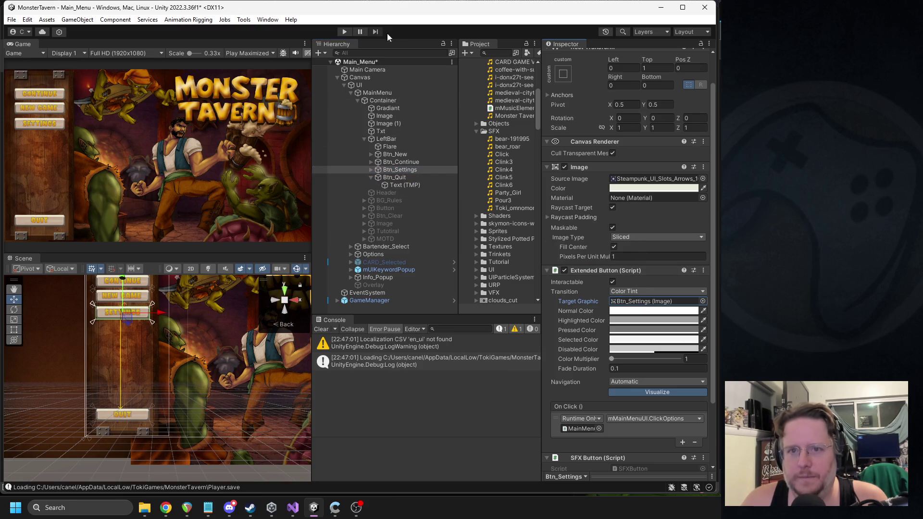
{"action": "left_click", "coordinate": [344, 32]}
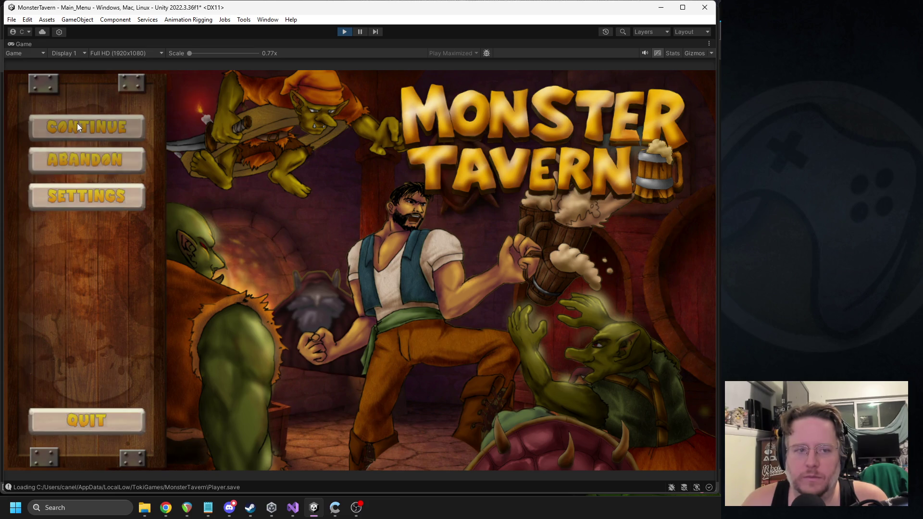
Open and close the Options panel repeatedly via Settings and Done, then exit play mode
{"action": "left_click", "coordinate": [81, 195]}
{"action": "left_click", "coordinate": [371, 422]}
{"action": "left_click", "coordinate": [97, 199]}
{"action": "left_click", "coordinate": [356, 425]}
{"action": "left_click", "coordinate": [132, 199]}
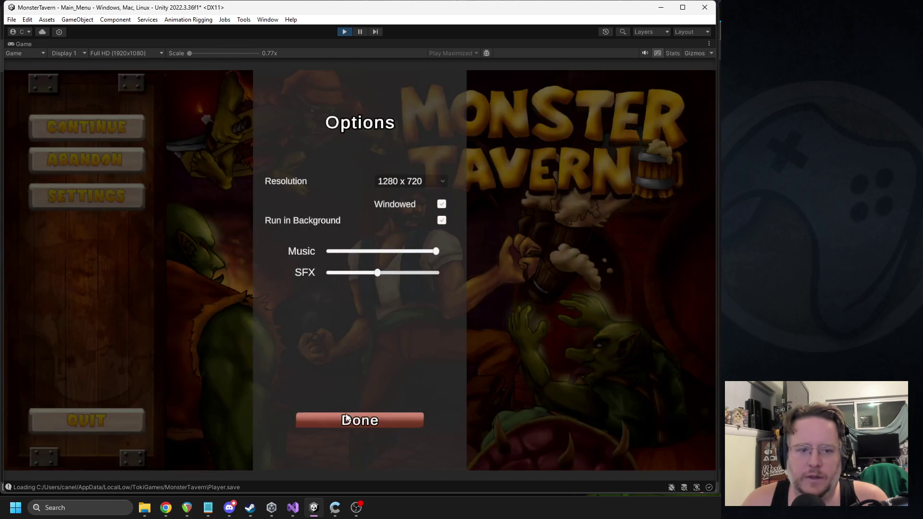
{"action": "left_click", "coordinate": [376, 421]}
{"action": "left_click", "coordinate": [142, 198]}
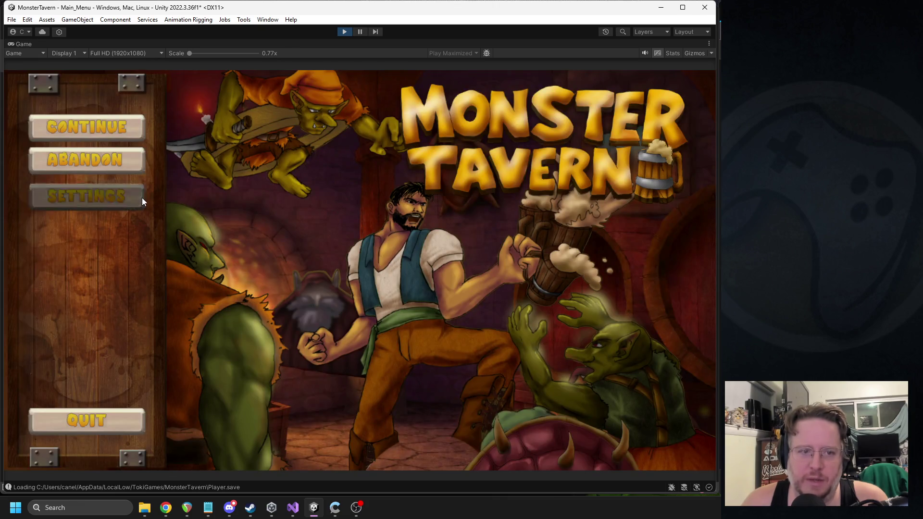
{"action": "left_click", "coordinate": [68, 207]}
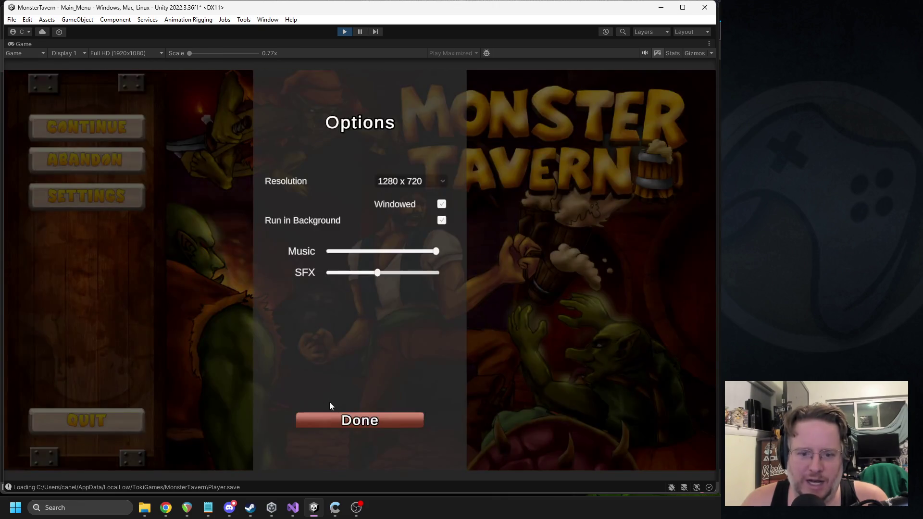
{"action": "left_click", "coordinate": [344, 423]}
{"action": "left_click", "coordinate": [99, 204]}
{"action": "left_click", "coordinate": [355, 418]}
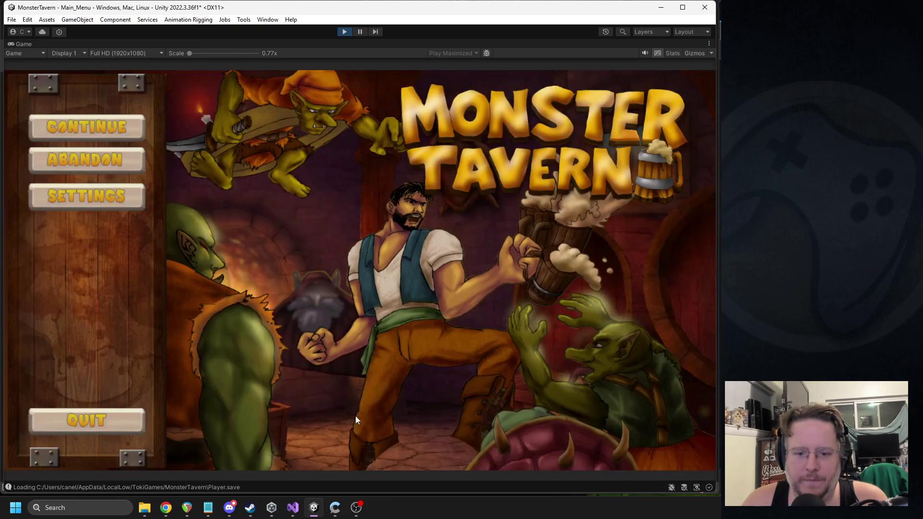
{"action": "left_click", "coordinate": [123, 207]}
{"action": "left_click", "coordinate": [350, 416]}
{"action": "left_click", "coordinate": [113, 187]}
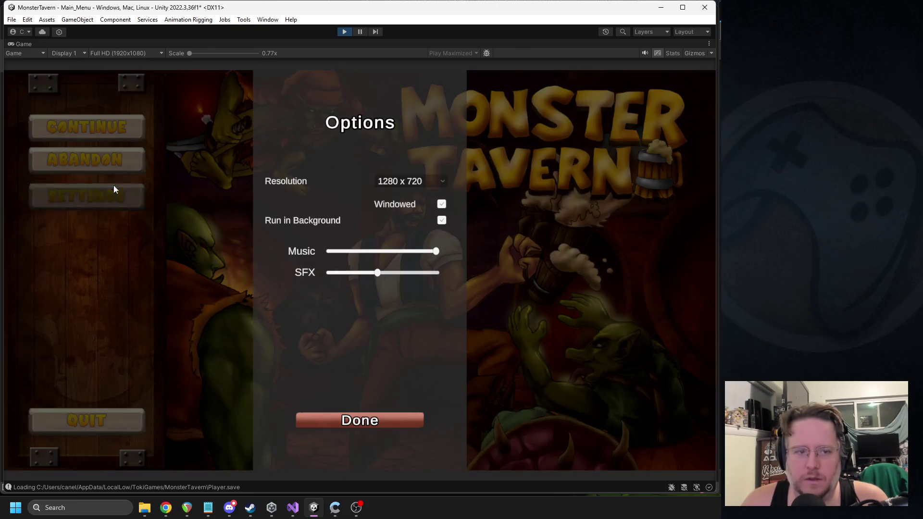
{"action": "left_click", "coordinate": [348, 427]}
{"action": "left_click", "coordinate": [344, 33]}
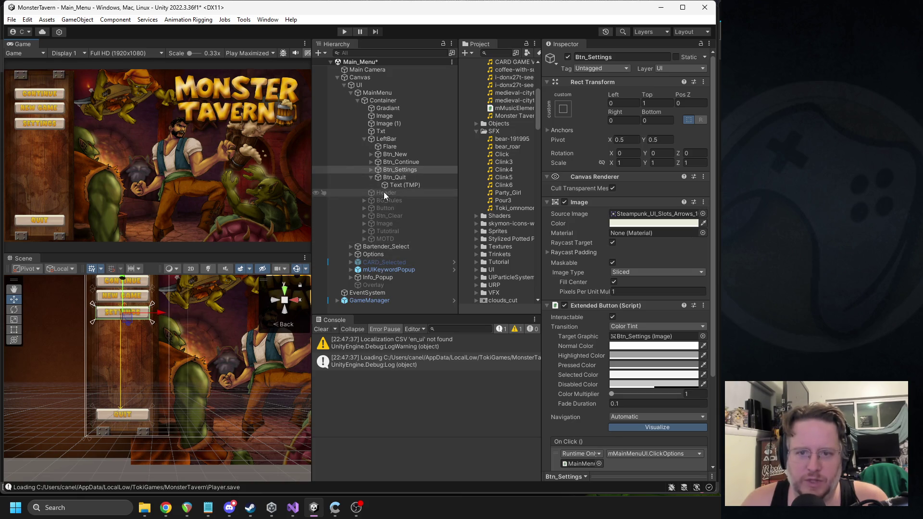
Collapse LeftBar, expand Options and activate its Container
{"action": "left_click", "coordinate": [364, 139]}
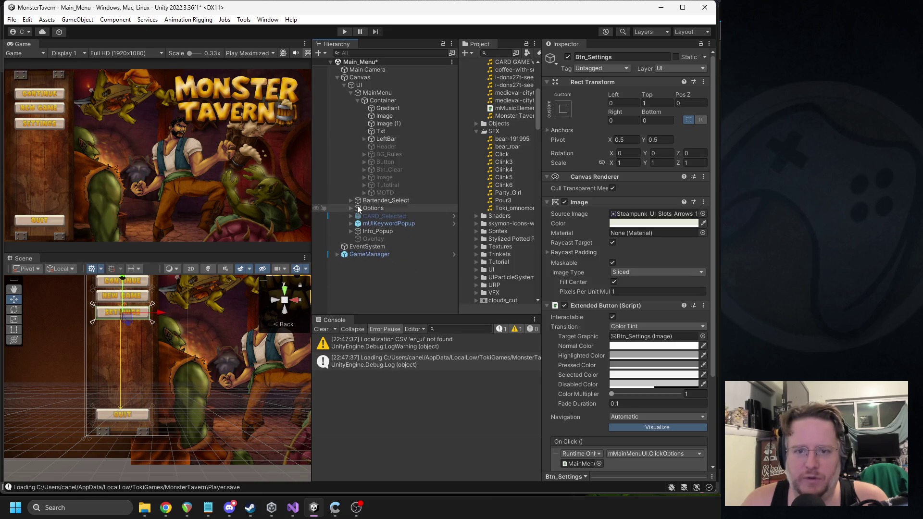
{"action": "left_click", "coordinate": [350, 209]}
{"action": "left_click", "coordinate": [364, 217]}
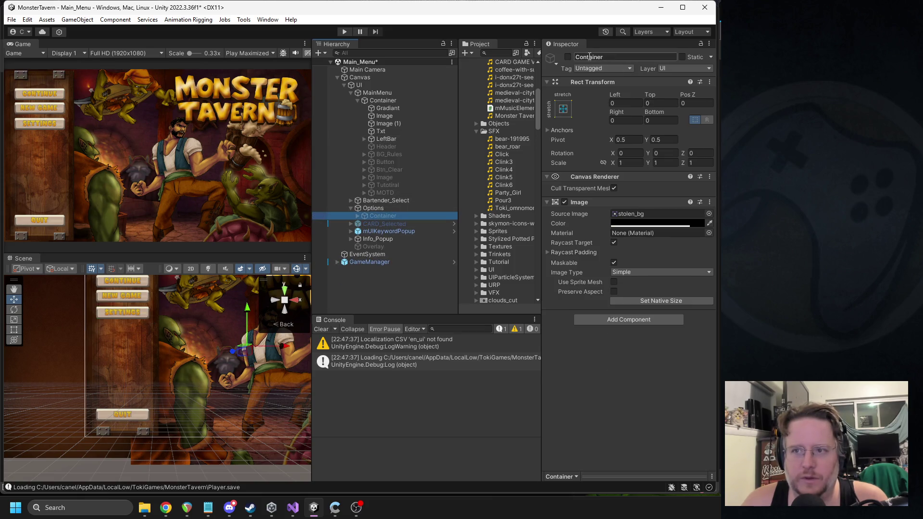
{"action": "left_click", "coordinate": [568, 57]}
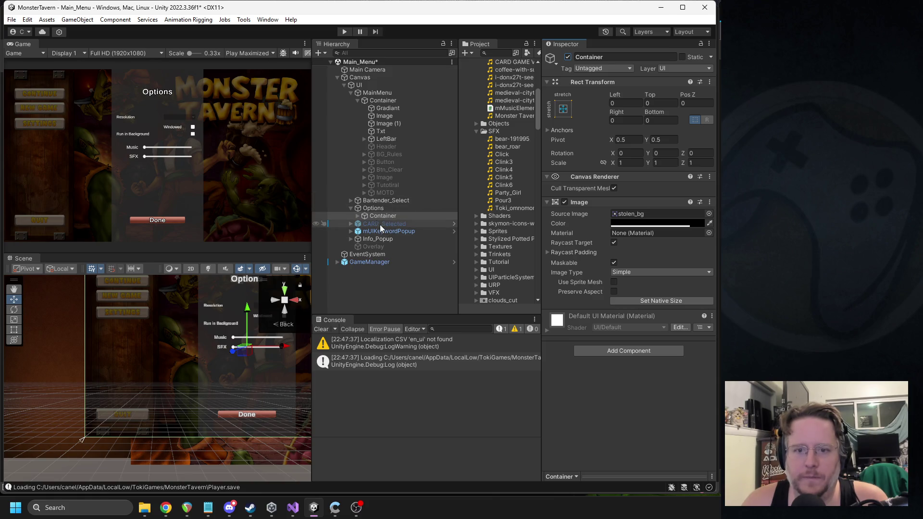
Expand the Container and Panel_Options, and select the Btn_Back Done button
{"action": "left_click", "coordinate": [358, 216]}
{"action": "left_click", "coordinate": [365, 224]}
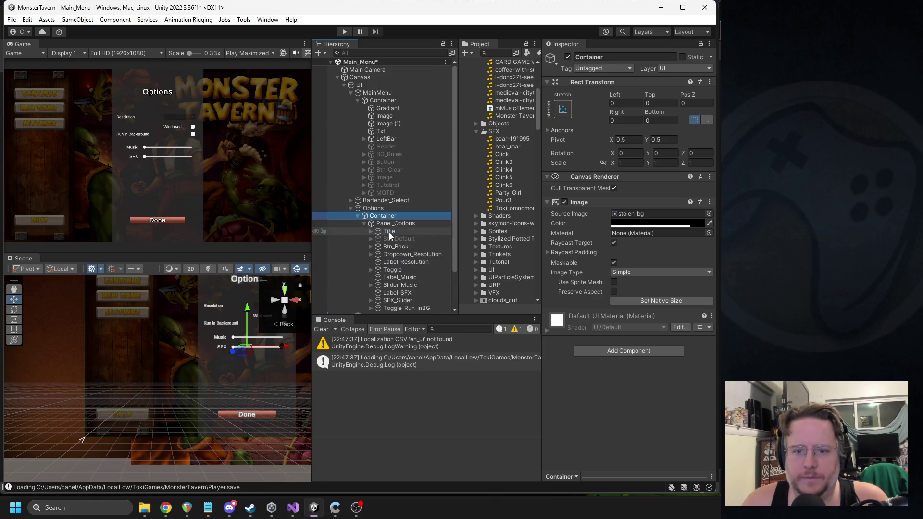
{"action": "scroll", "coordinate": [406, 250], "scroll_direction": "down", "scroll_amount": 2}
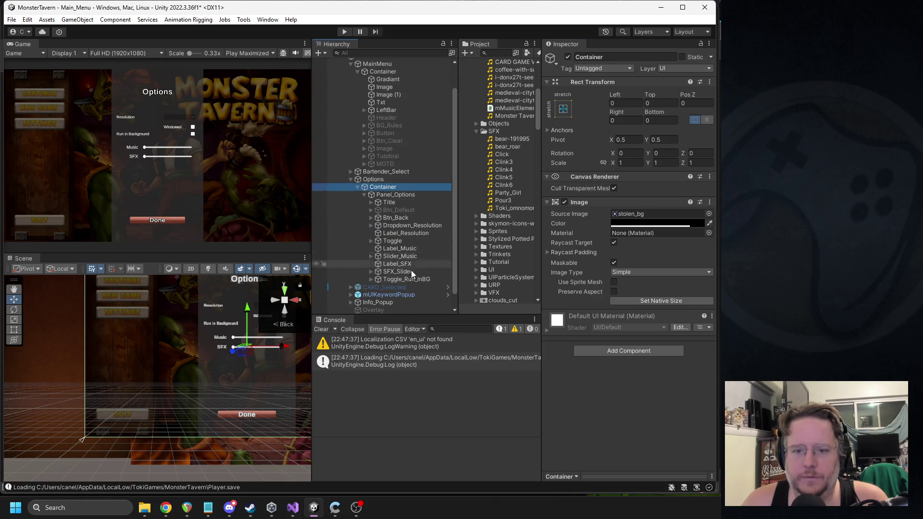
{"action": "left_click", "coordinate": [233, 415]}
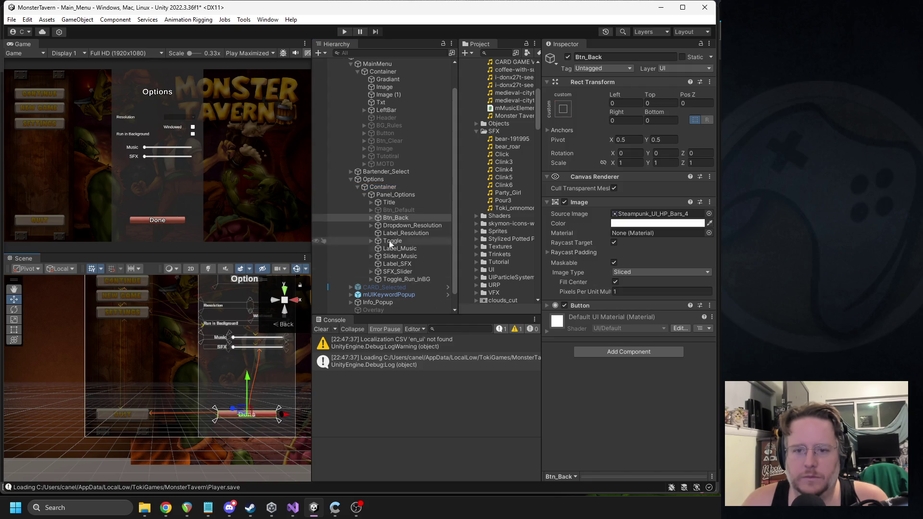
{"action": "left_click", "coordinate": [590, 350]}
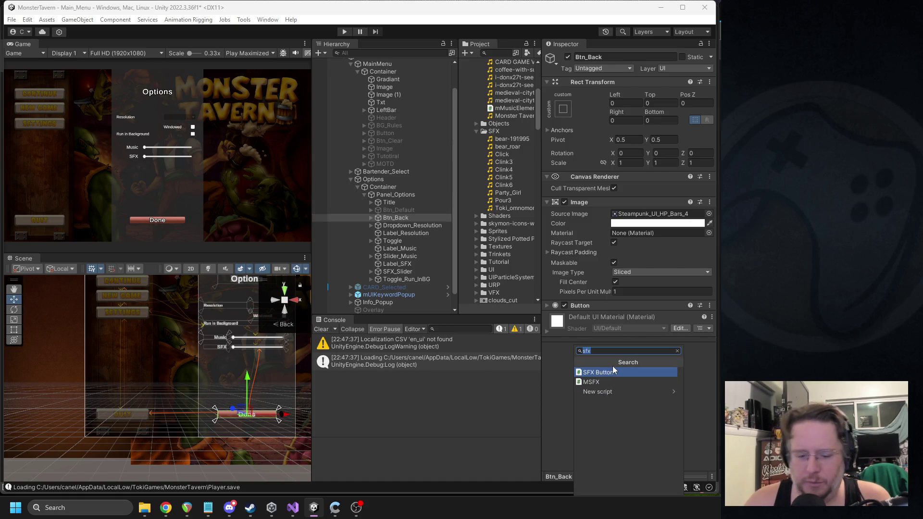
Add an SFX Button to Btn_Back with Click as hover sound and Clink6 as click sound
{"action": "type", "text": "buttons"}
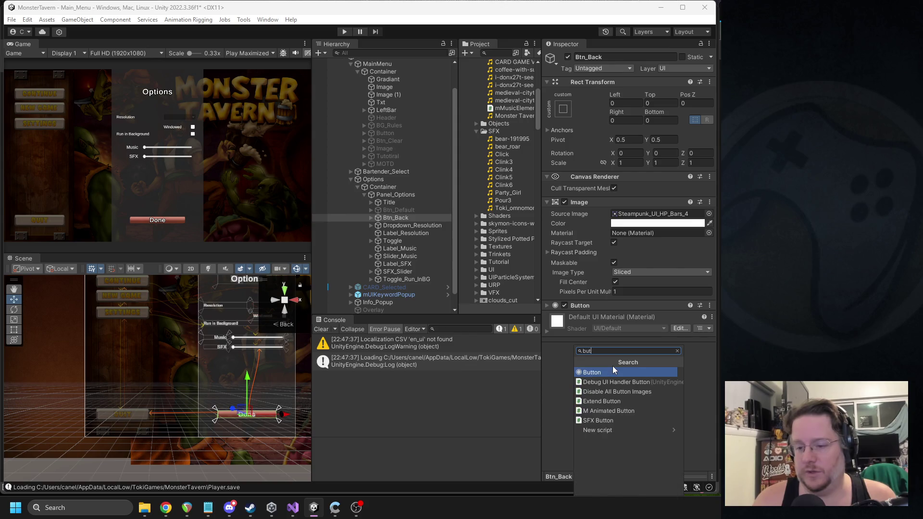
{"action": "key", "text": "BackSpace"}
{"action": "left_click", "coordinate": [613, 372]}
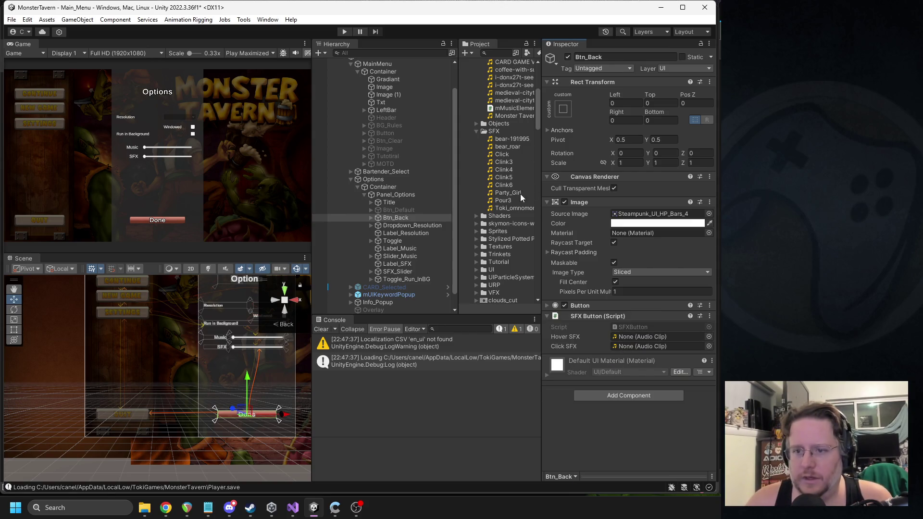
{"action": "left_click_drag", "start_coordinate": [619, 358], "coordinate": [635, 337]}
{"action": "mouse_move", "coordinate": [504, 183]}
{"action": "left_mouse_down"}
{"action": "mouse_move", "coordinate": [625, 355]}
{"action": "mouse_move", "coordinate": [628, 346]}
{"action": "left_mouse_up"}
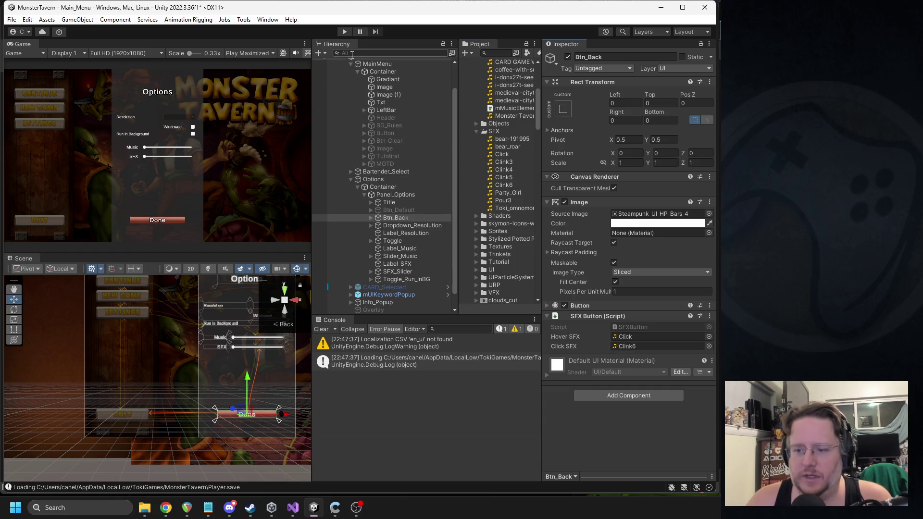
Deactivate the Options Container and start play mode
{"action": "left_click", "coordinate": [388, 188]}
{"action": "left_click", "coordinate": [567, 57]}
{"action": "left_click", "coordinate": [344, 32]}
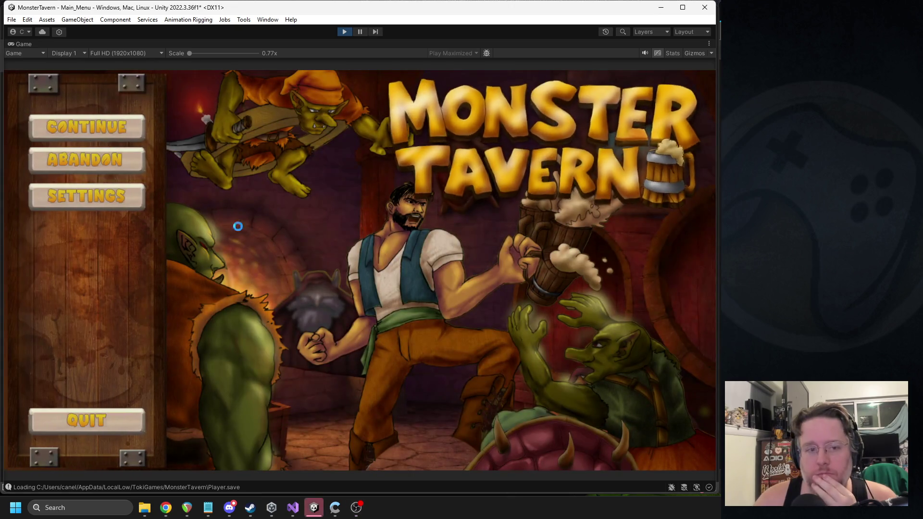
{"action": "left_click", "coordinate": [128, 202]}
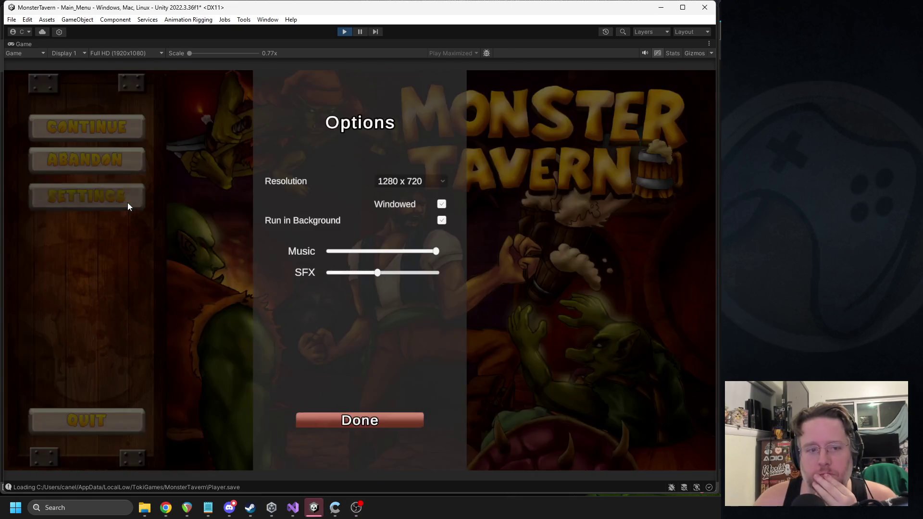
{"action": "left_click", "coordinate": [344, 32]}
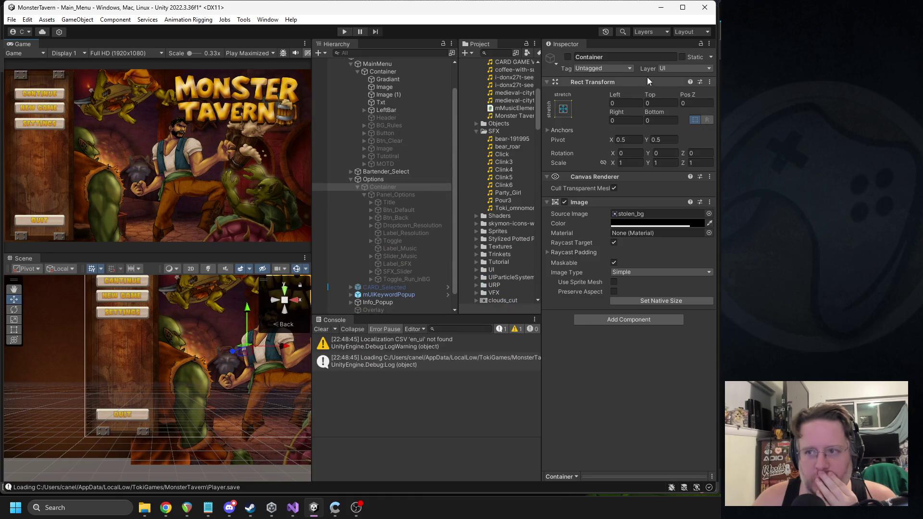
Show the Options container again and remove the plain Button component from the Done button
{"action": "left_click", "coordinate": [568, 57]}
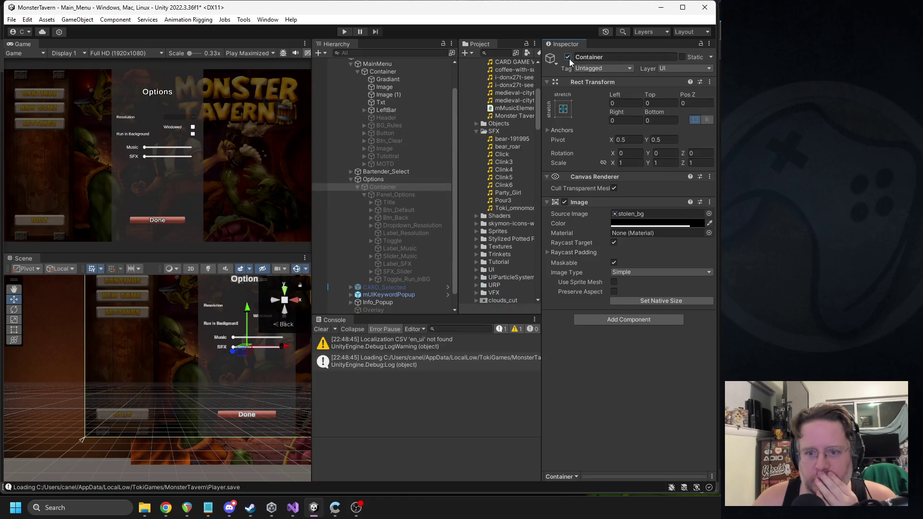
{"action": "left_click", "coordinate": [255, 414]}
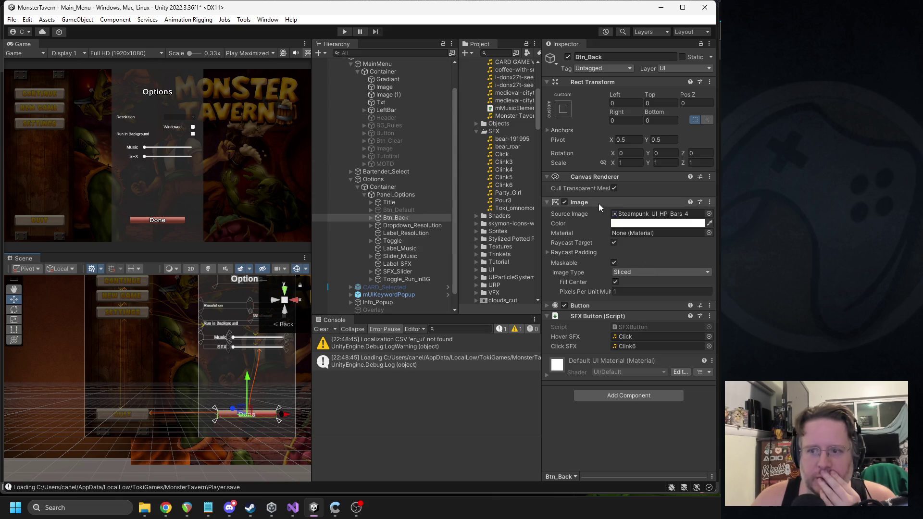
{"action": "right_click", "coordinate": [580, 306]}
{"action": "left_click", "coordinate": [667, 327]}
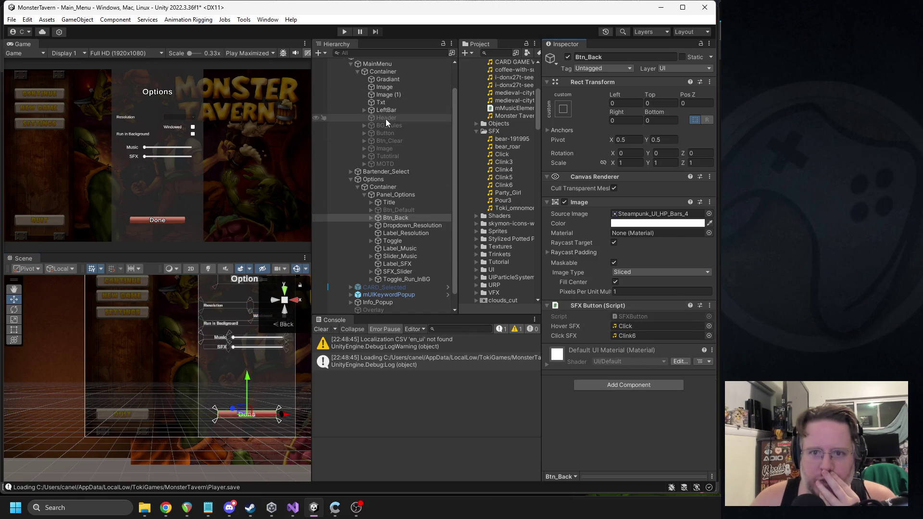
Copy the Extended Button component from Btn_Continue under LeftBar
{"action": "left_click", "coordinate": [365, 109]}
{"action": "left_click", "coordinate": [399, 132]}
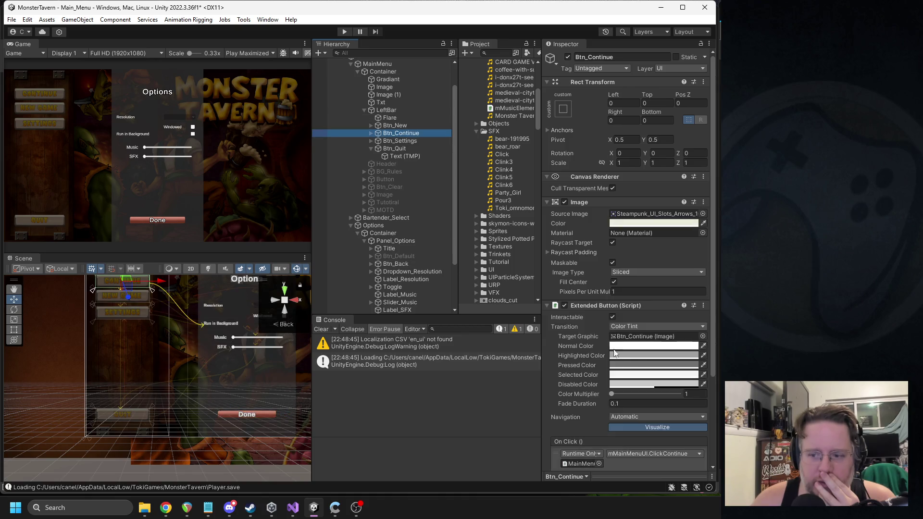
{"action": "right_click", "coordinate": [604, 308]}
{"action": "left_click", "coordinate": [638, 363]}
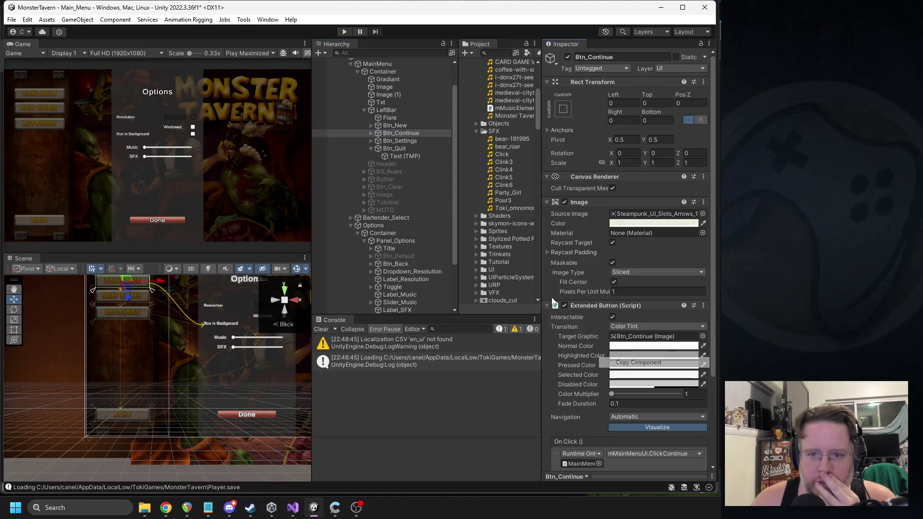
Paste the Extended Button onto Btn_Back as a new component, targeting Btn_Back's own image
{"action": "left_click", "coordinate": [356, 71]}
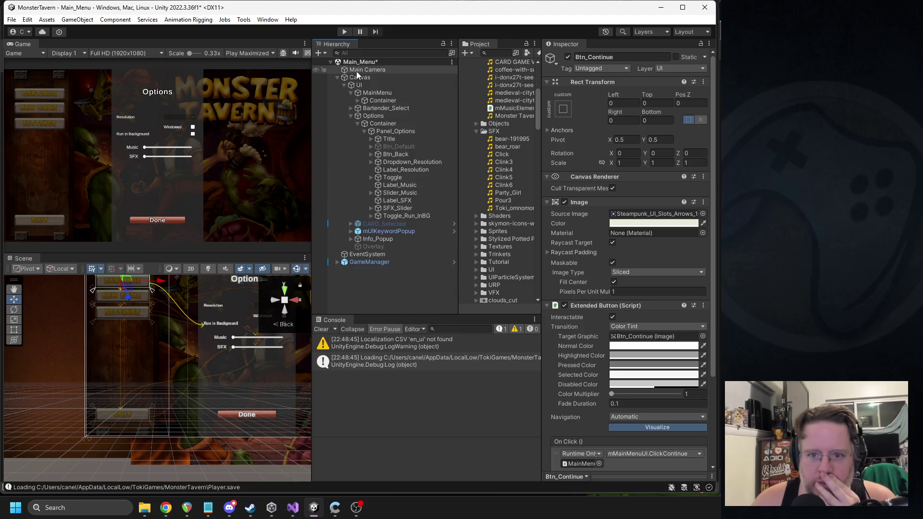
{"action": "left_click", "coordinate": [400, 154]}
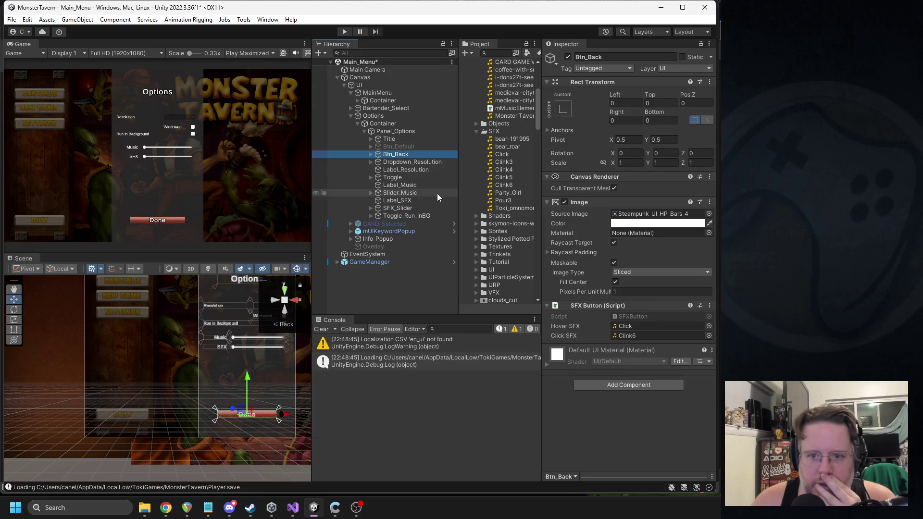
{"action": "right_click", "coordinate": [597, 308]}
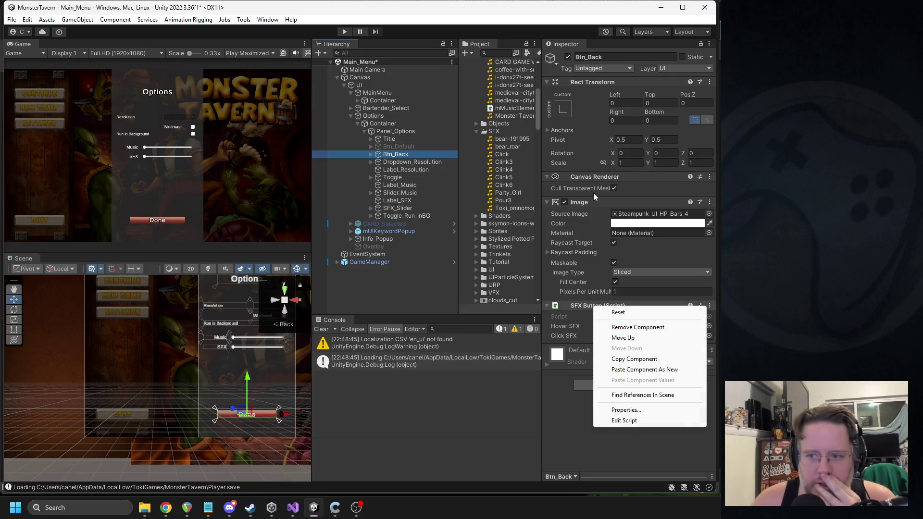
{"action": "left_click", "coordinate": [644, 369]}
{"action": "left_click_drag", "start_coordinate": [578, 354], "coordinate": [580, 299]}
{"action": "scroll", "coordinate": [629, 330], "scroll_direction": "down", "scroll_amount": 2}
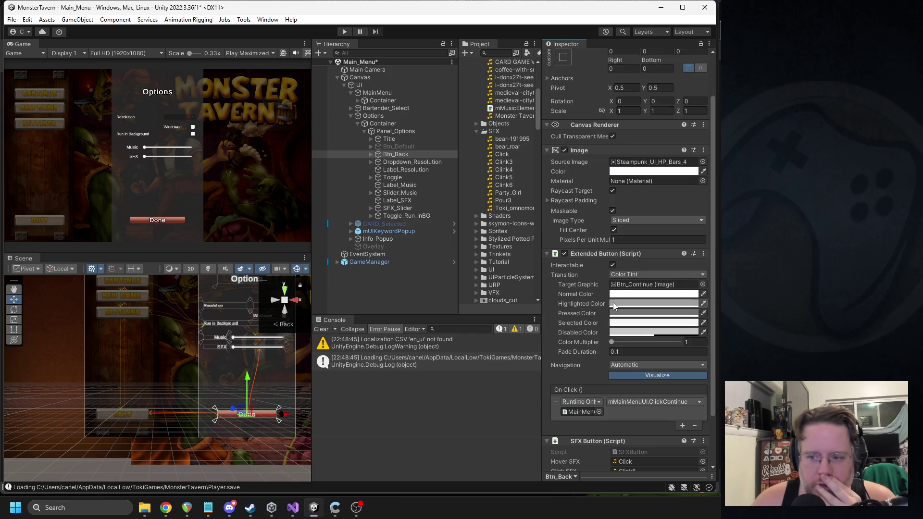
{"action": "mouse_move", "coordinate": [390, 155]}
{"action": "left_mouse_down"}
{"action": "mouse_move", "coordinate": [644, 254]}
{"action": "mouse_move", "coordinate": [654, 285]}
{"action": "left_mouse_up"}
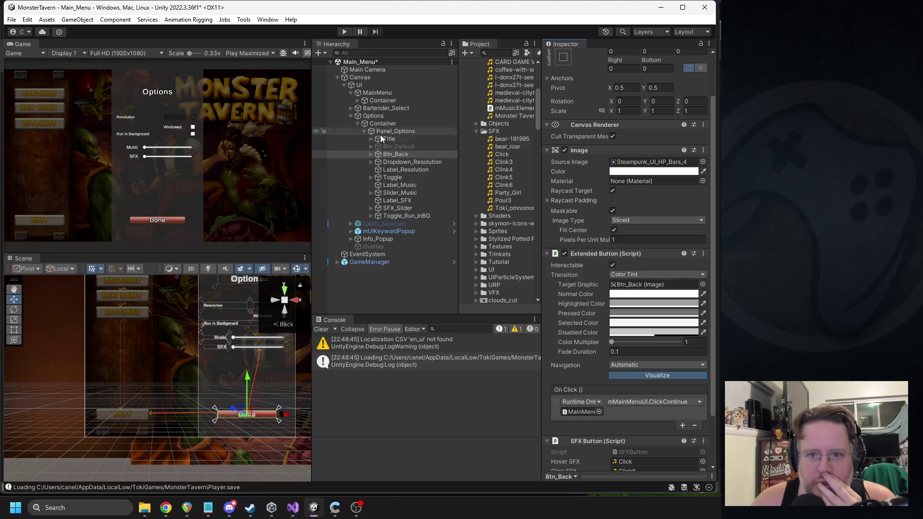
Set Btn_Back's On Click to the Options object's mUIMainMenuOptions.ClickOptions function
{"action": "left_click", "coordinate": [373, 119]}
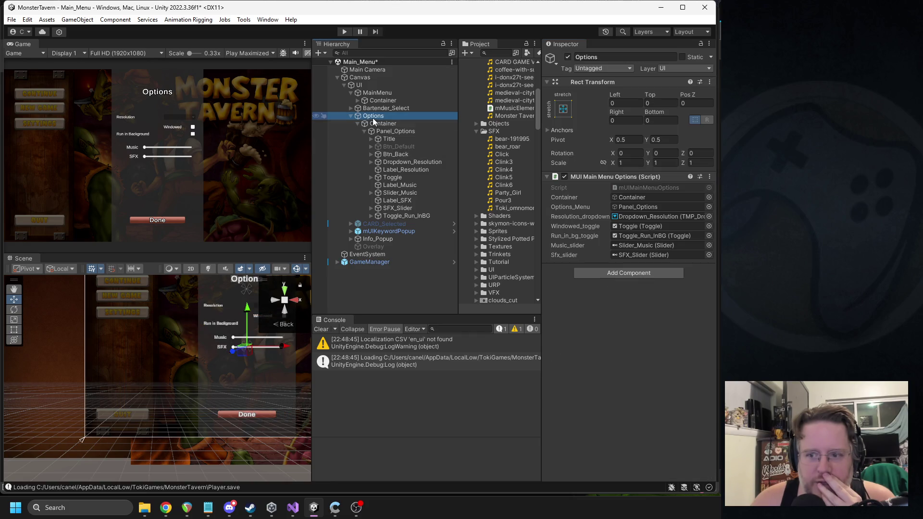
{"action": "left_click", "coordinate": [397, 156]}
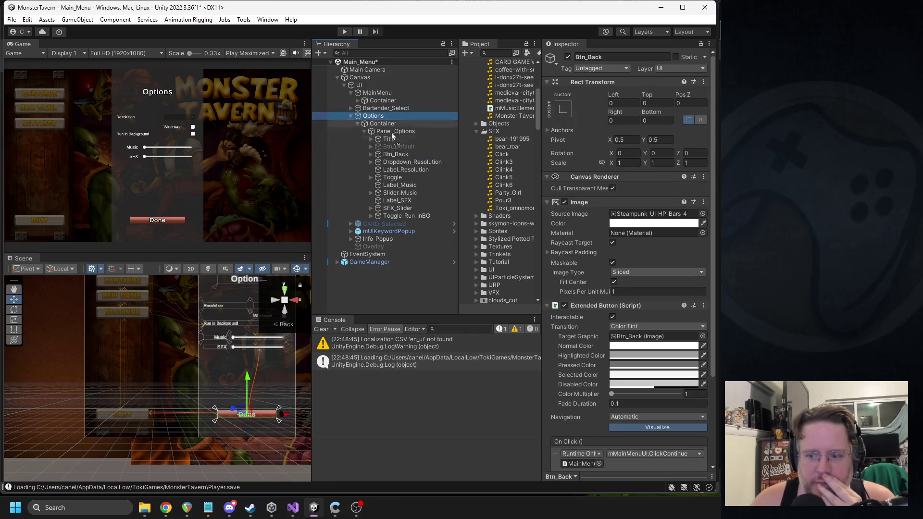
{"action": "left_click", "coordinate": [631, 456]}
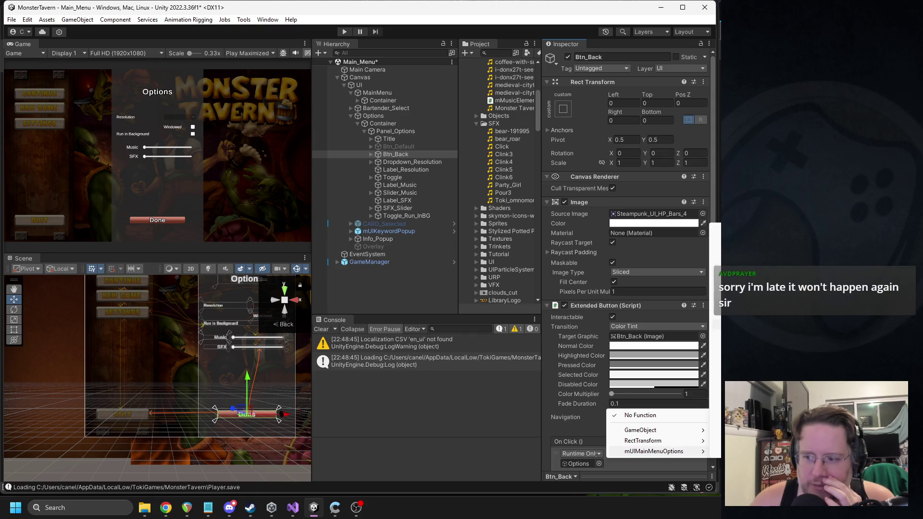
{"action": "left_click", "coordinate": [715, 325]}
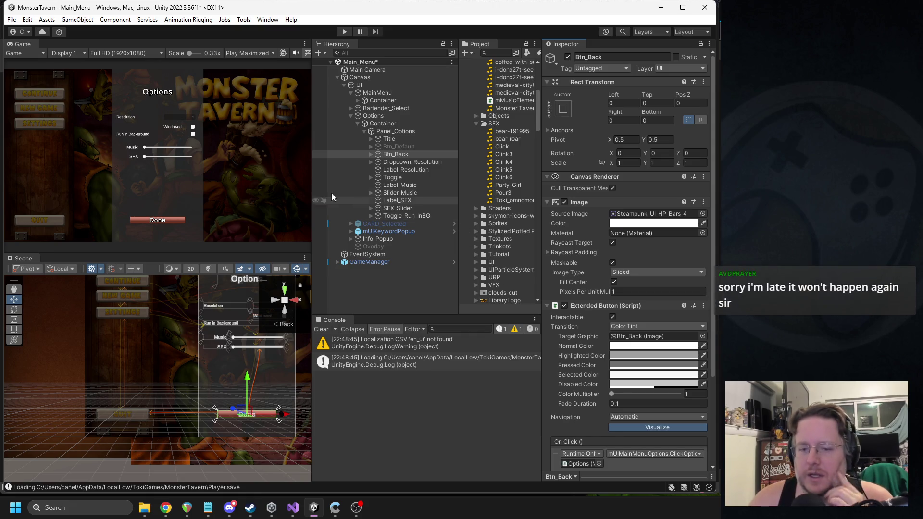
Deactivate the Options Container and collapse the Options object in the Hierarchy
{"action": "left_click", "coordinate": [383, 125]}
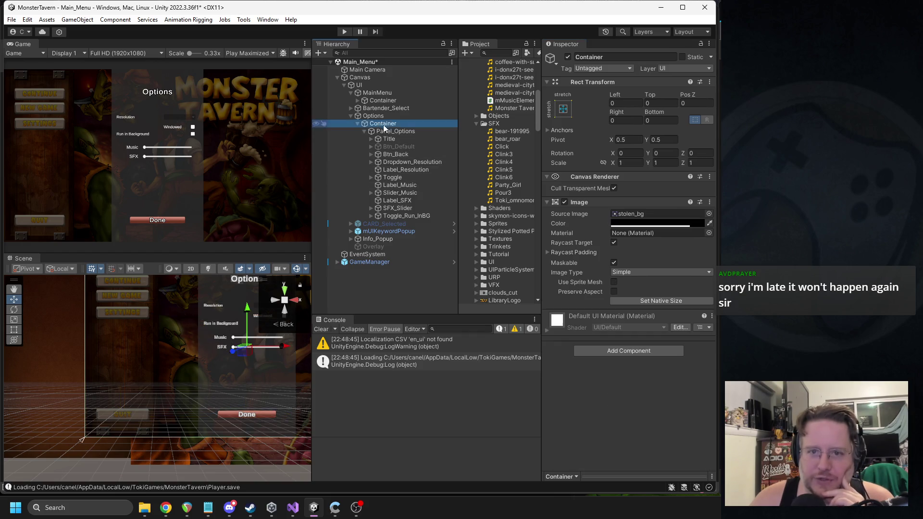
{"action": "left_click", "coordinate": [568, 56]}
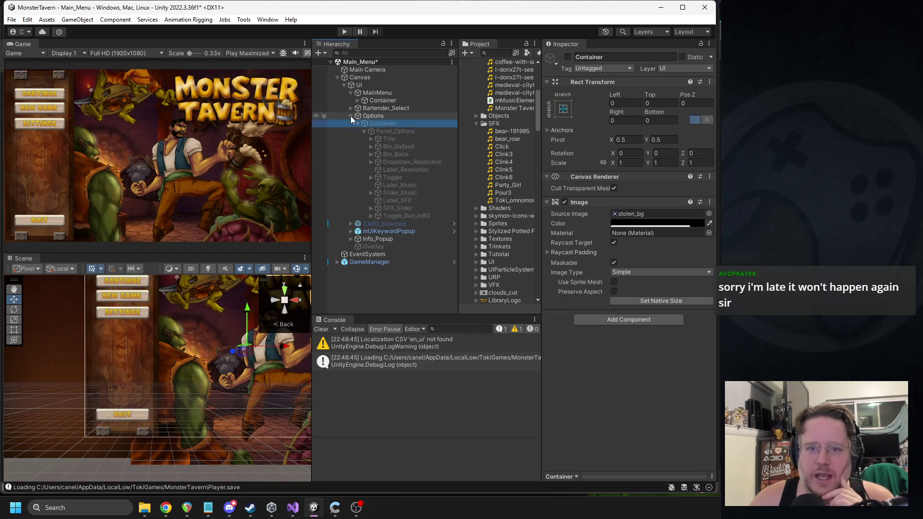
{"action": "left_click", "coordinate": [351, 116]}
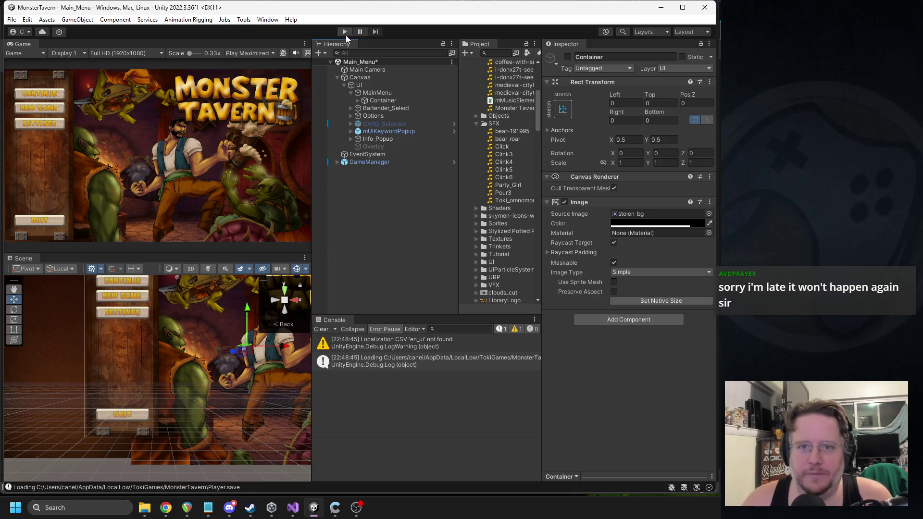
{"action": "left_click", "coordinate": [344, 34]}
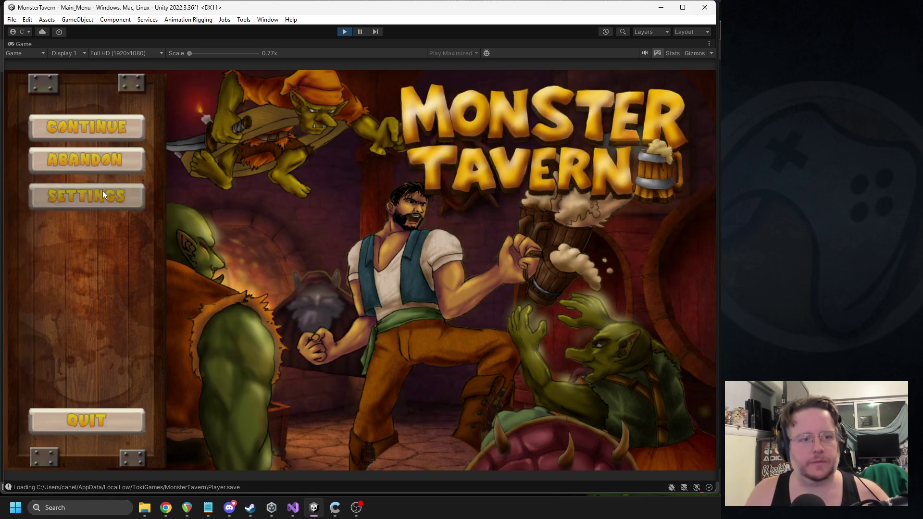
{"action": "left_click", "coordinate": [103, 192]}
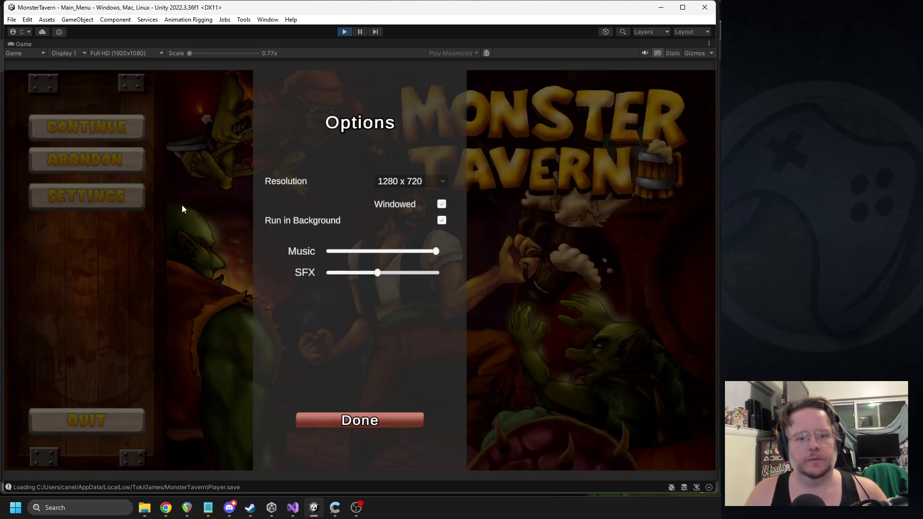
{"action": "left_click", "coordinate": [360, 419]}
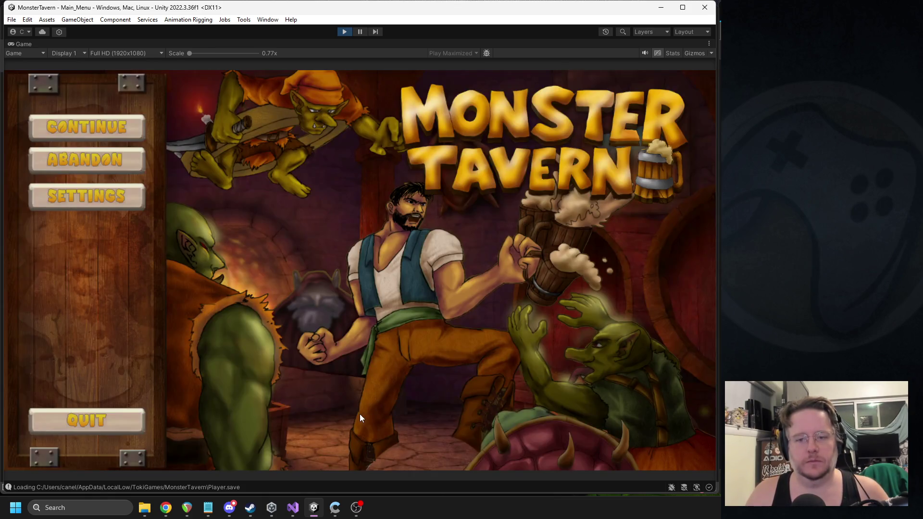
{"action": "left_click", "coordinate": [105, 200]}
{"action": "left_click", "coordinate": [380, 419]}
{"action": "left_click", "coordinate": [127, 194]}
{"action": "left_click", "coordinate": [356, 420]}
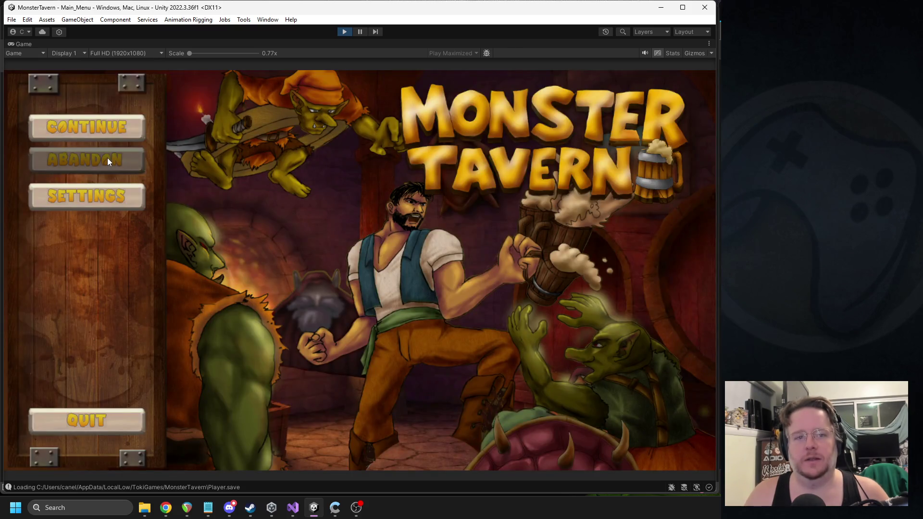
{"action": "left_click", "coordinate": [107, 159]}
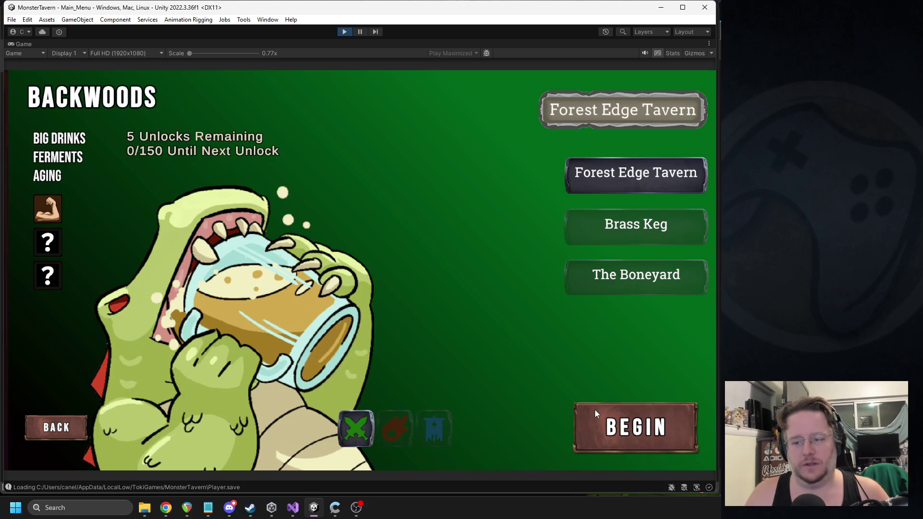
{"action": "left_click", "coordinate": [345, 32]}
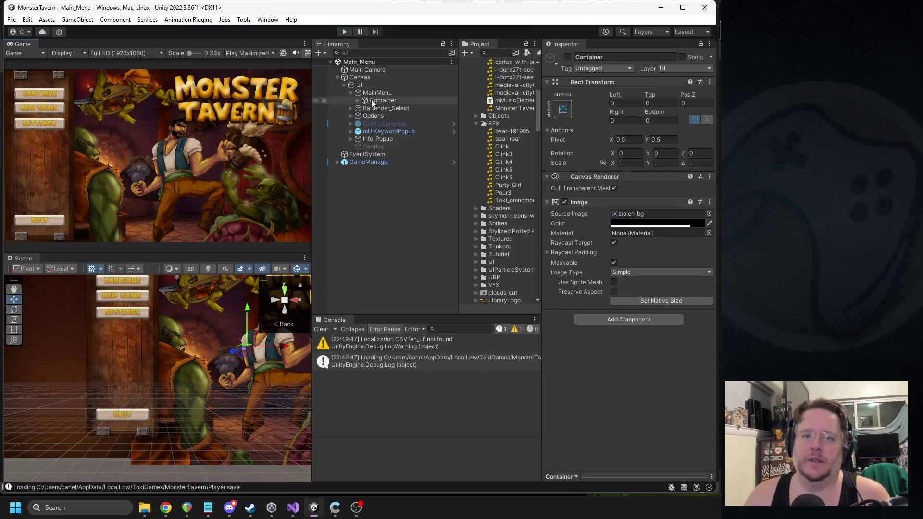
Collapse MainMenu and expand Bartender_Select in the Hierarchy
{"action": "left_click", "coordinate": [350, 92]}
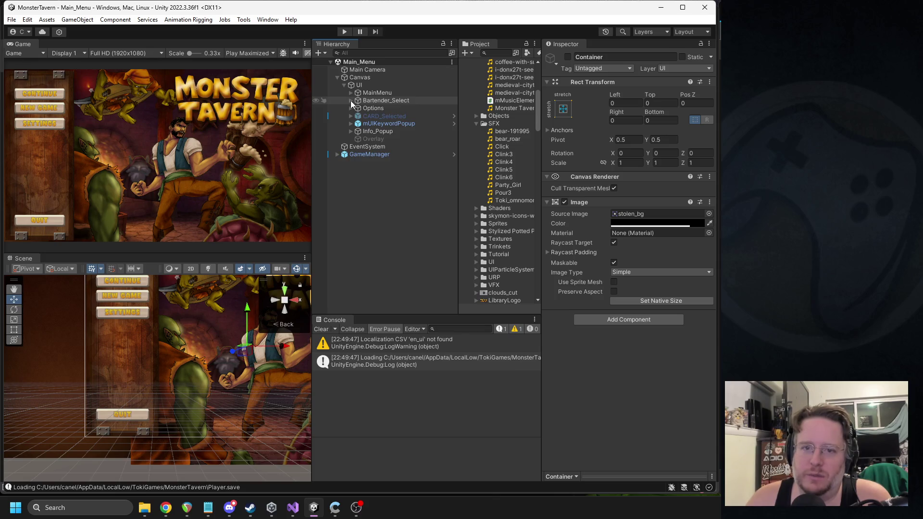
{"action": "left_click", "coordinate": [351, 100]}
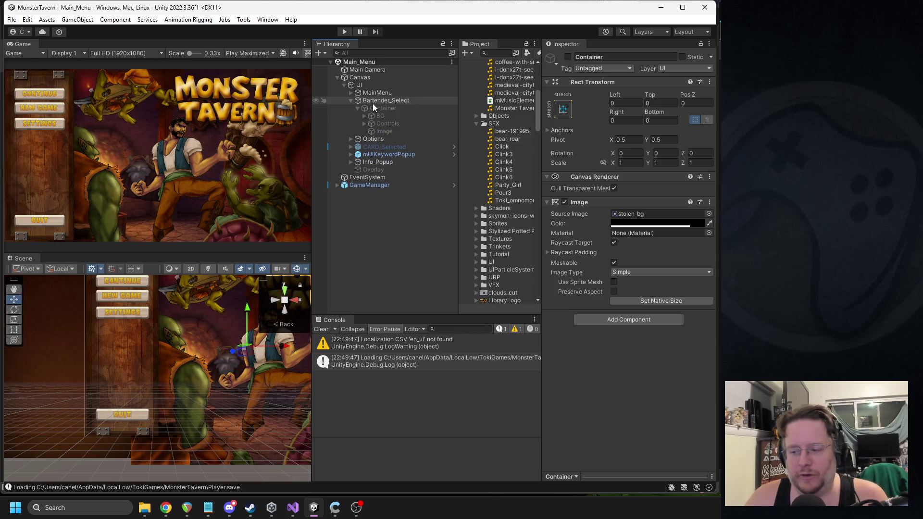
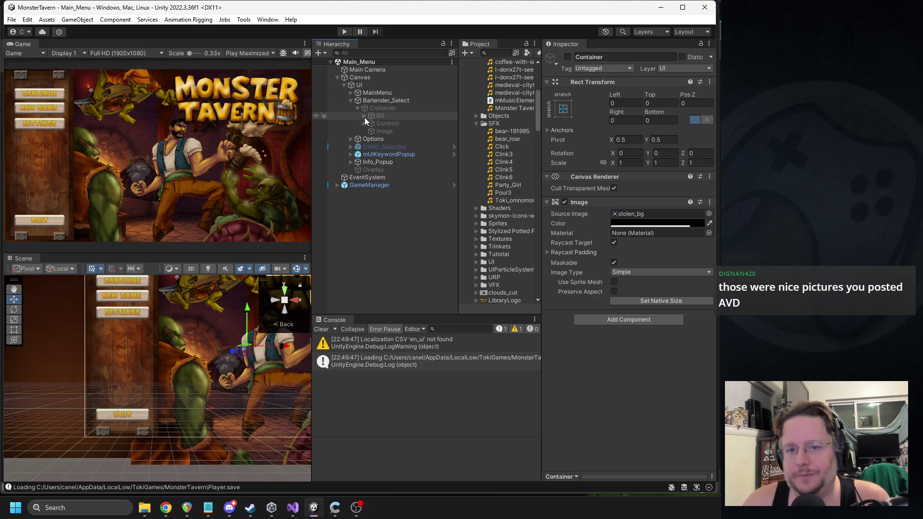
Show the bartender select screen and select Btn_Back in the hierarchy
{"action": "left_click", "coordinate": [568, 57]}
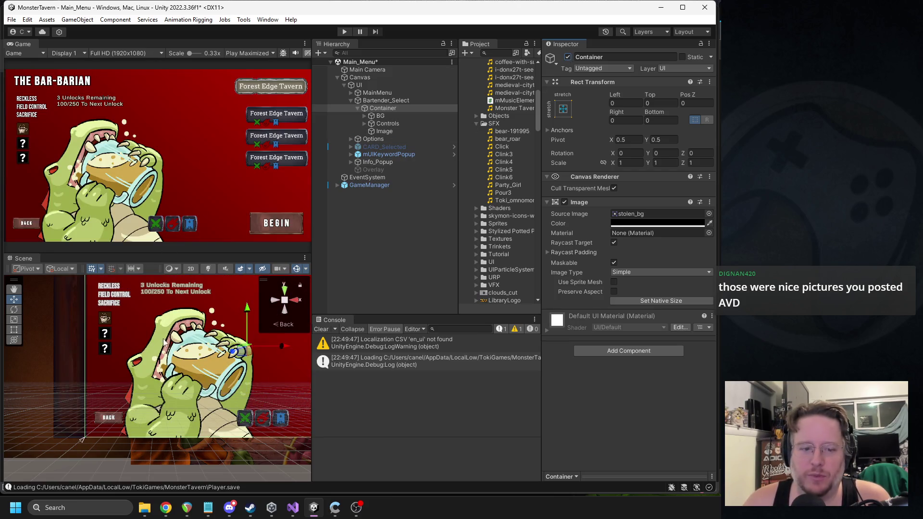
{"action": "scroll", "coordinate": [162, 361], "scroll_direction": "down", "scroll_amount": 2}
{"action": "left_click", "coordinate": [124, 415]}
{"action": "left_click", "coordinate": [124, 415]}
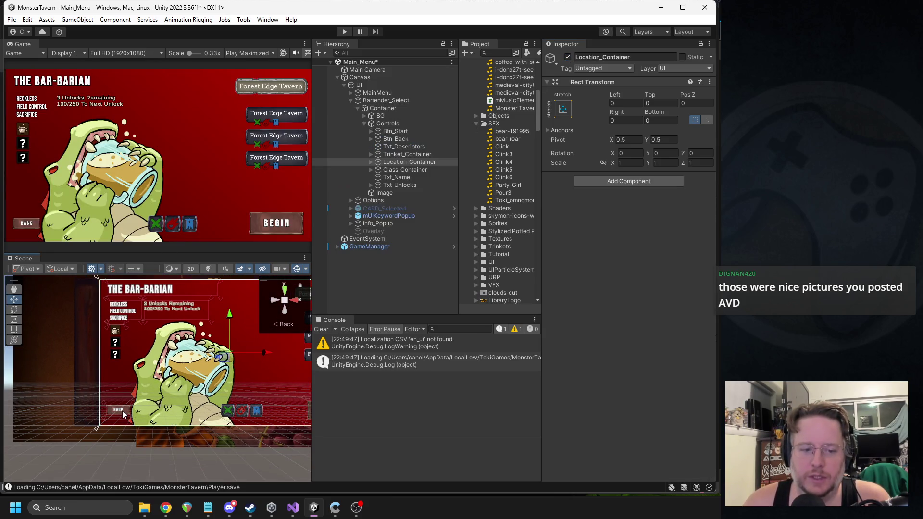
{"action": "left_click", "coordinate": [371, 139]}
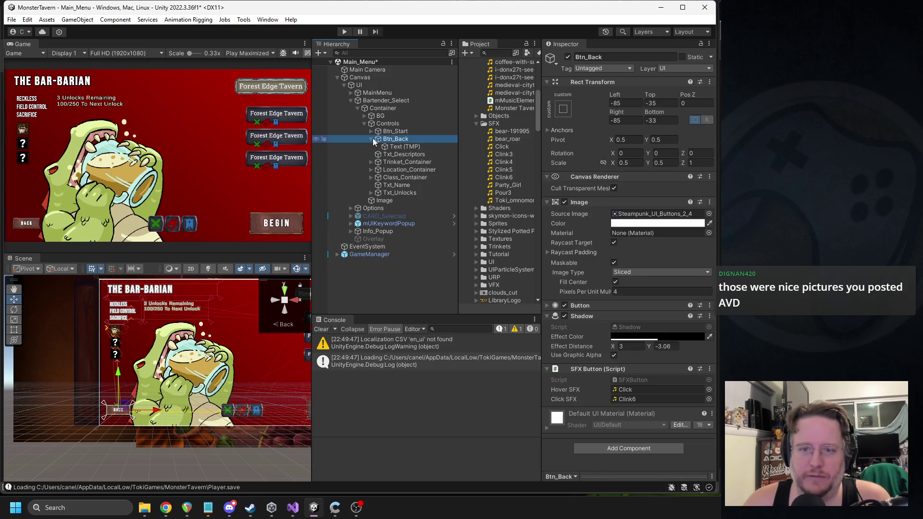
Replace Btn_Back's Button and Shadow components with a pasted Extended Button
{"action": "left_click", "coordinate": [591, 305]}
{"action": "right_click", "coordinate": [591, 305]}
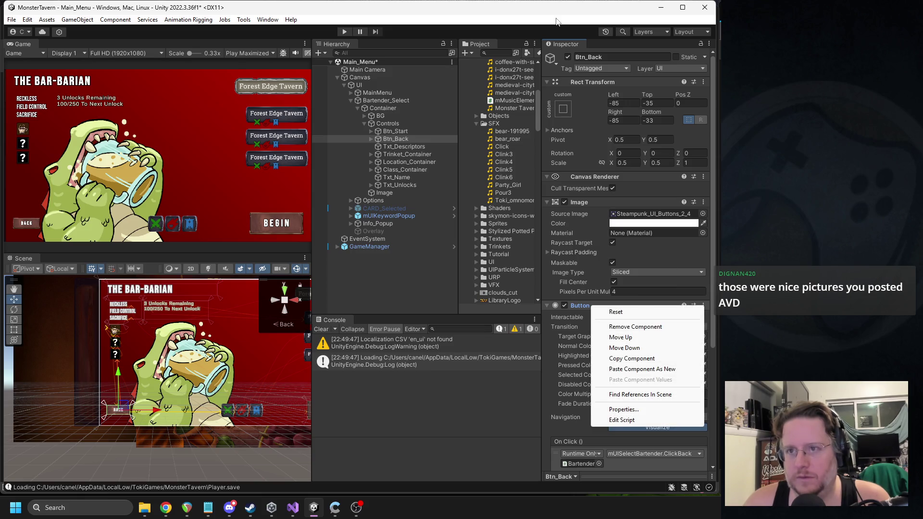
{"action": "left_click", "coordinate": [636, 327]}
{"action": "right_click", "coordinate": [580, 202]}
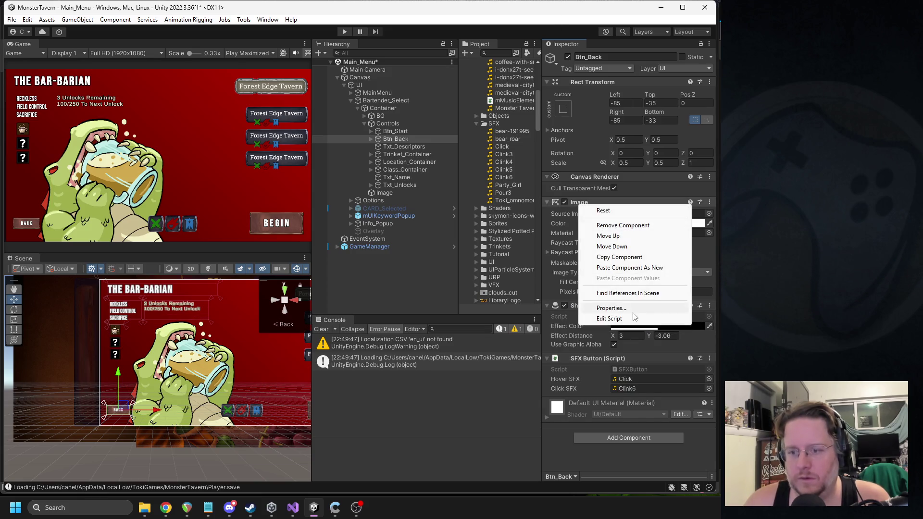
{"action": "left_click", "coordinate": [627, 268]}
{"action": "mouse_move", "coordinate": [596, 402]}
{"action": "left_mouse_down"}
{"action": "mouse_move", "coordinate": [596, 302]}
{"action": "mouse_move", "coordinate": [586, 300]}
{"action": "left_mouse_up"}
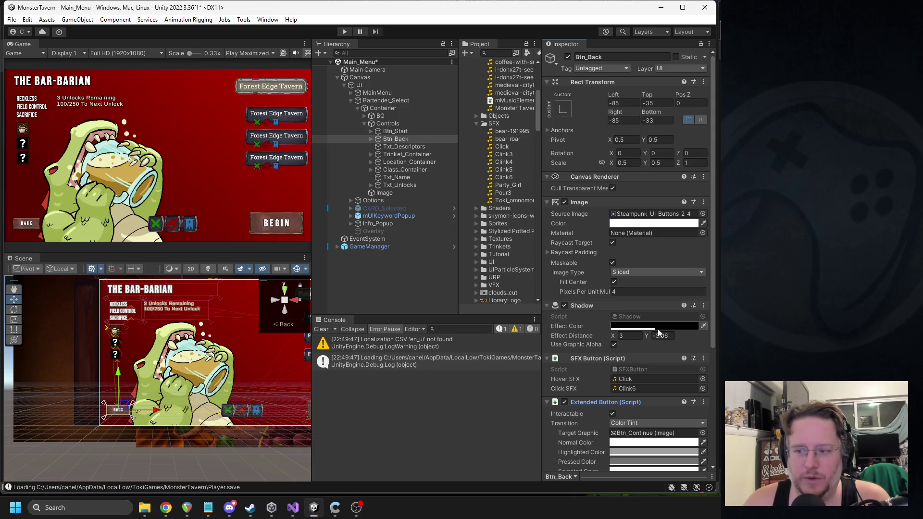
{"action": "left_click", "coordinate": [565, 306]}
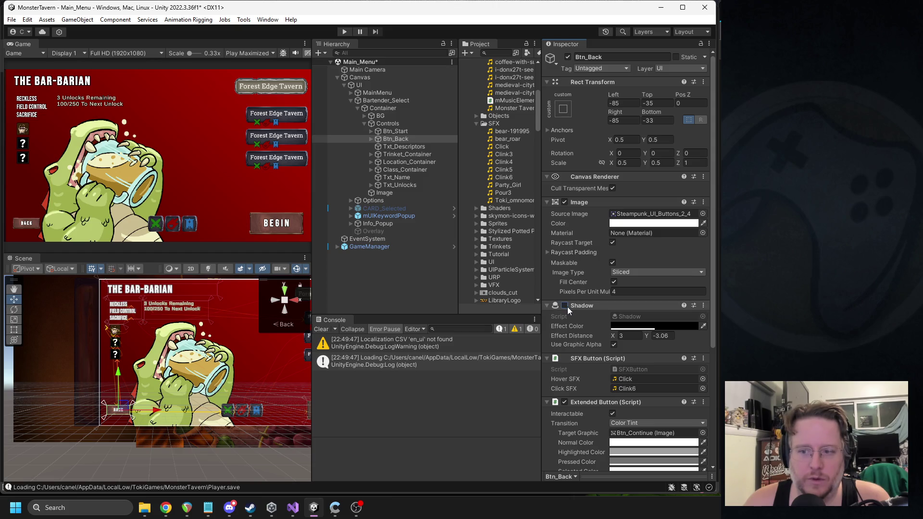
{"action": "right_click", "coordinate": [588, 308]}
{"action": "left_click", "coordinate": [625, 329]}
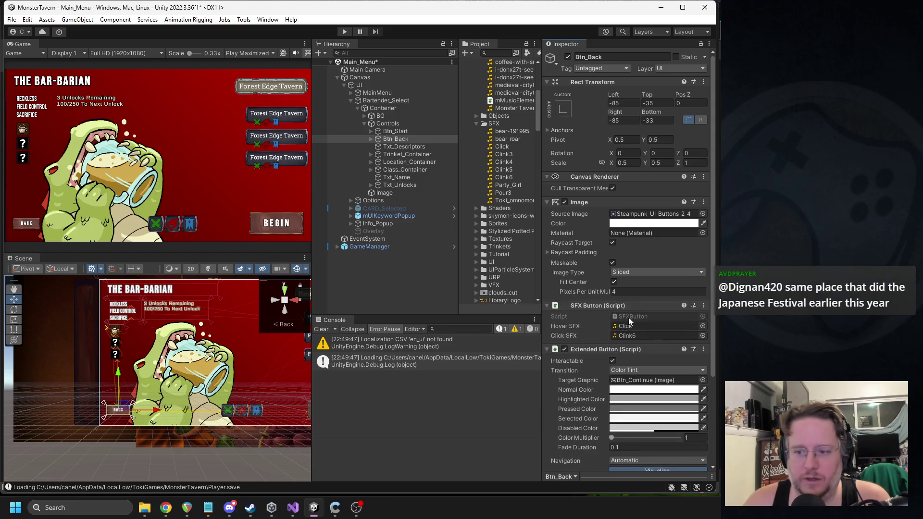
{"action": "left_click", "coordinate": [587, 305]}
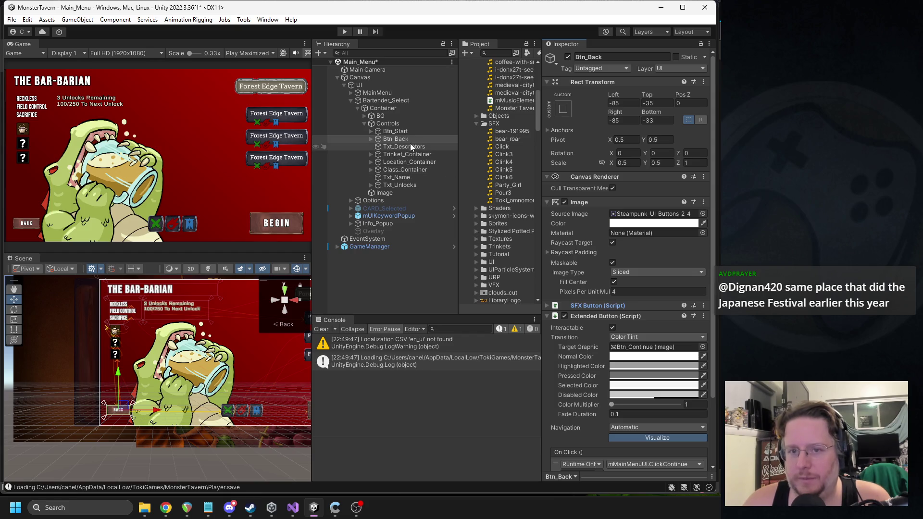
Set Target Graphic to Btn_Back and On Click to Bartender's mUISelectBartender.ClickBack
{"action": "left_click_drag", "start_coordinate": [402, 138], "coordinate": [647, 347]}
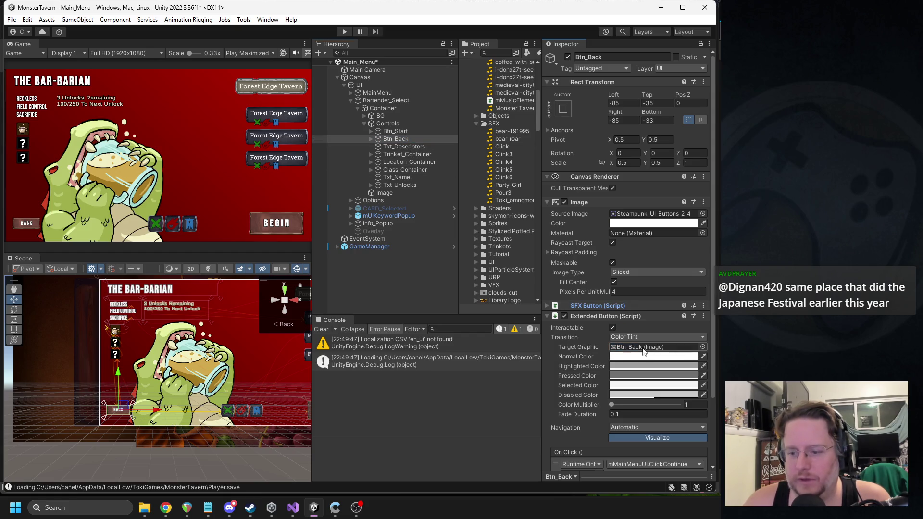
{"action": "scroll", "coordinate": [642, 333], "scroll_direction": "down", "scroll_amount": 3}
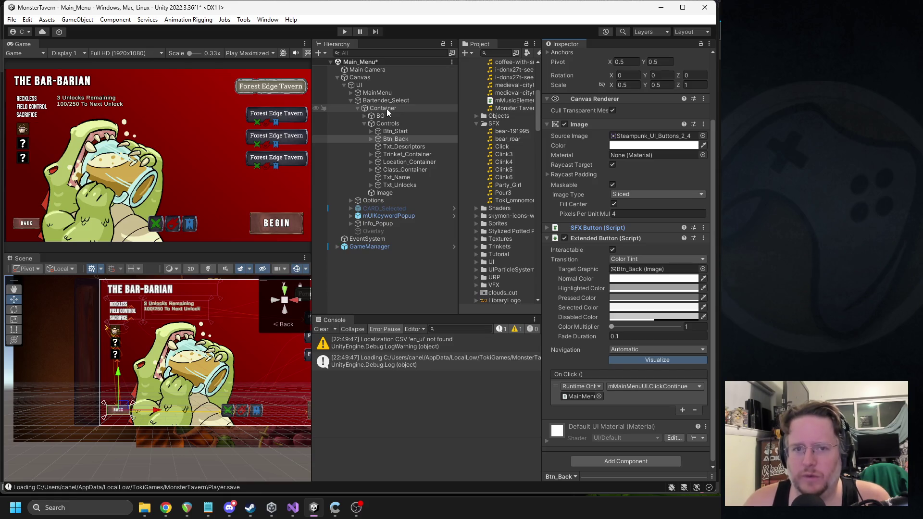
{"action": "left_click_drag", "start_coordinate": [386, 100], "coordinate": [582, 396]}
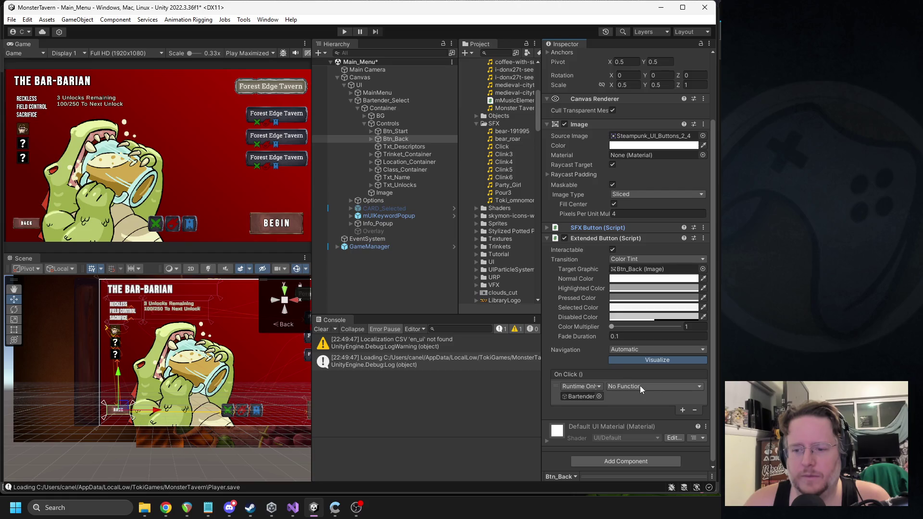
{"action": "left_click", "coordinate": [641, 387]}
{"action": "mouse_move", "coordinate": [674, 433]}
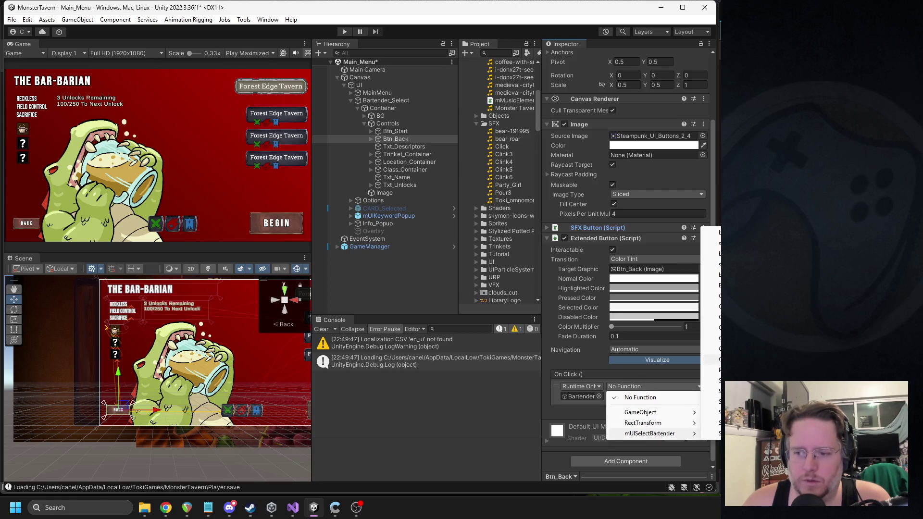
{"action": "left_click", "coordinate": [712, 317]}
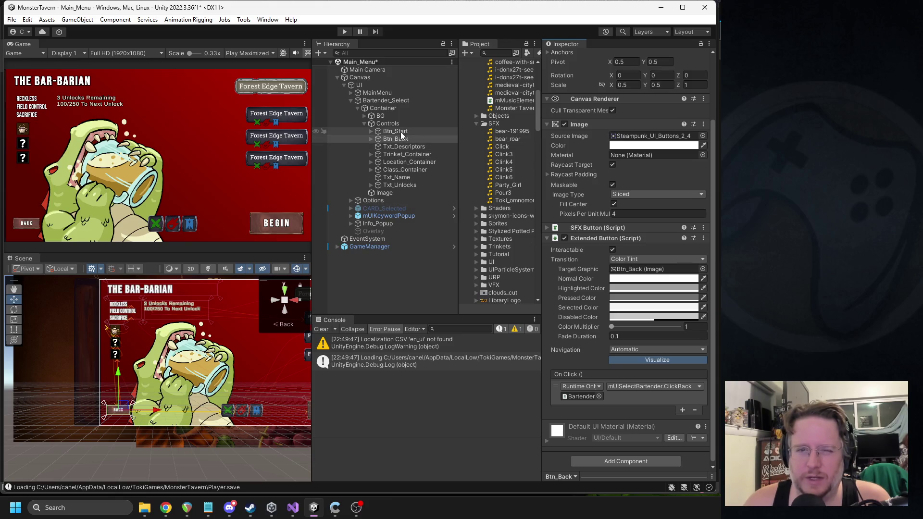
Replace Btn_Start's Button component with a pasted Extended Button below Image
{"action": "left_click", "coordinate": [398, 132]}
{"action": "right_click", "coordinate": [588, 228]}
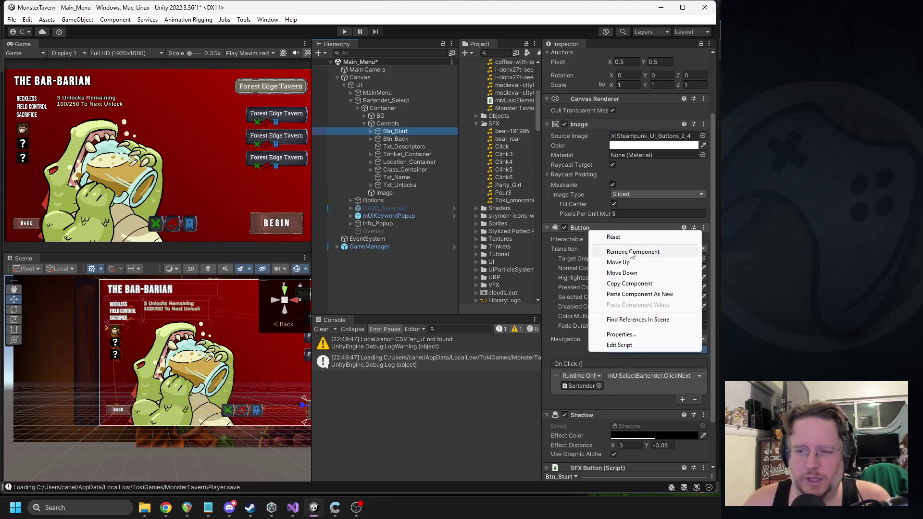
{"action": "left_click", "coordinate": [630, 253]}
{"action": "right_click", "coordinate": [584, 203]}
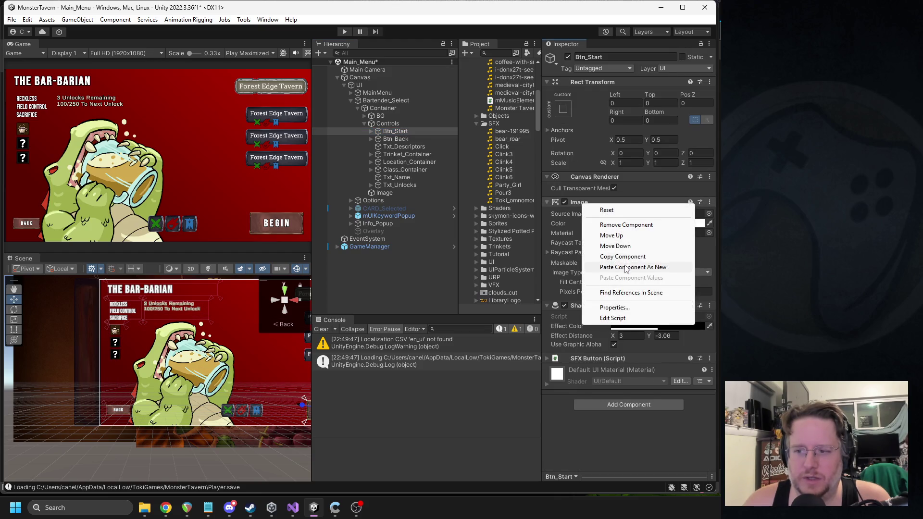
{"action": "left_click", "coordinate": [625, 268]}
{"action": "left_click_drag", "start_coordinate": [594, 369], "coordinate": [585, 302]}
Set Target Graphic to Btn_Start and On Click to Bartender's mUISelectBartender.ClickNext
{"action": "mouse_move", "coordinate": [406, 131]}
{"action": "left_mouse_down"}
{"action": "mouse_move", "coordinate": [399, 144]}
{"action": "mouse_move", "coordinate": [621, 341]}
{"action": "left_mouse_up"}
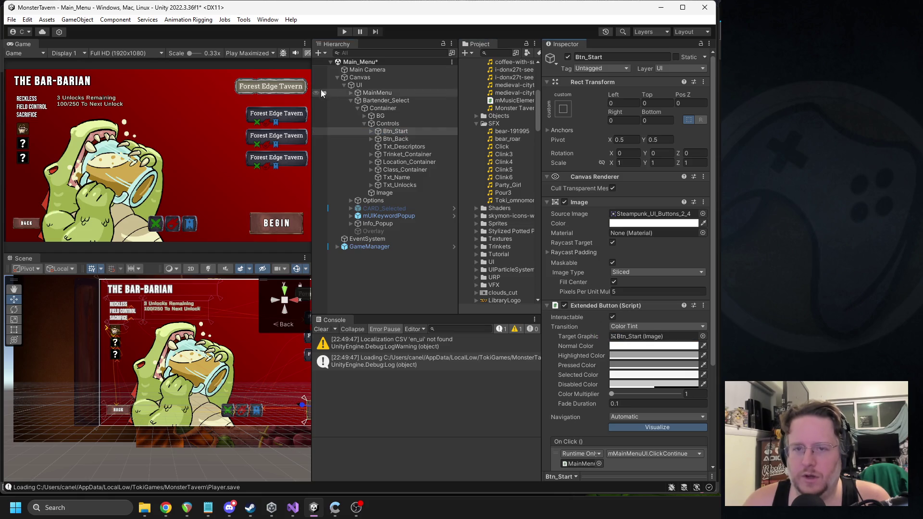
{"action": "mouse_move", "coordinate": [386, 100]}
{"action": "left_mouse_down"}
{"action": "mouse_move", "coordinate": [400, 106]}
{"action": "mouse_move", "coordinate": [598, 458]}
{"action": "mouse_move", "coordinate": [592, 462]}
{"action": "left_mouse_up"}
{"action": "left_click", "coordinate": [640, 454]}
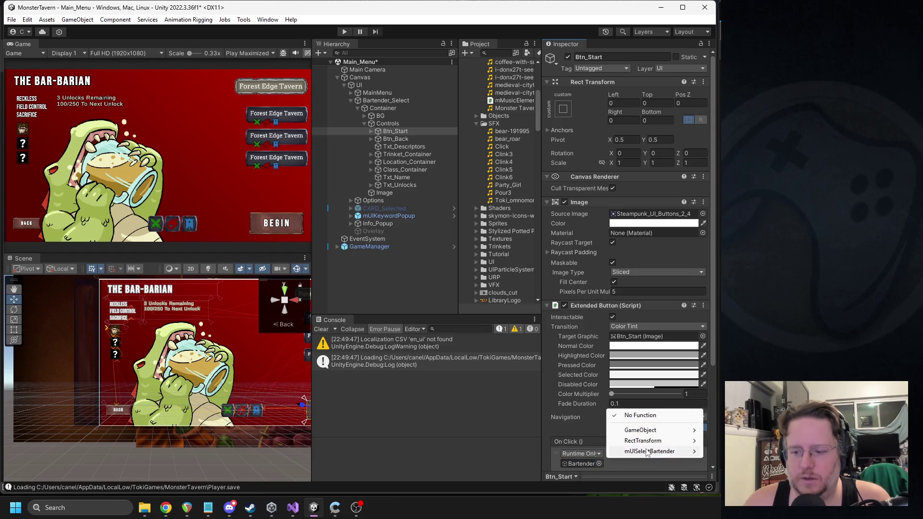
{"action": "mouse_move", "coordinate": [640, 452]}
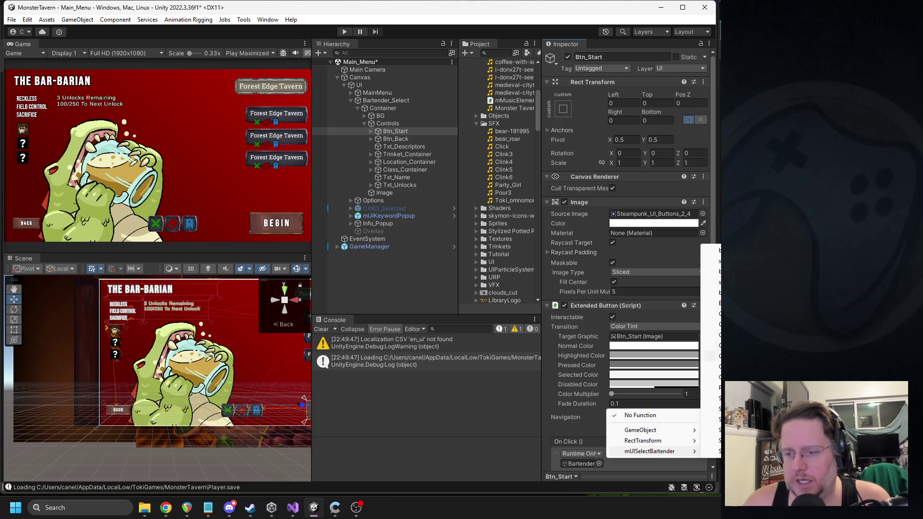
{"action": "left_click", "coordinate": [711, 357]}
{"action": "left_click", "coordinate": [383, 108]}
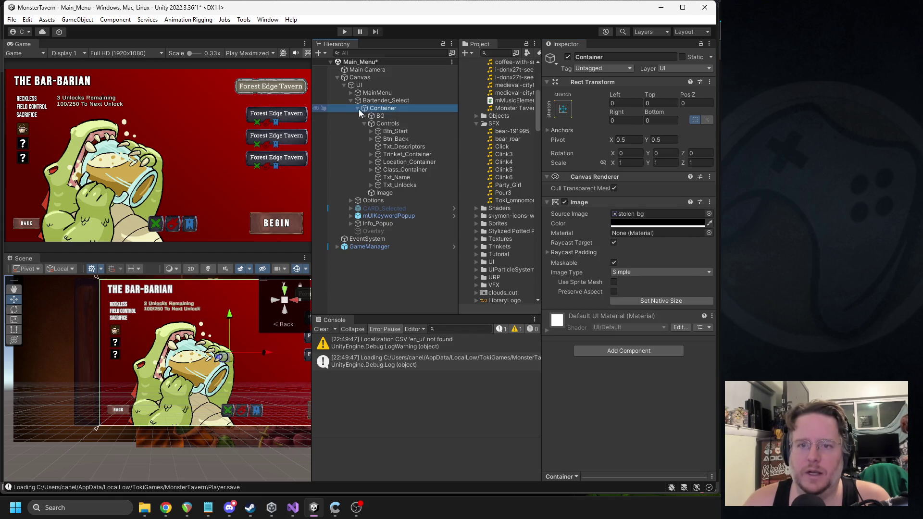
Deactivate Container to hide the bartender screen and collapse the UI hierarchy
{"action": "left_click", "coordinate": [358, 108]}
{"action": "left_click", "coordinate": [568, 57]}
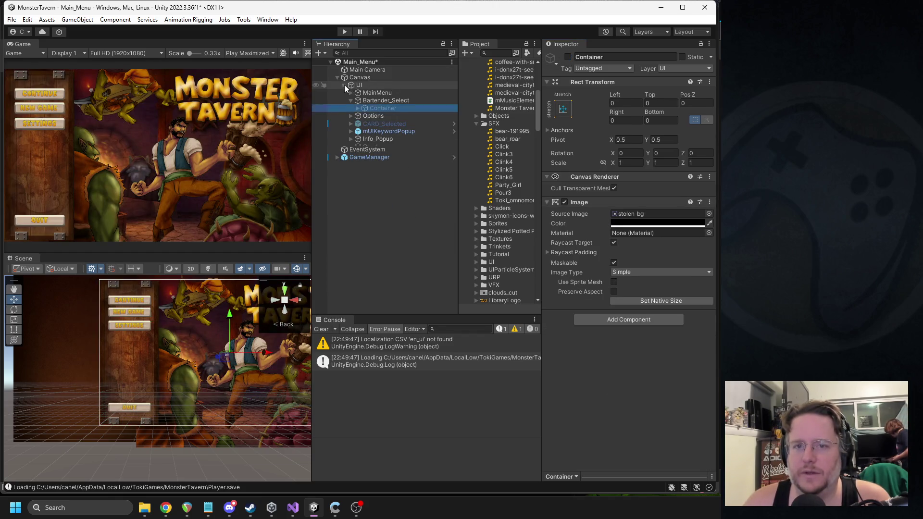
{"action": "left_click", "coordinate": [345, 85]}
Play-test from Abandon through Begin into the bar, open the pause menu, then stop
{"action": "left_click", "coordinate": [344, 32]}
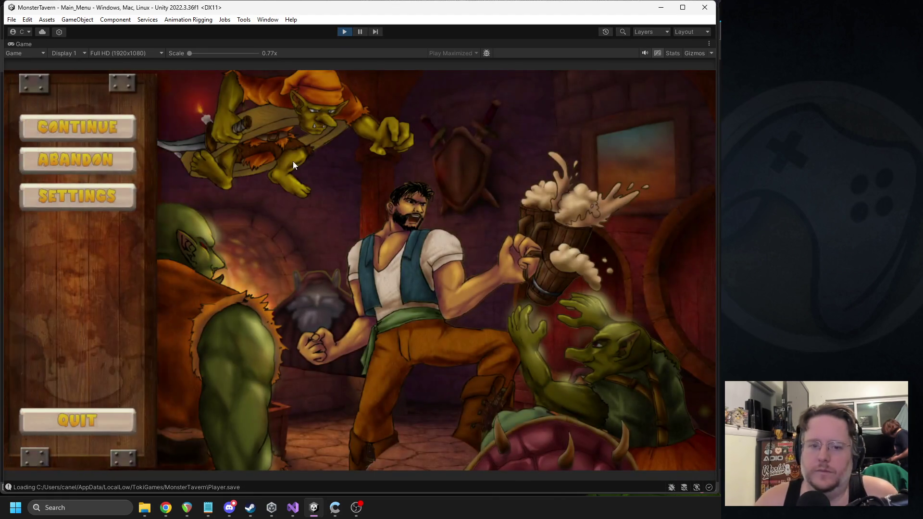
{"action": "left_click", "coordinate": [102, 158]}
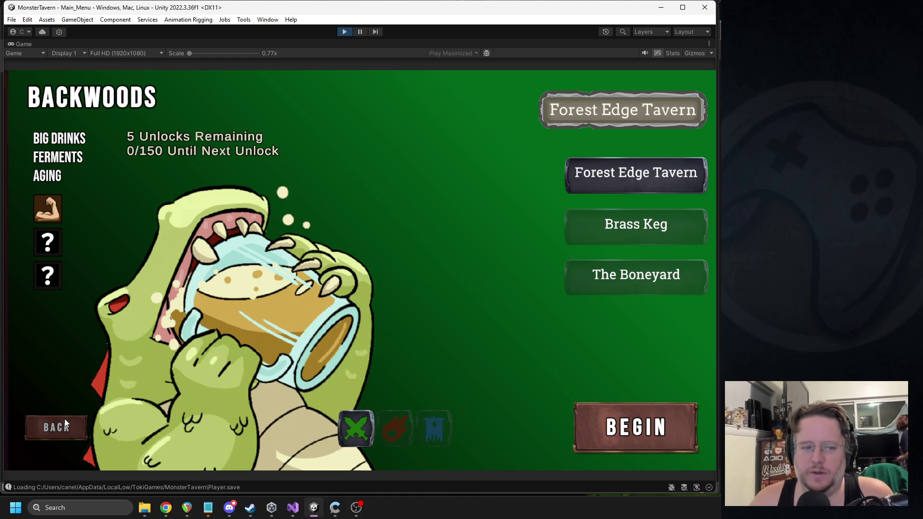
{"action": "left_click", "coordinate": [639, 427]}
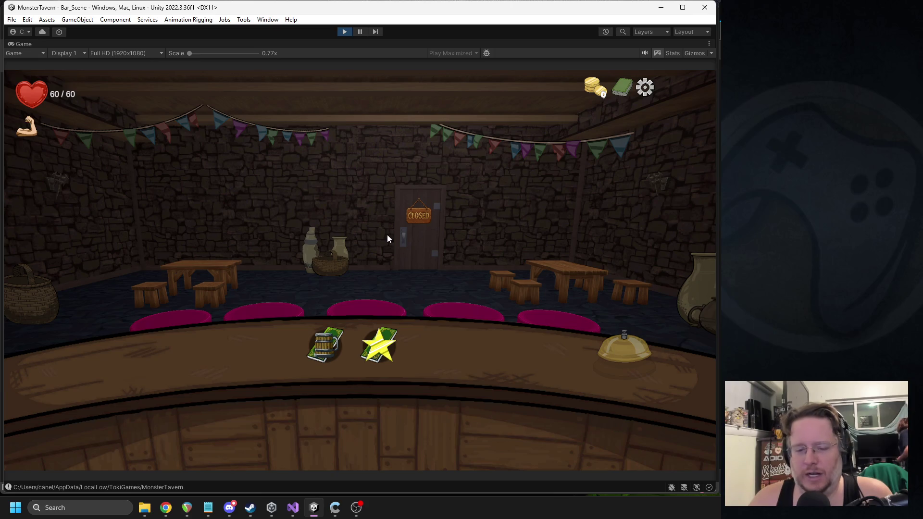
{"action": "left_click", "coordinate": [642, 94]}
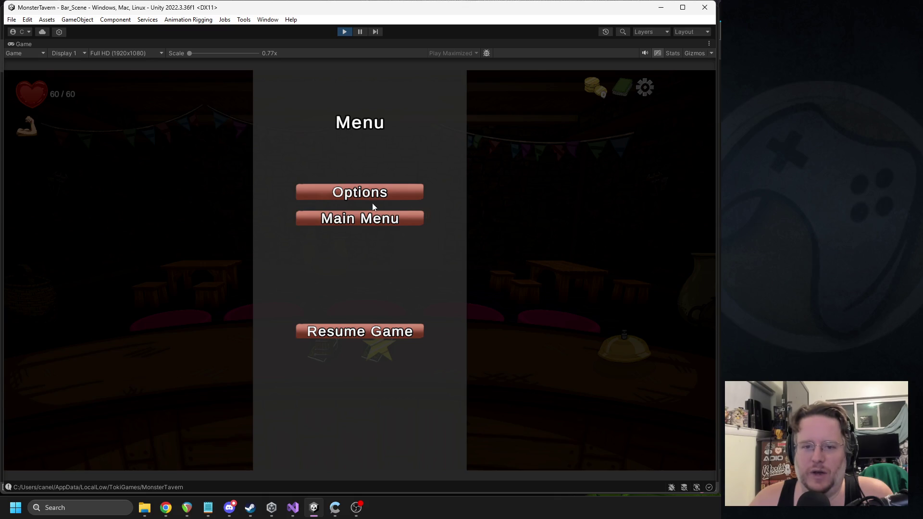
{"action": "left_click", "coordinate": [345, 32]}
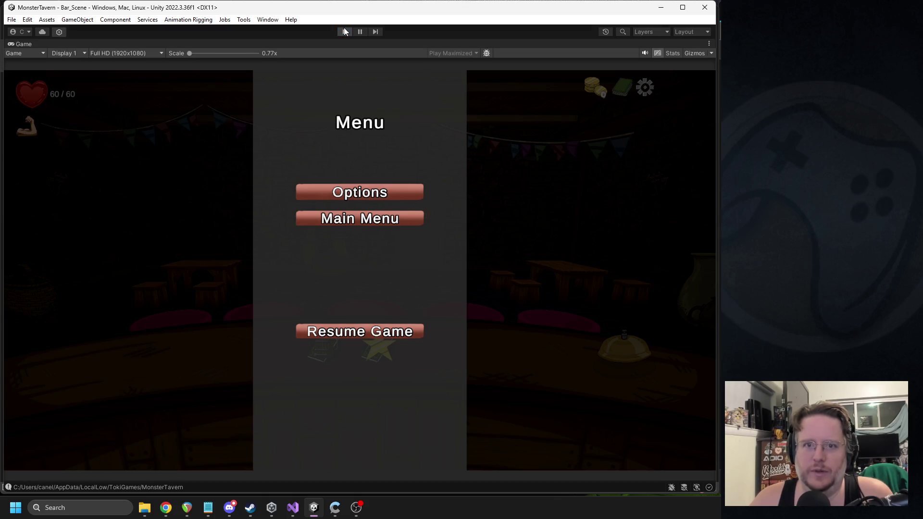
{"action": "scroll", "coordinate": [512, 152], "scroll_direction": "down", "scroll_amount": 10}
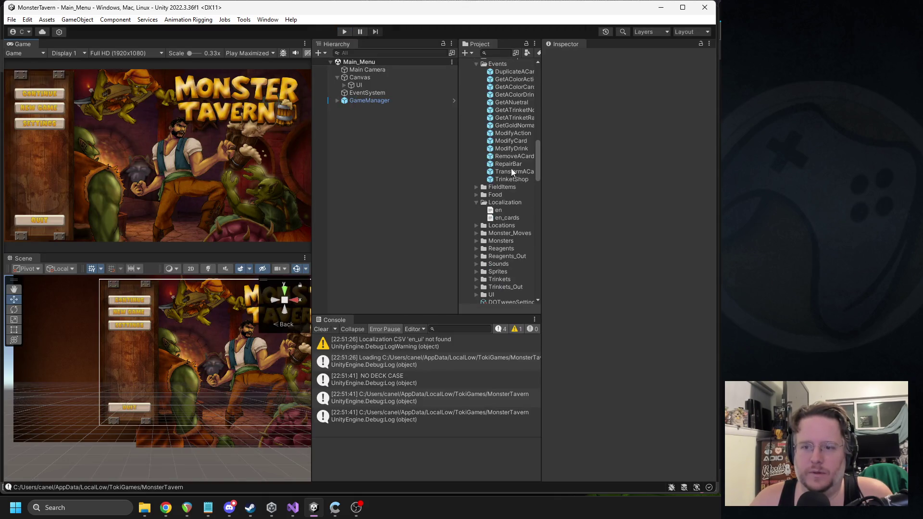
Open Bar_Scene and inspect Menu_Button's On Click calling mUIManager.ClickSettingsButton
{"action": "scroll", "coordinate": [512, 164], "scroll_direction": "up", "scroll_amount": 3}
{"action": "double_click", "coordinate": [494, 124]}
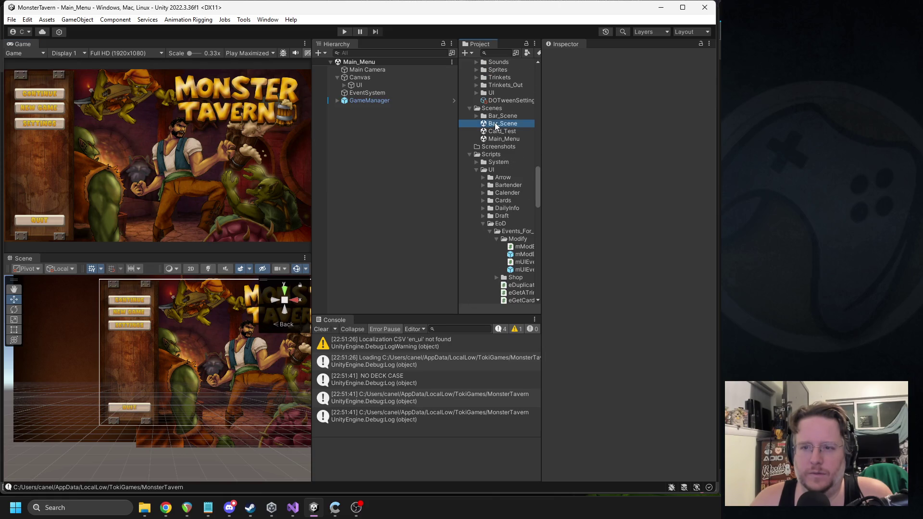
{"action": "left_click", "coordinate": [337, 93]}
{"action": "left_click", "coordinate": [345, 101]}
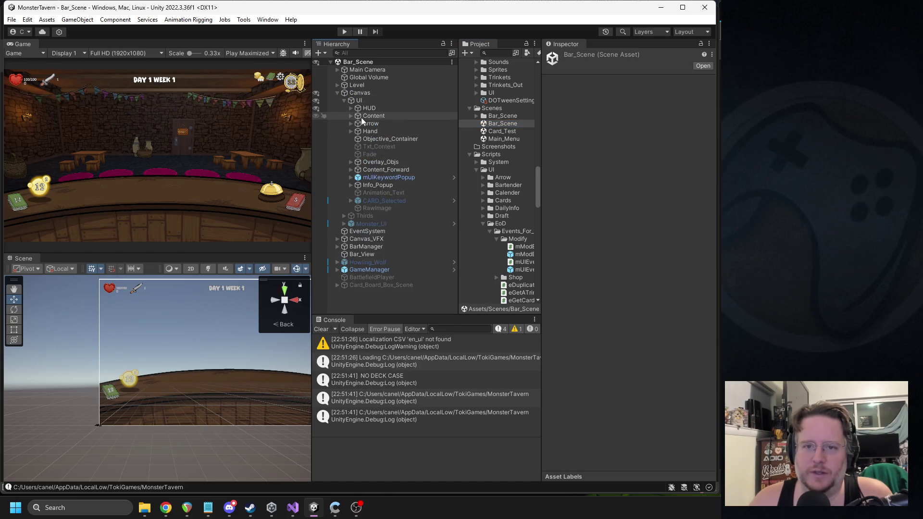
{"action": "left_click", "coordinate": [351, 116]}
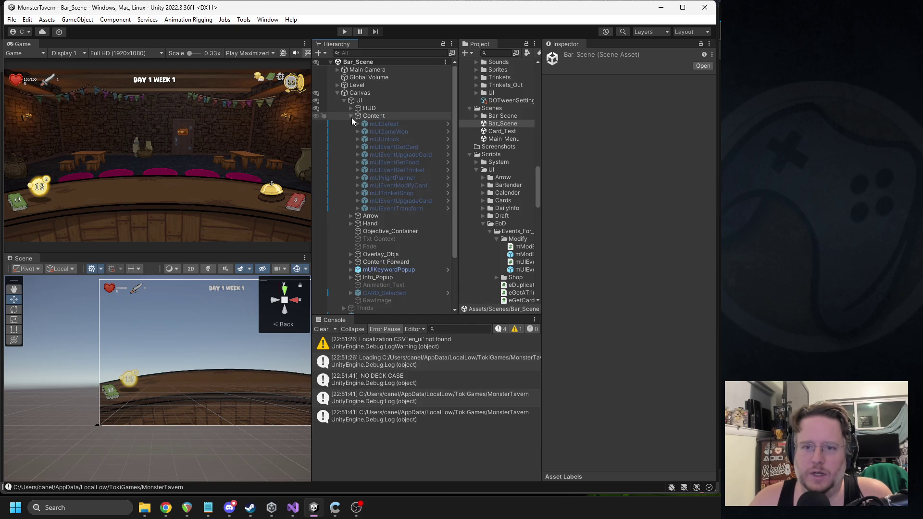
{"action": "left_click", "coordinate": [351, 116]}
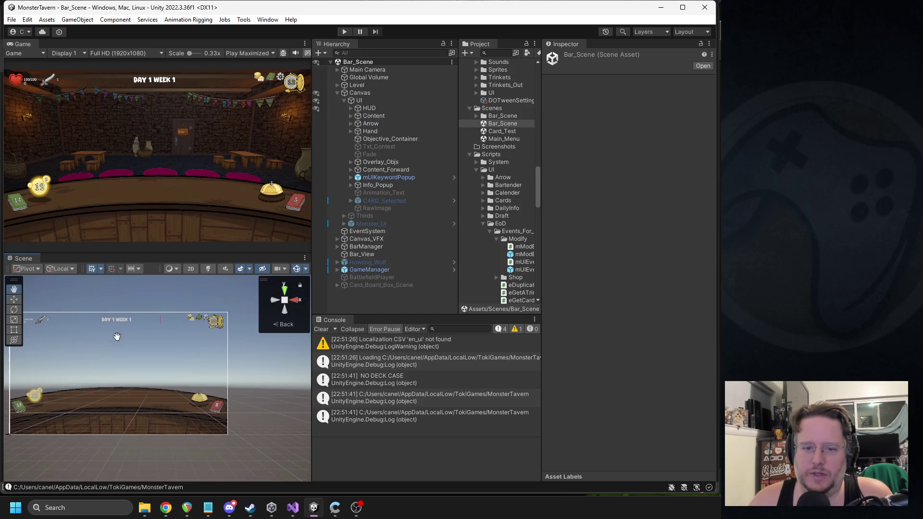
{"action": "left_click", "coordinate": [208, 320]}
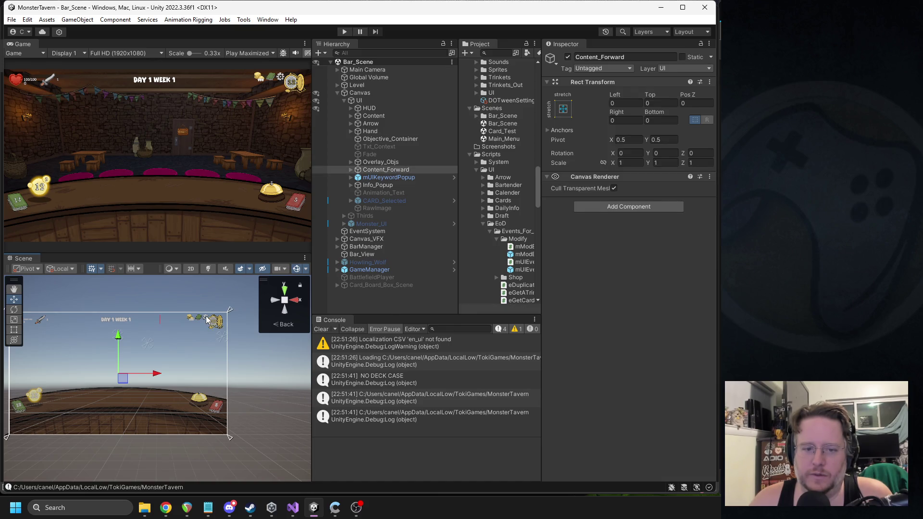
{"action": "left_click", "coordinate": [207, 320]}
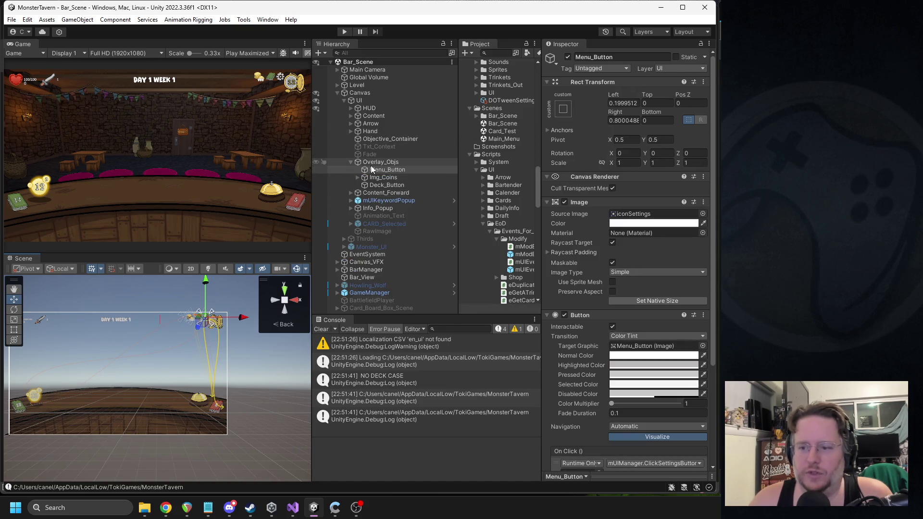
{"action": "scroll", "coordinate": [599, 257], "scroll_direction": "down", "scroll_amount": 5}
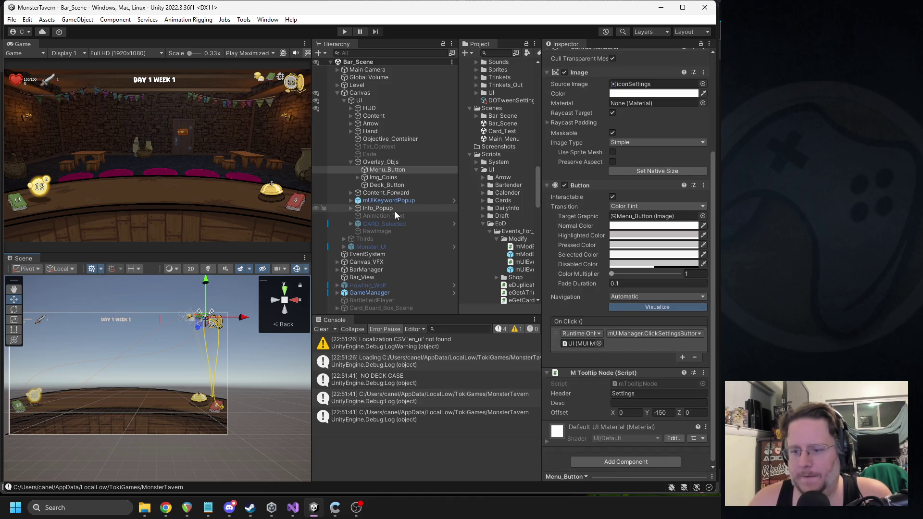
{"action": "left_click", "coordinate": [350, 162]}
Find ClickSettingsButton in the MUI Manager script and note the mUIEscapeMenu reference
{"action": "left_click", "coordinate": [366, 101]}
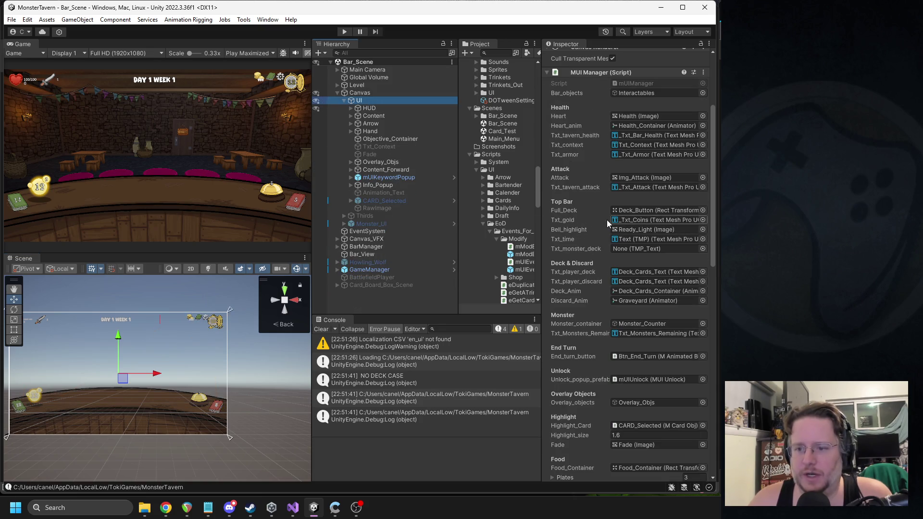
{"action": "right_click", "coordinate": [600, 76]}
{"action": "left_click", "coordinate": [627, 190]}
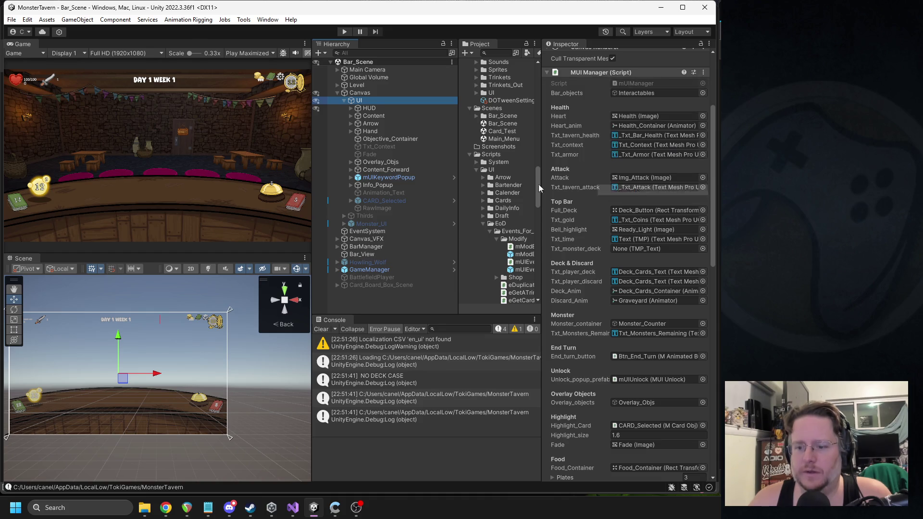
{"action": "key", "text": "ctrl+f"}
{"action": "type", "text": "clicksetting"}
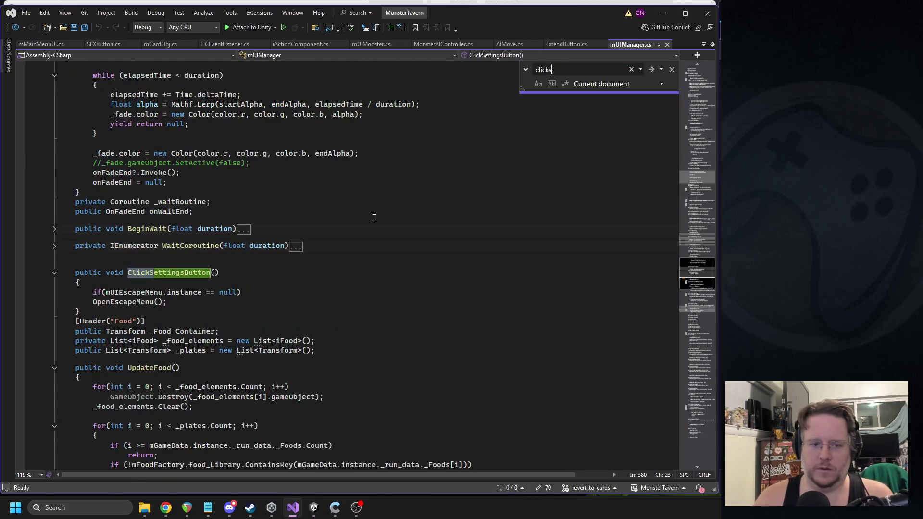
{"action": "double_click", "coordinate": [128, 292]}
{"action": "left_click", "coordinate": [321, 511]}
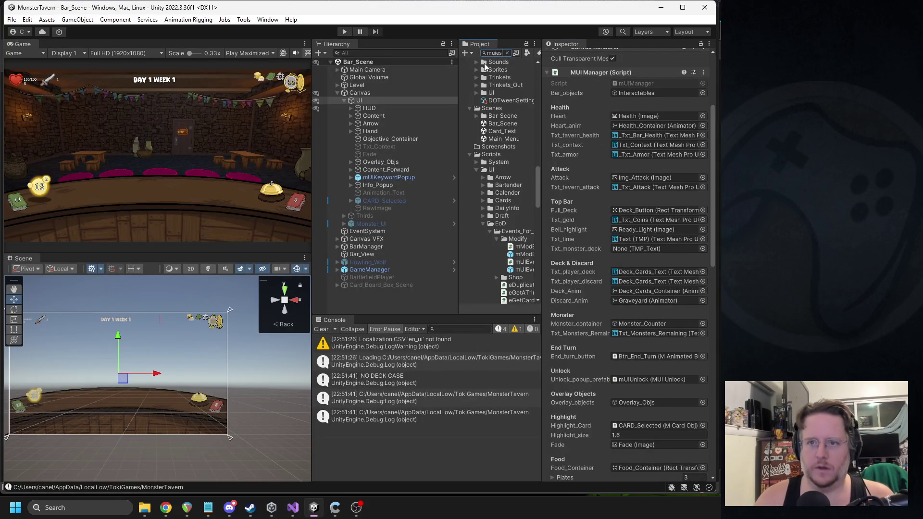
Open the mUIEscapeMenu prefab from a Project search for 'muiesc'
{"action": "type", "text": "c"}
{"action": "double_click", "coordinate": [490, 144]}
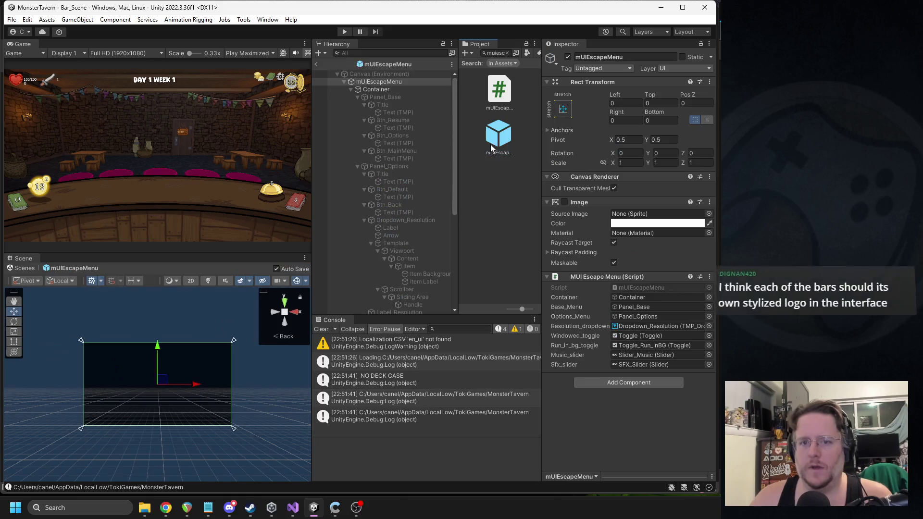
{"action": "left_click", "coordinate": [359, 97]}
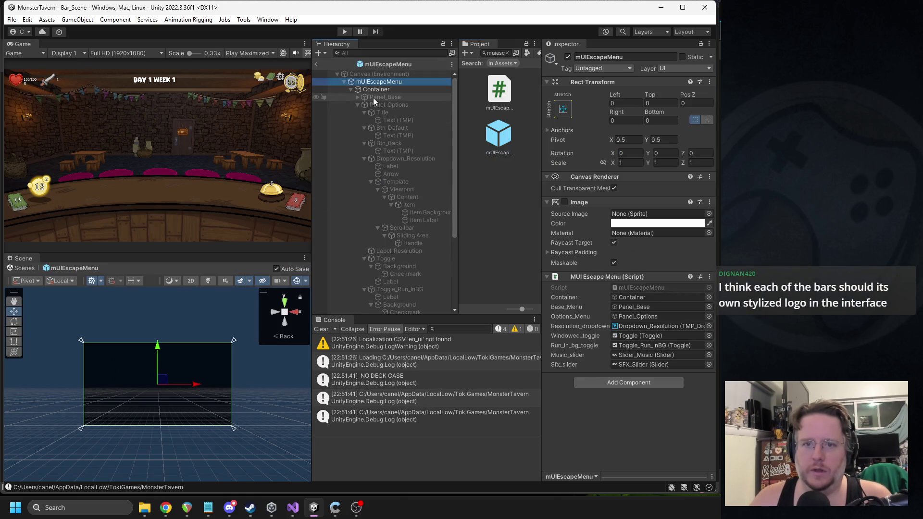
{"action": "left_click", "coordinate": [350, 90], "text": "alt"}
{"action": "left_click", "coordinate": [351, 89]}
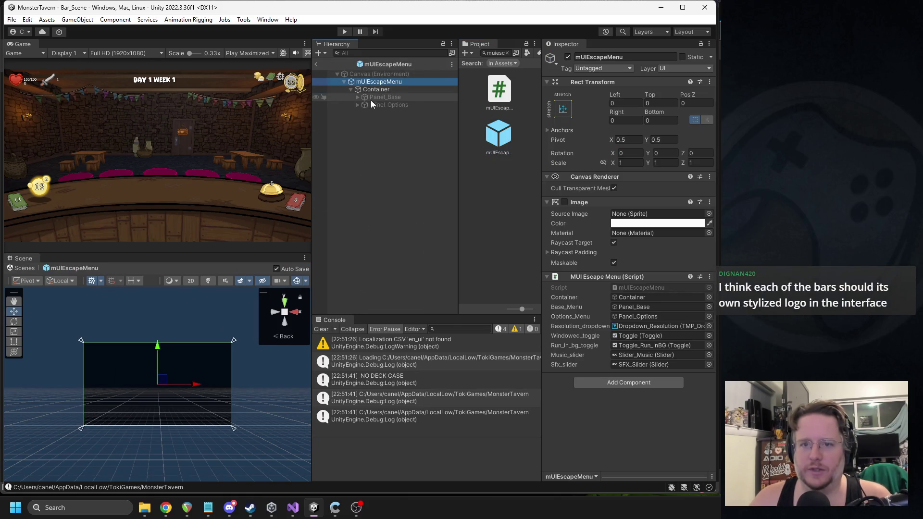
Enable Panel_Base, expand it, and select Btn_Resume
{"action": "left_click", "coordinate": [380, 97]}
{"action": "left_click", "coordinate": [568, 57]}
{"action": "scroll", "coordinate": [183, 360], "scroll_direction": "up", "scroll_amount": 2}
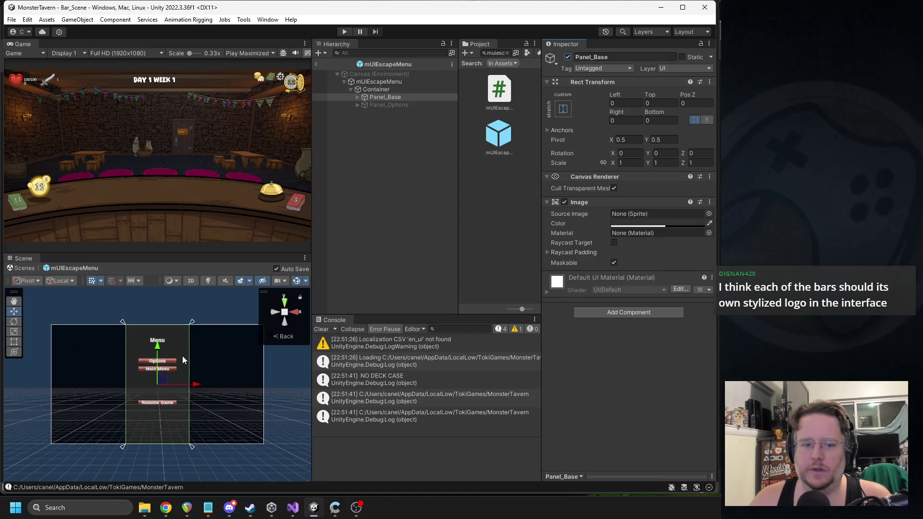
{"action": "scroll", "coordinate": [183, 361], "scroll_direction": "up", "scroll_amount": 5}
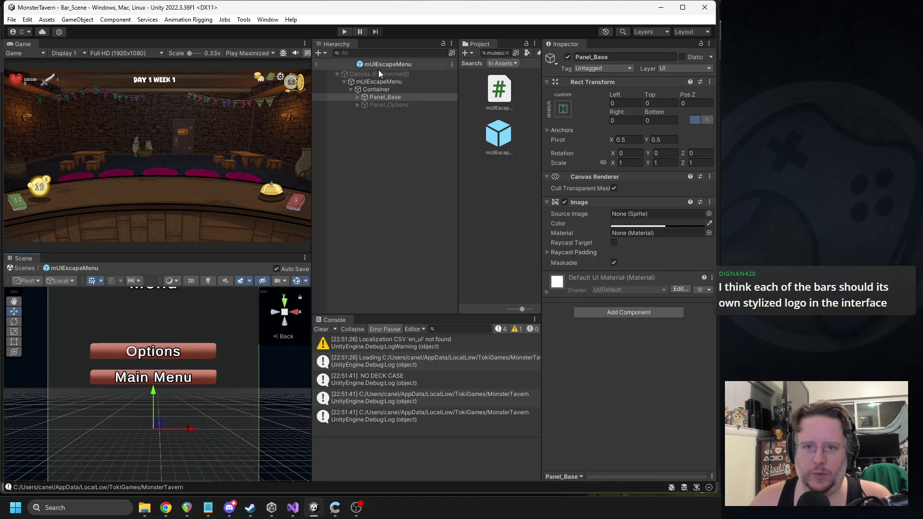
{"action": "left_click", "coordinate": [358, 97]}
{"action": "left_click", "coordinate": [373, 112]}
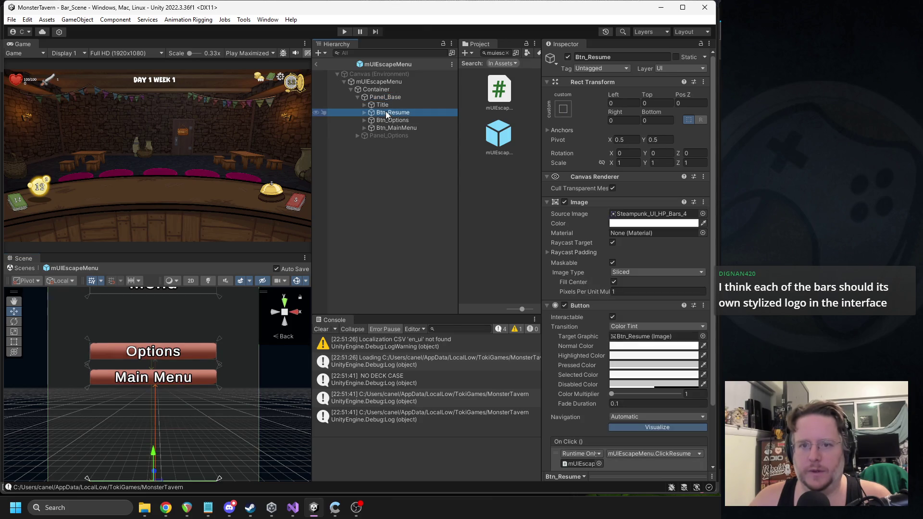
{"action": "scroll", "coordinate": [169, 375], "scroll_direction": "down", "scroll_amount": 2}
{"action": "scroll", "coordinate": [650, 403], "scroll_direction": "down", "scroll_amount": 3}
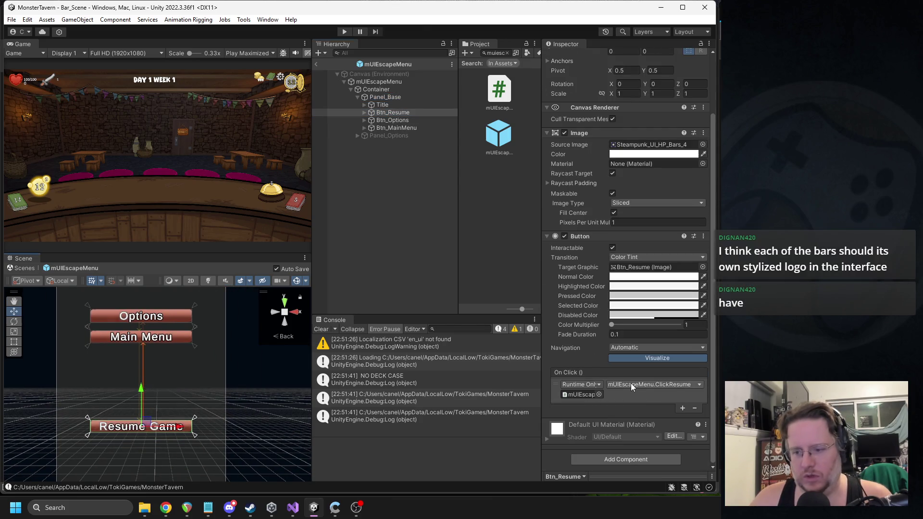
Replace Btn_Resume's Button component with a pasted Extended Button
{"action": "right_click", "coordinate": [589, 237]}
{"action": "left_click", "coordinate": [630, 258]}
{"action": "right_click", "coordinate": [590, 203]}
{"action": "left_click", "coordinate": [645, 273]}
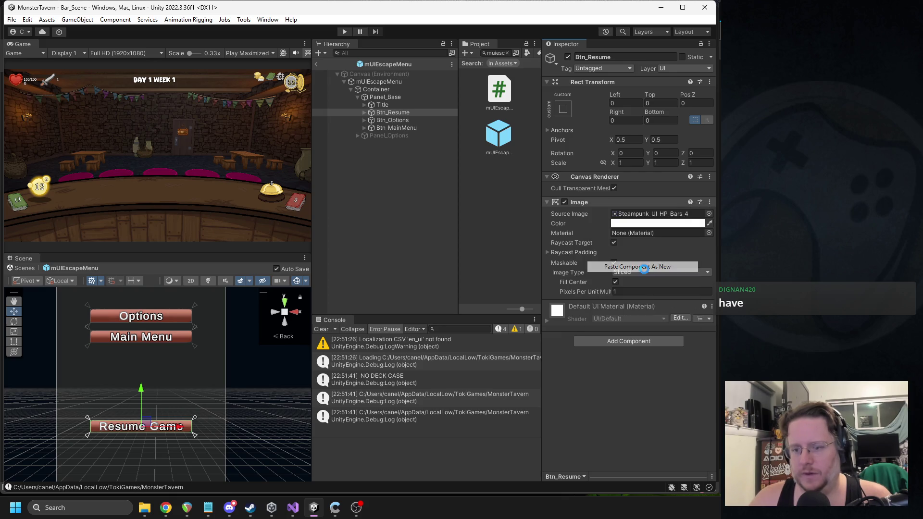
{"action": "scroll", "coordinate": [644, 270], "scroll_direction": "down", "scroll_amount": 2}
Set Btn_Resume as Target Graphic and On Click to mUIEscapeMenu.ClickResume
{"action": "left_click_drag", "start_coordinate": [392, 112], "coordinate": [635, 293]}
{"action": "scroll", "coordinate": [625, 388], "scroll_direction": "down", "scroll_amount": 1}
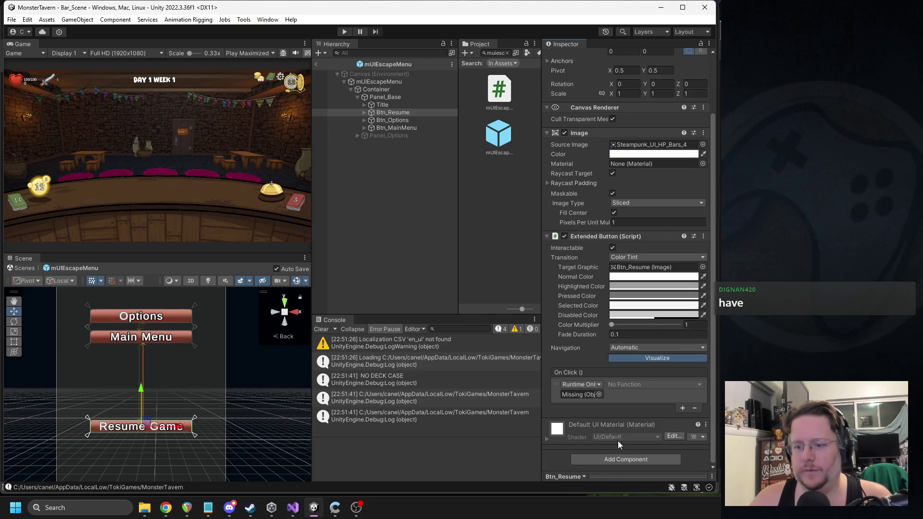
{"action": "mouse_move", "coordinate": [383, 113]}
{"action": "left_mouse_down"}
{"action": "mouse_move", "coordinate": [379, 89]}
{"action": "mouse_move", "coordinate": [572, 358]}
{"action": "left_mouse_up"}
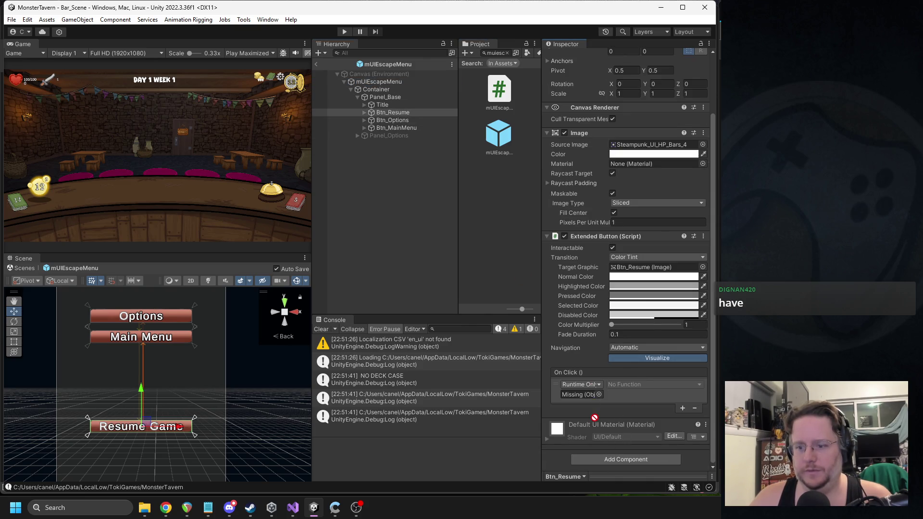
{"action": "left_click_drag", "start_coordinate": [579, 398], "coordinate": [579, 395]}
{"action": "left_click", "coordinate": [644, 385]}
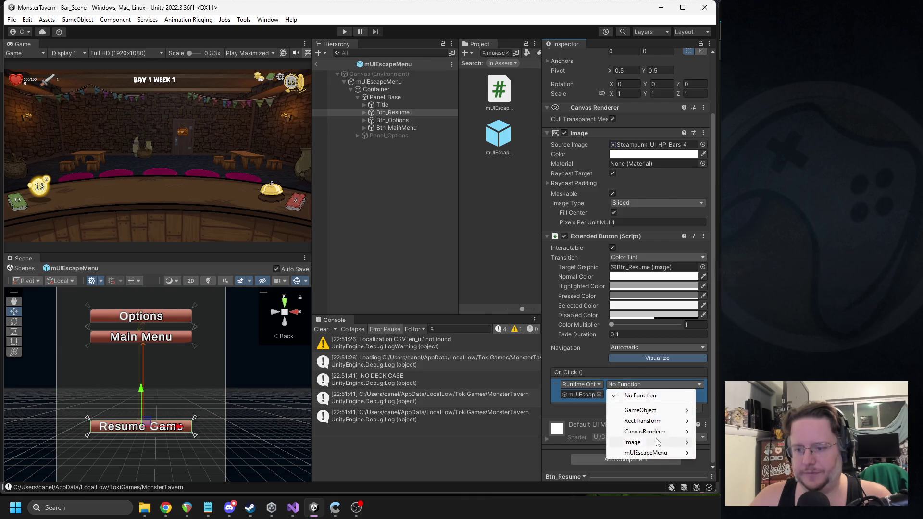
{"action": "mouse_move", "coordinate": [657, 454]}
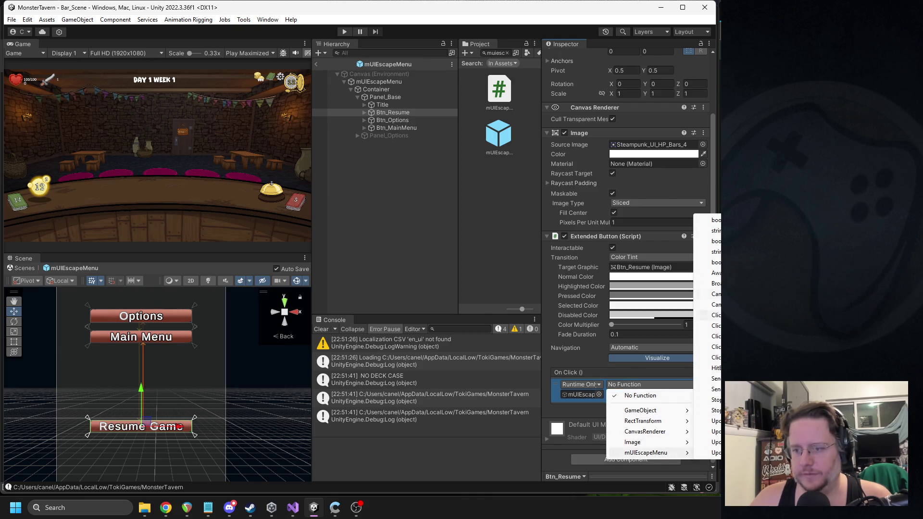
{"action": "left_click", "coordinate": [709, 358]}
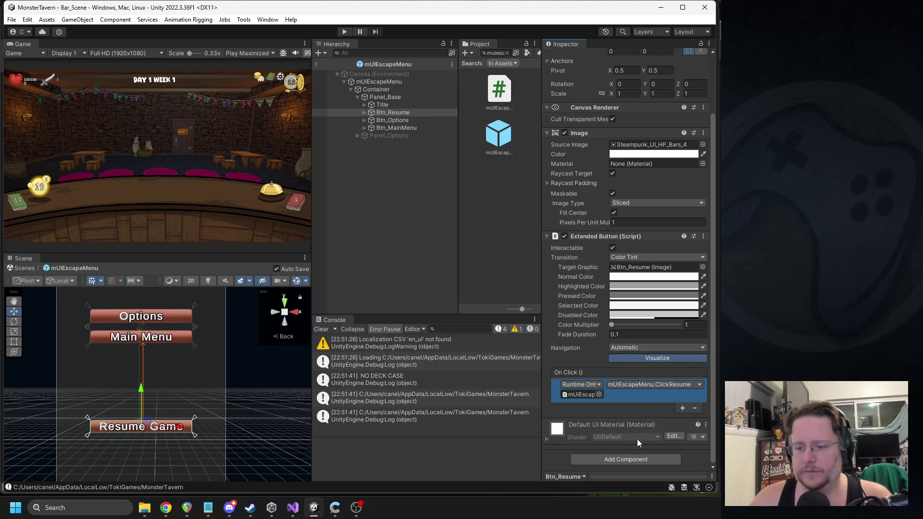
Add an SFX Button with Click as the hover sound and Clink6 as the click sound
{"action": "left_click", "coordinate": [613, 459]}
{"action": "left_click", "coordinate": [621, 372]}
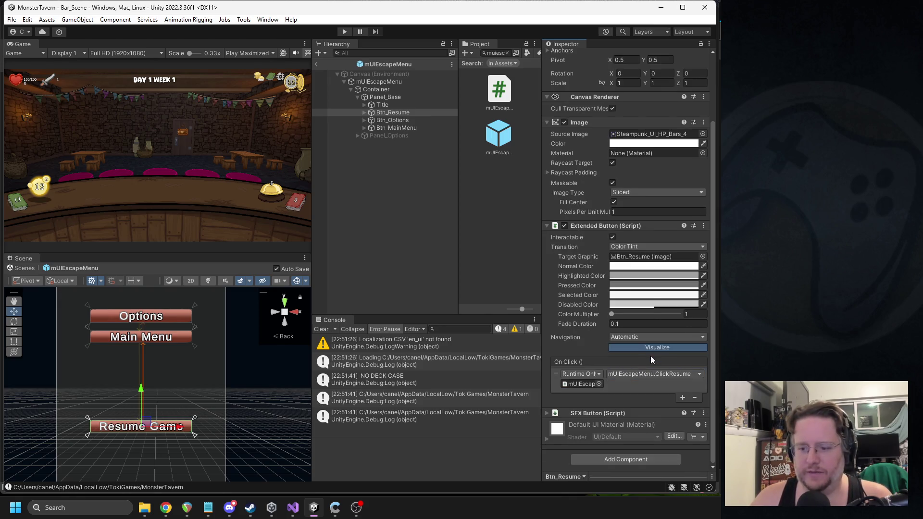
{"action": "left_click", "coordinate": [596, 416]}
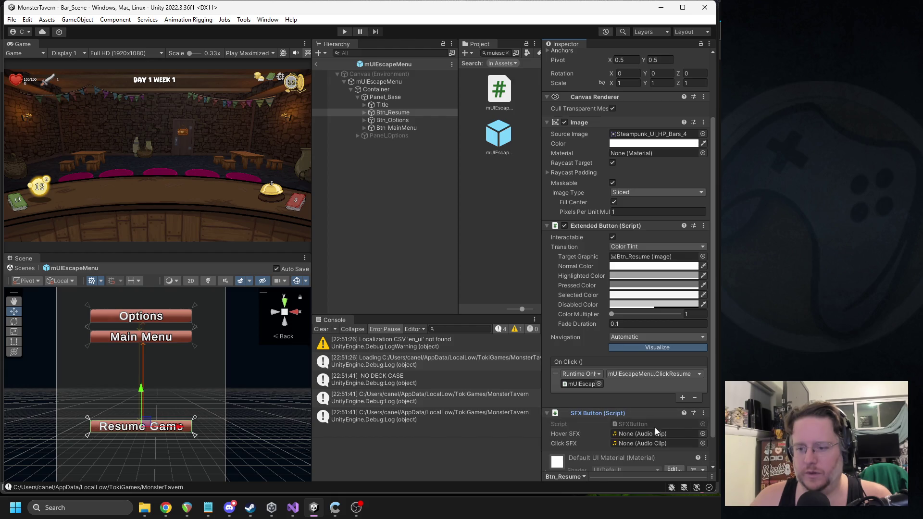
{"action": "left_click", "coordinate": [703, 434]}
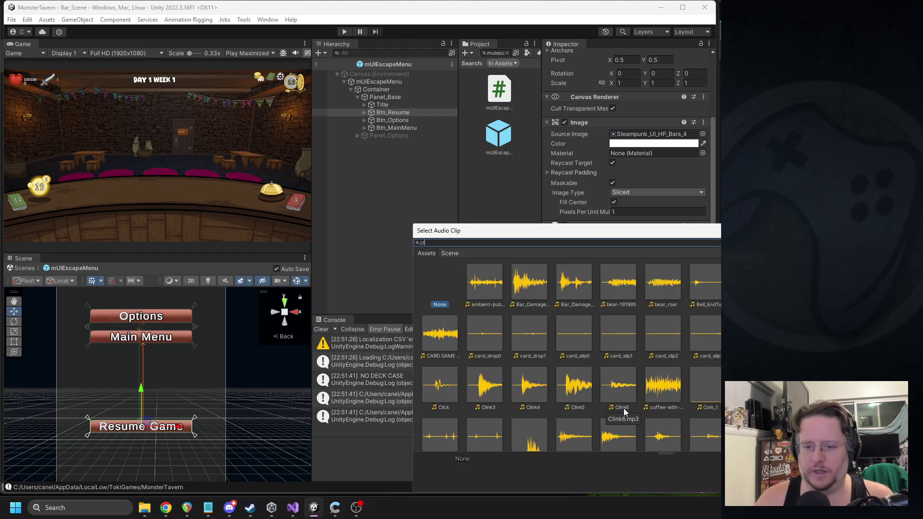
{"action": "type", "text": "ick"}
{"action": "double_click", "coordinate": [482, 283]}
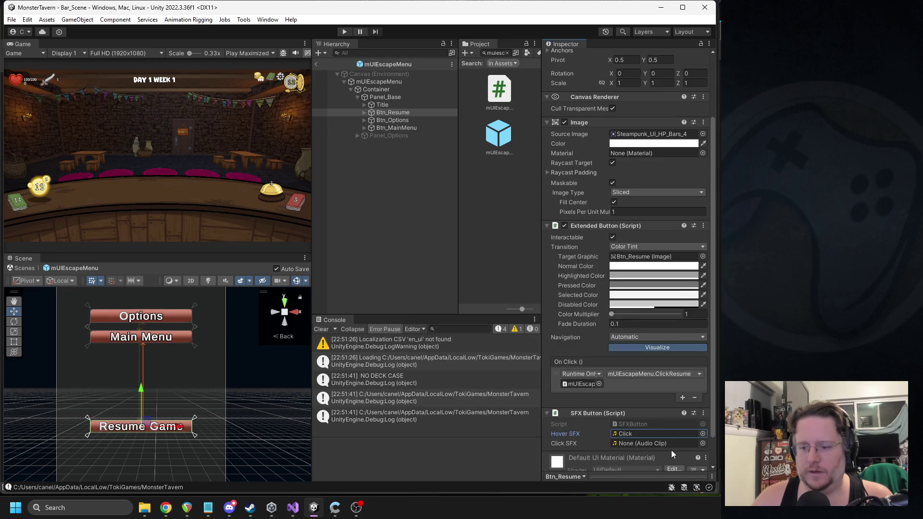
{"action": "left_click", "coordinate": [703, 446]}
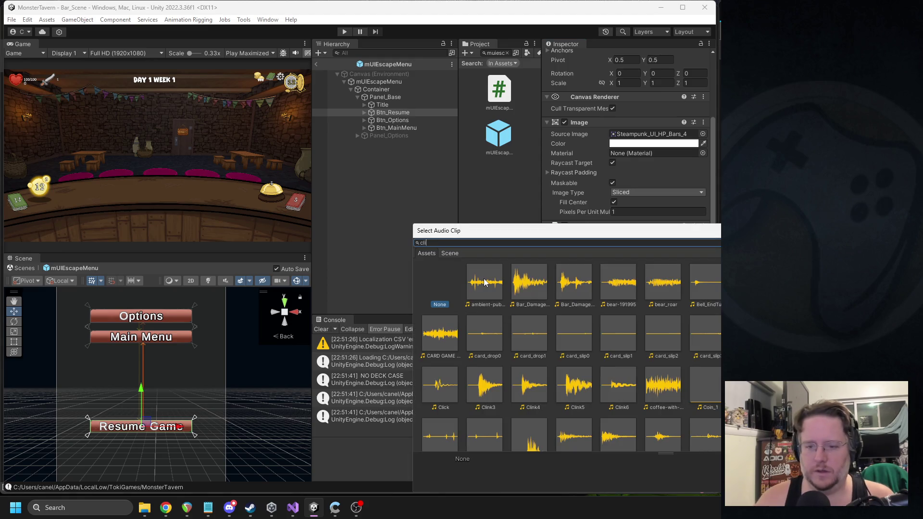
{"action": "type", "text": "nk"}
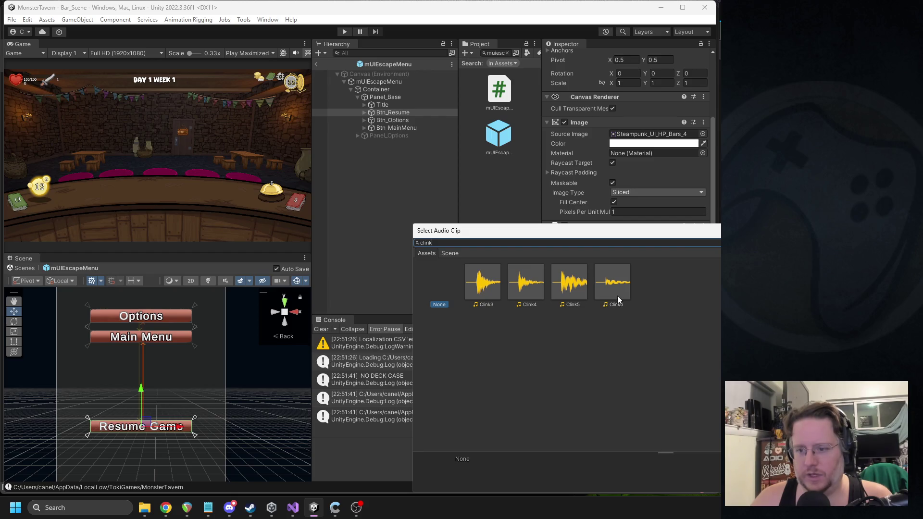
{"action": "double_click", "coordinate": [618, 299]}
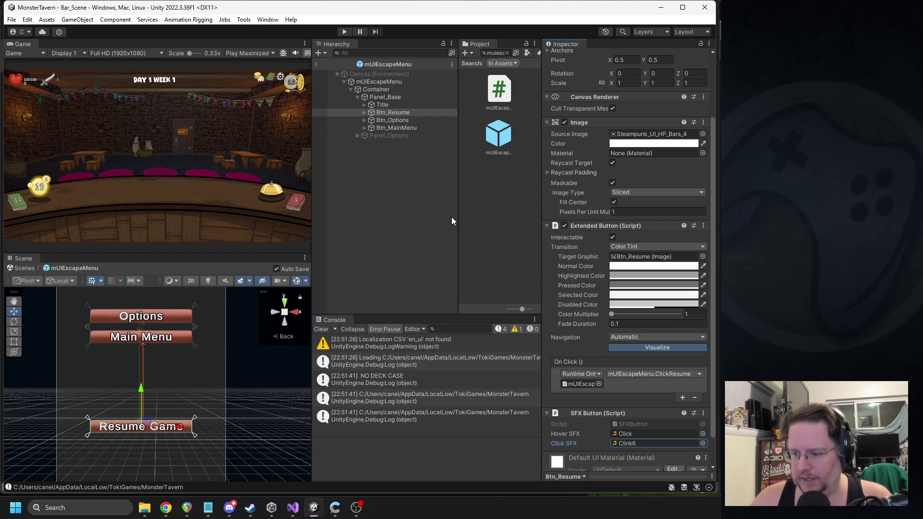
{"action": "left_click", "coordinate": [400, 120]}
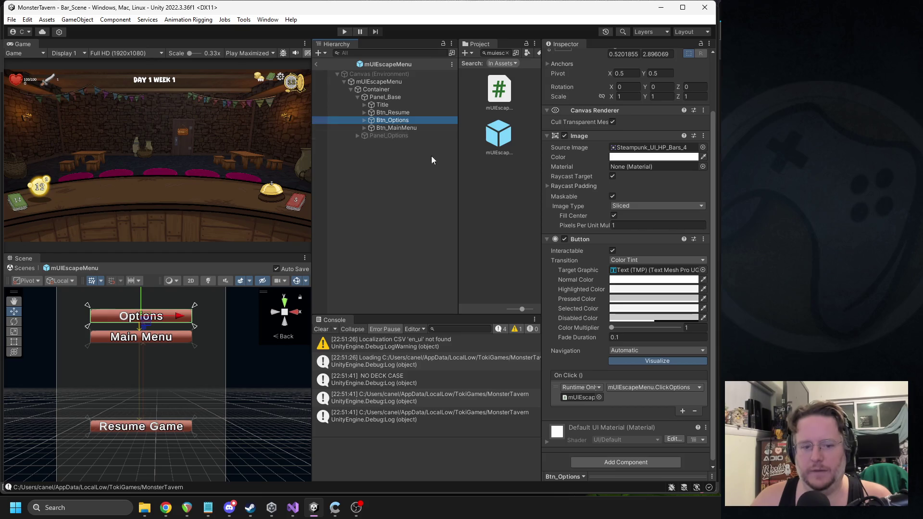
Replace Btn_Options' Button component with a pasted Extended Button
{"action": "right_click", "coordinate": [588, 240]}
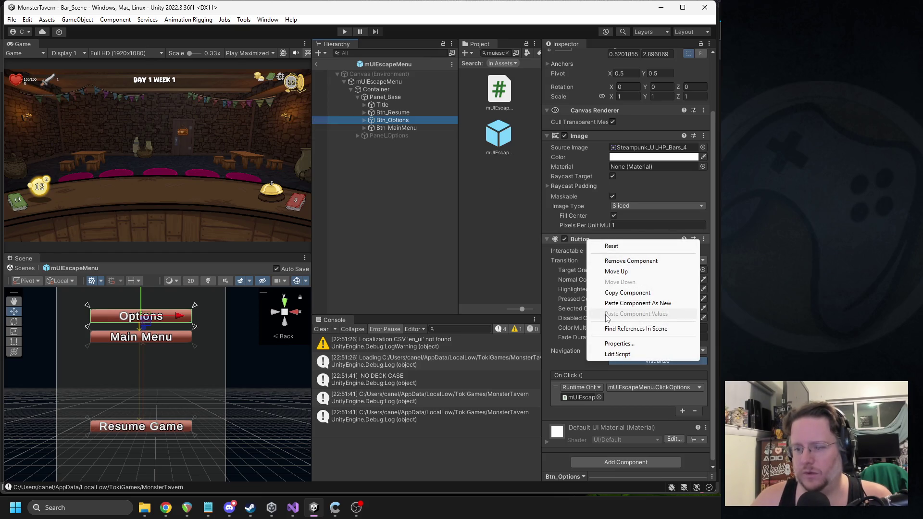
{"action": "left_click", "coordinate": [626, 262]}
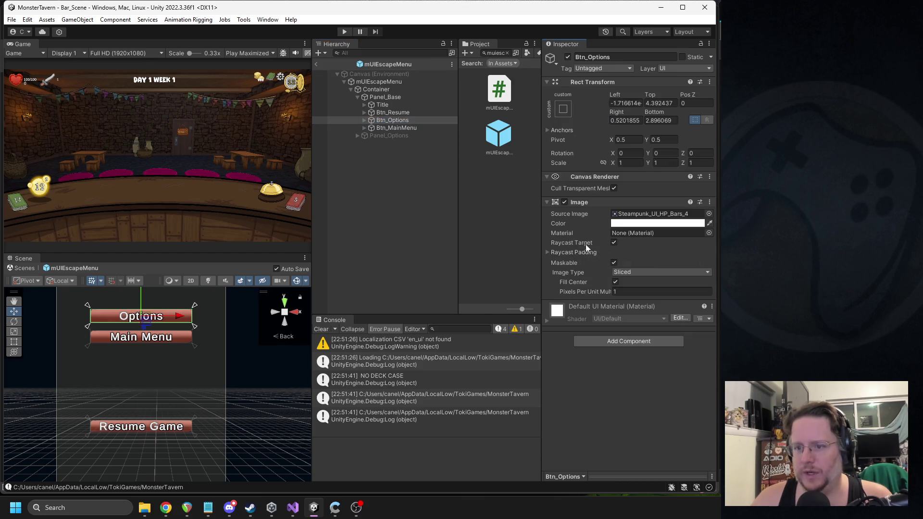
{"action": "right_click", "coordinate": [580, 206]}
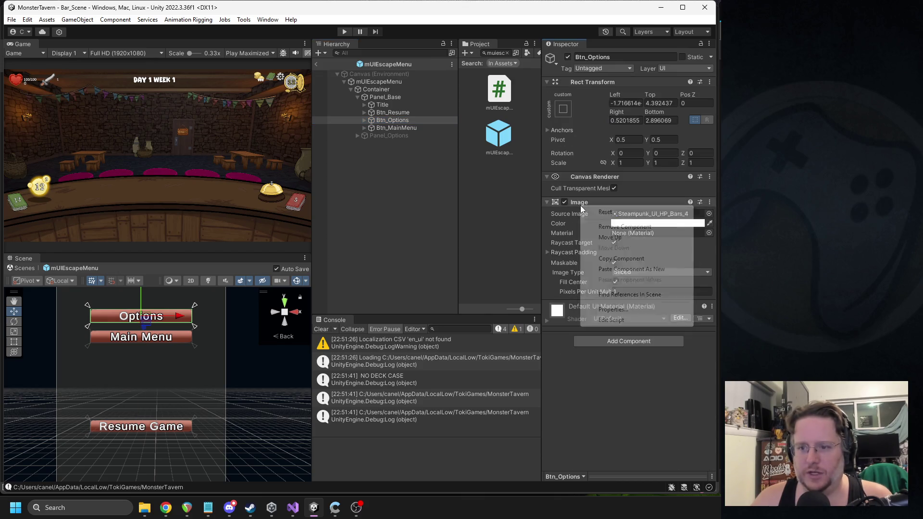
{"action": "left_click", "coordinate": [636, 268]}
{"action": "scroll", "coordinate": [625, 310], "scroll_direction": "down", "scroll_amount": 3}
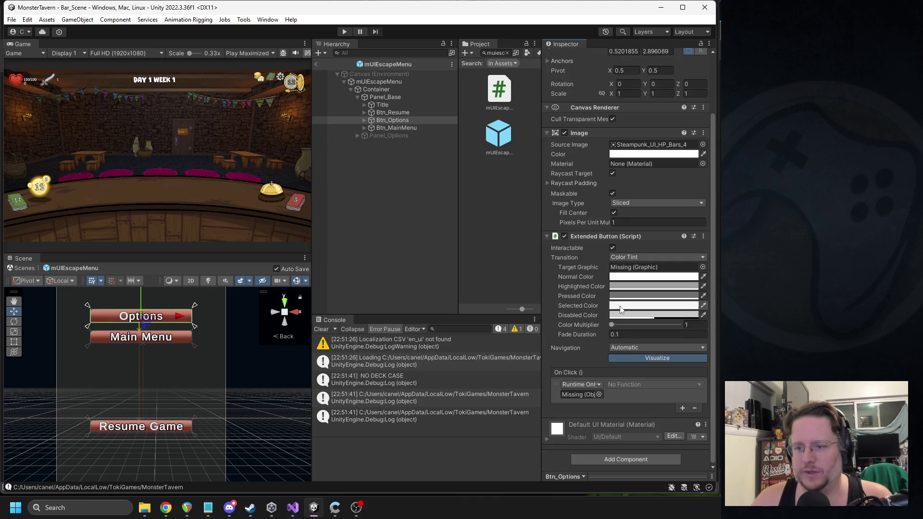
Set Btn_Options as Target Graphic and On Click to mUIEscapeMenu.ClickOptions
{"action": "mouse_move", "coordinate": [408, 121]}
{"action": "left_mouse_down"}
{"action": "mouse_move", "coordinate": [644, 281]}
{"action": "mouse_move", "coordinate": [642, 268]}
{"action": "left_mouse_up"}
{"action": "left_click", "coordinate": [381, 82]}
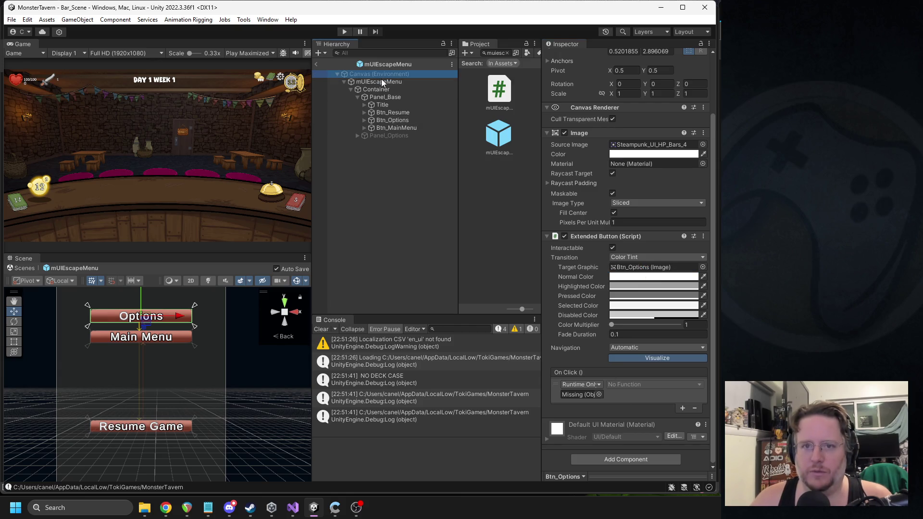
{"action": "mouse_move", "coordinate": [378, 84]}
{"action": "left_mouse_down"}
{"action": "mouse_move", "coordinate": [531, 222]}
{"action": "mouse_move", "coordinate": [583, 395]}
{"action": "left_mouse_up"}
{"action": "left_click", "coordinate": [647, 384]}
{"action": "mouse_move", "coordinate": [657, 453]}
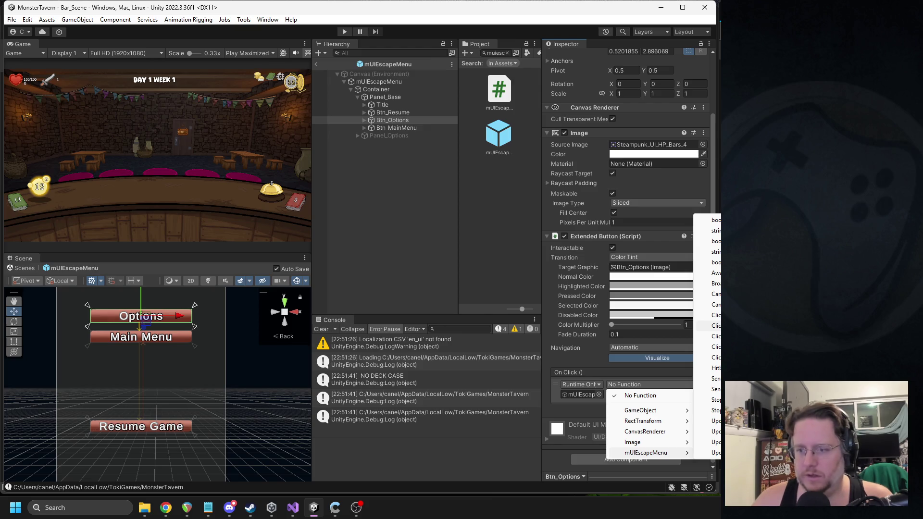
{"action": "left_click", "coordinate": [714, 326]}
Add an SFX Button with Click hover sound and Clink6 click sound
{"action": "left_click", "coordinate": [625, 460]}
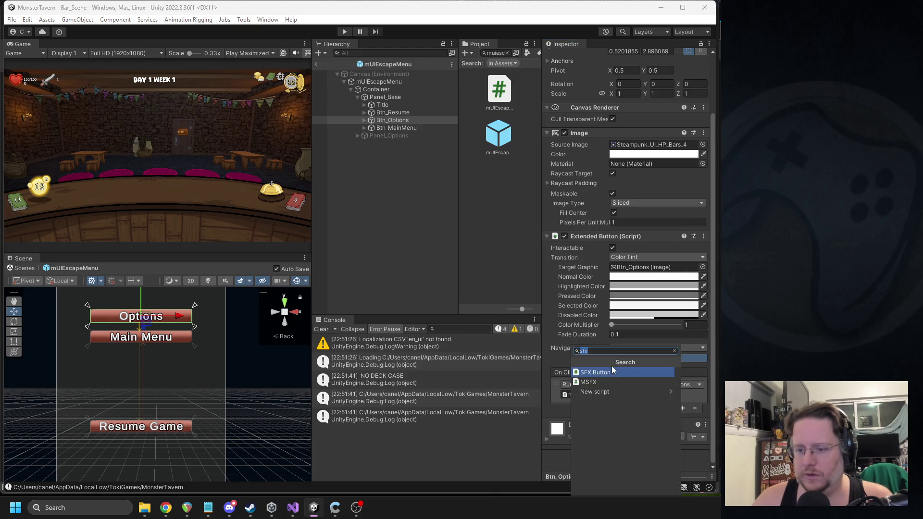
{"action": "left_click", "coordinate": [596, 373]}
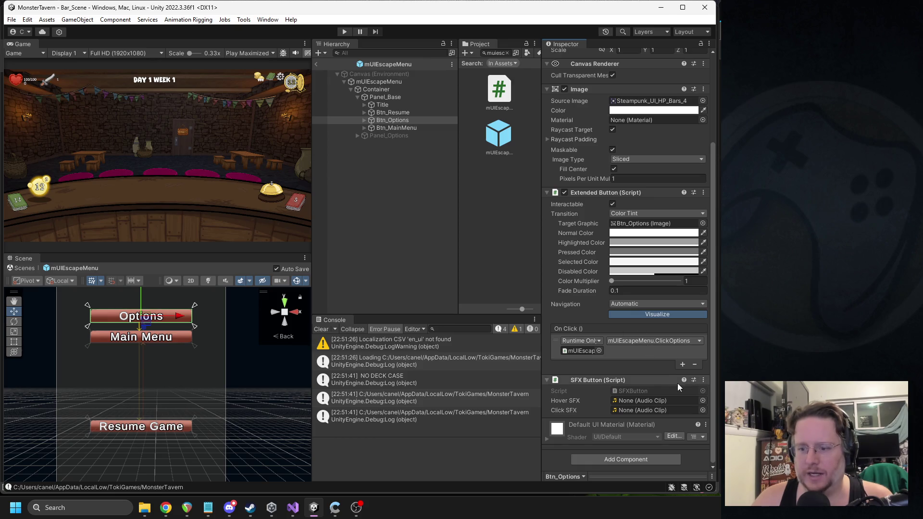
{"action": "left_click", "coordinate": [703, 400]}
{"action": "type", "text": "click"}
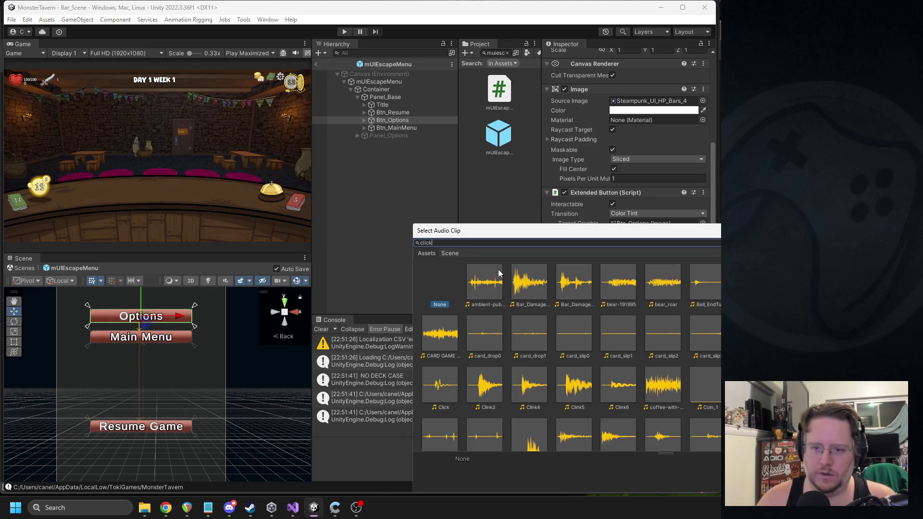
{"action": "double_click", "coordinate": [497, 273]}
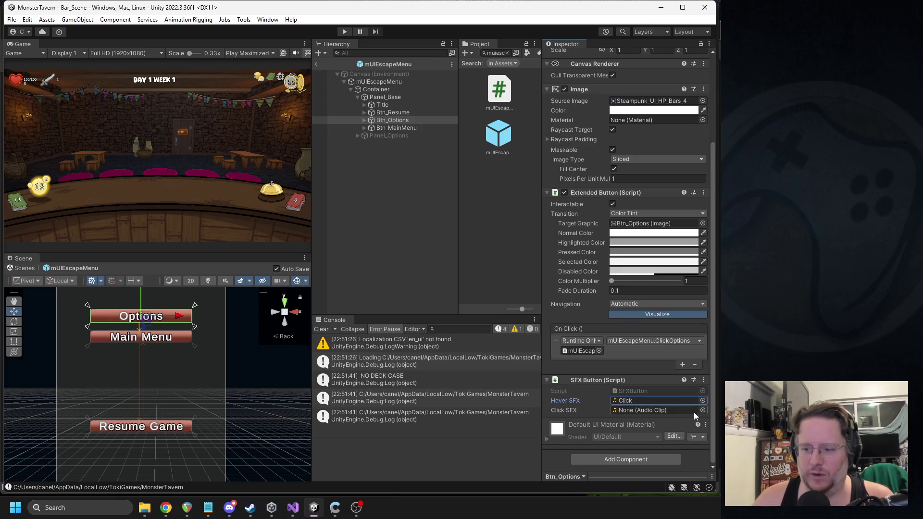
{"action": "left_click", "coordinate": [703, 411]}
{"action": "type", "text": "clink"}
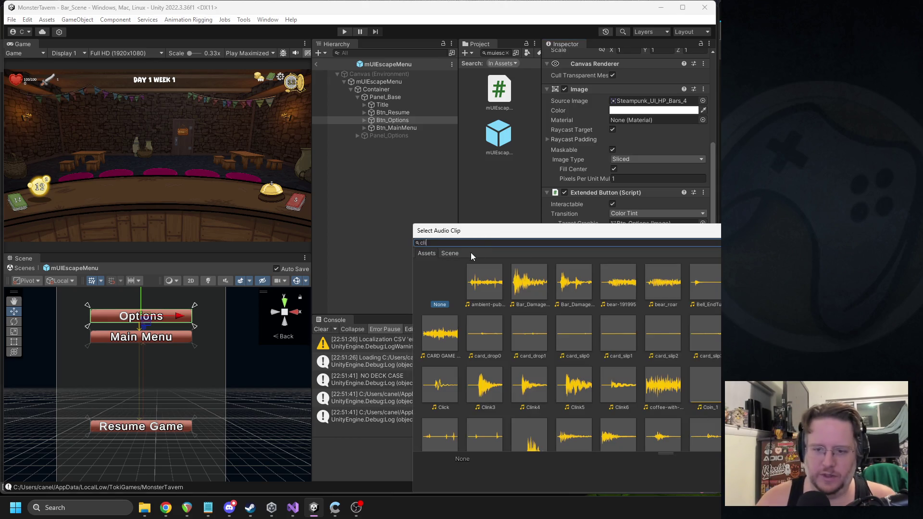
{"action": "double_click", "coordinate": [620, 282]}
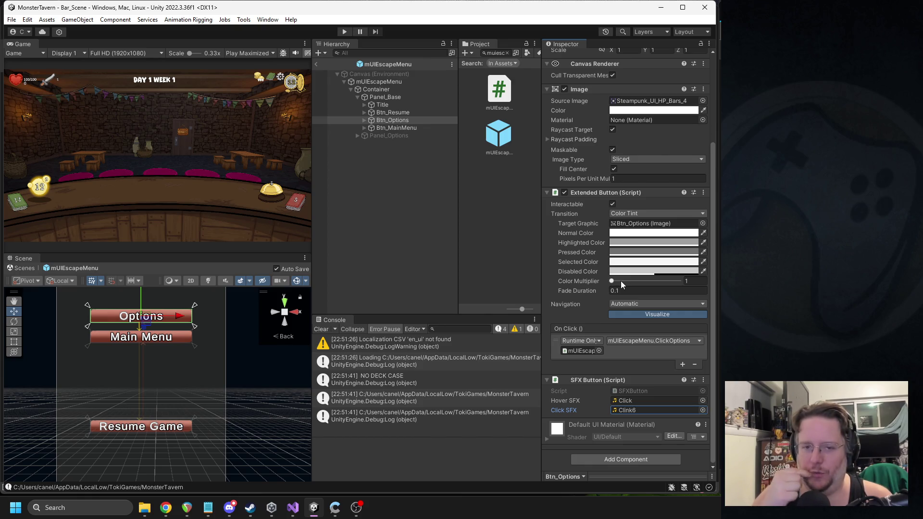
{"action": "left_click", "coordinate": [408, 114]}
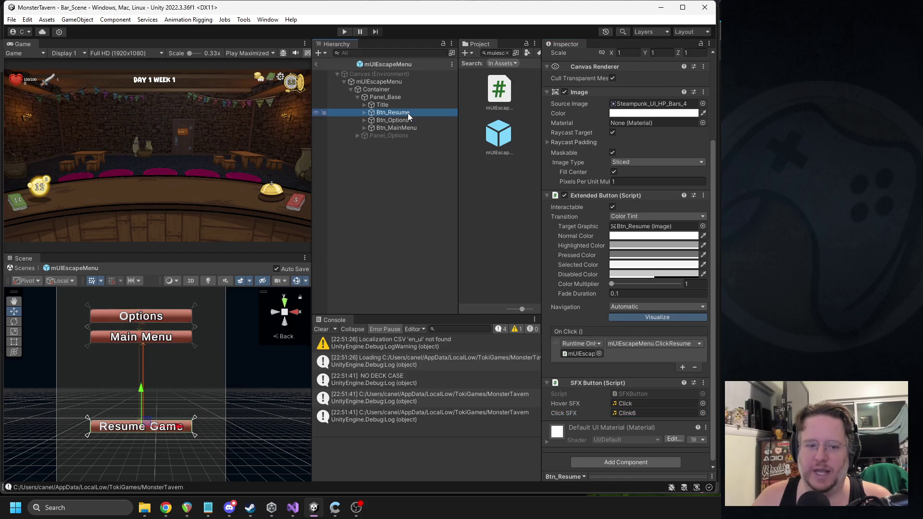
Replace Btn_MainMenu's Button component with a pasted Extended Button
{"action": "left_click", "coordinate": [400, 127]}
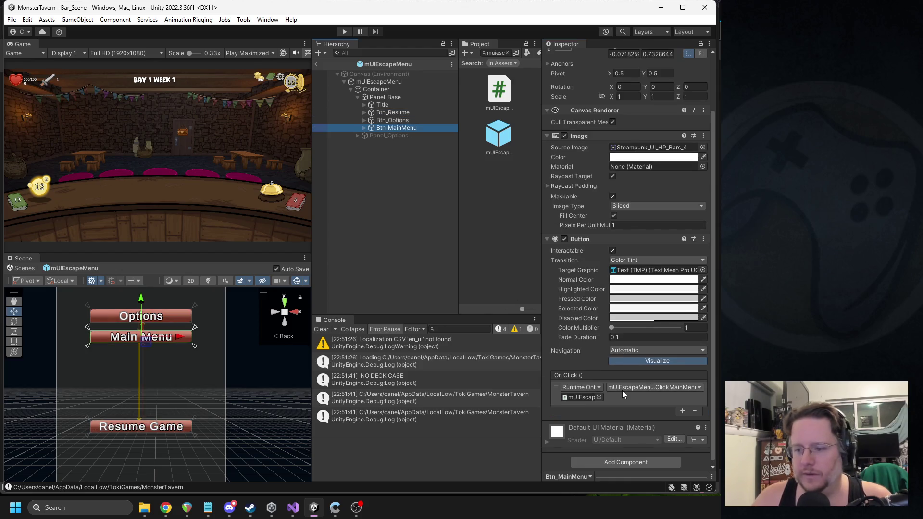
{"action": "right_click", "coordinate": [581, 240]}
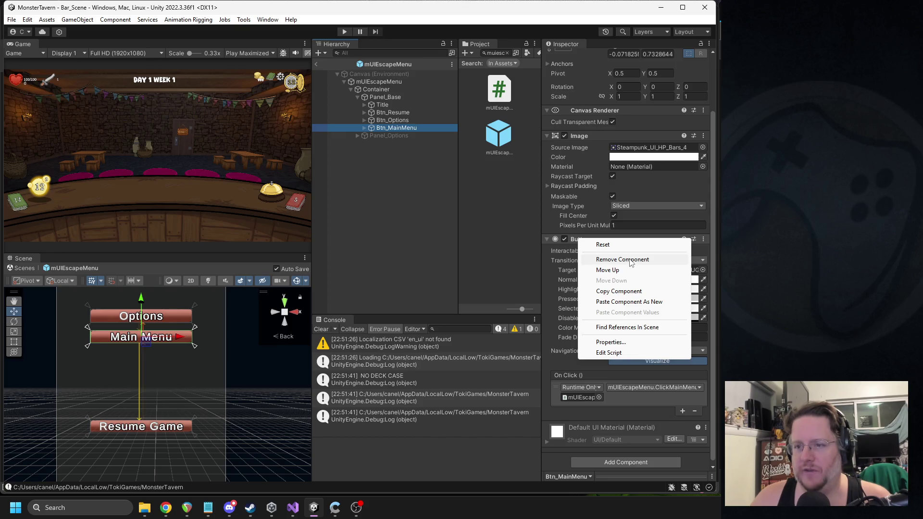
{"action": "left_click", "coordinate": [632, 260]}
{"action": "right_click", "coordinate": [582, 204]}
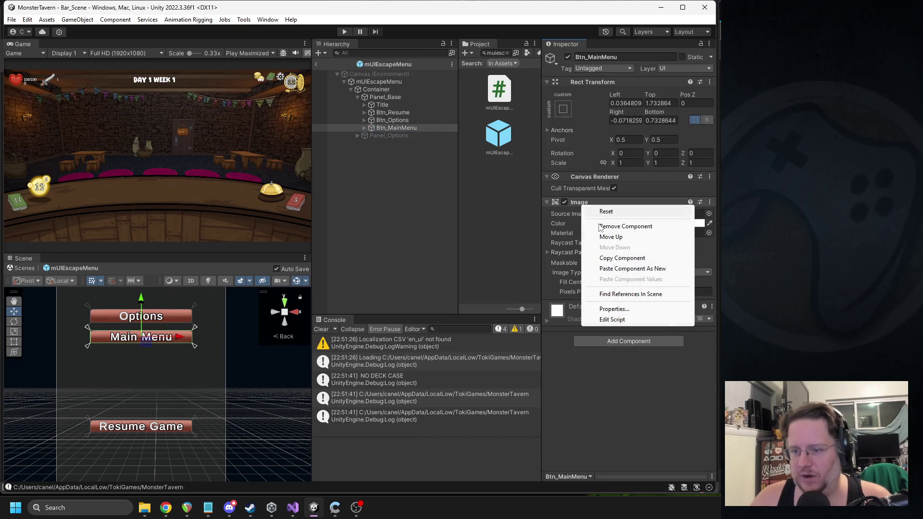
{"action": "left_click", "coordinate": [623, 270]}
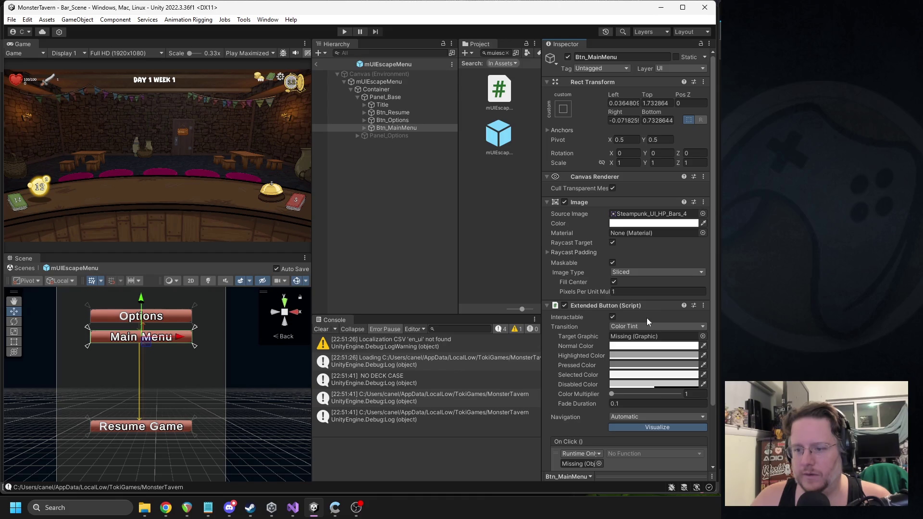
Set Btn_MainMenu as Target Graphic and On Click to mUIEscapeMenu.ClickMainMenu
{"action": "left_click_drag", "start_coordinate": [396, 128], "coordinate": [645, 337]}
{"action": "scroll", "coordinate": [577, 298], "scroll_direction": "down", "scroll_amount": 3}
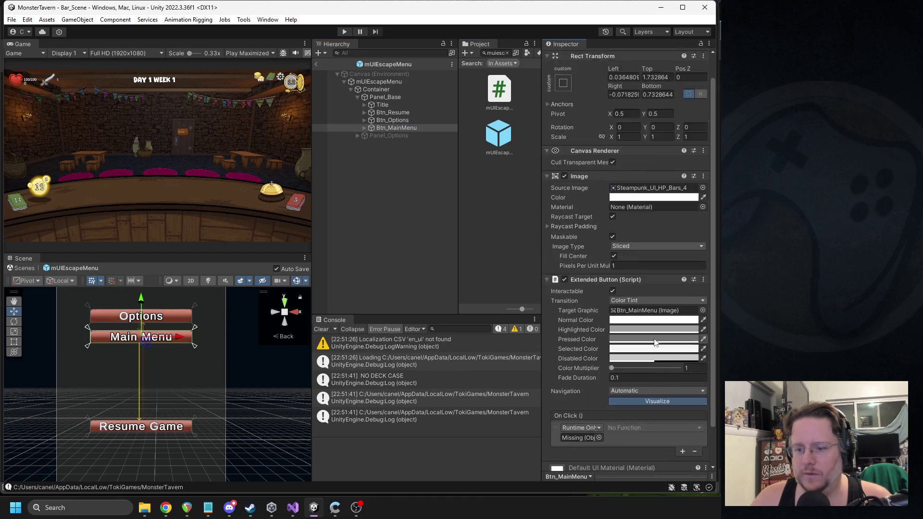
{"action": "left_click_drag", "start_coordinate": [379, 82], "coordinate": [580, 394]}
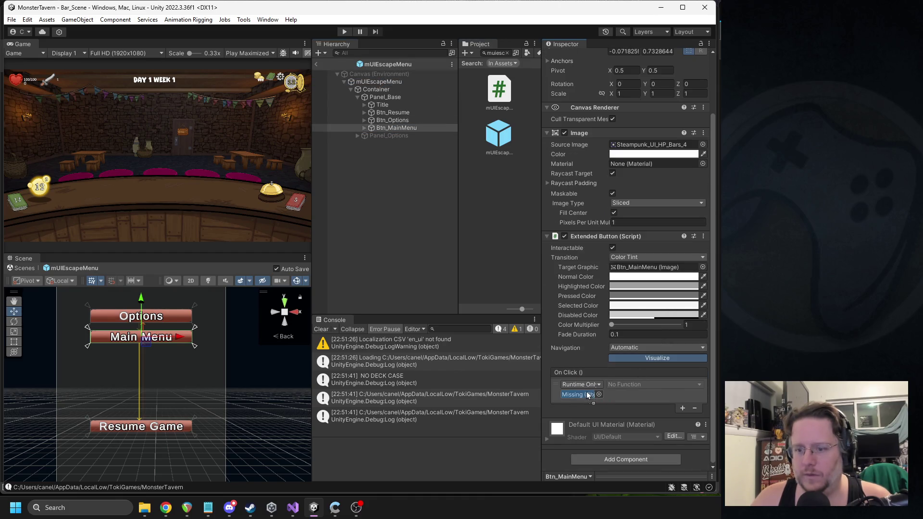
{"action": "left_click", "coordinate": [659, 385]}
{"action": "mouse_move", "coordinate": [662, 453]}
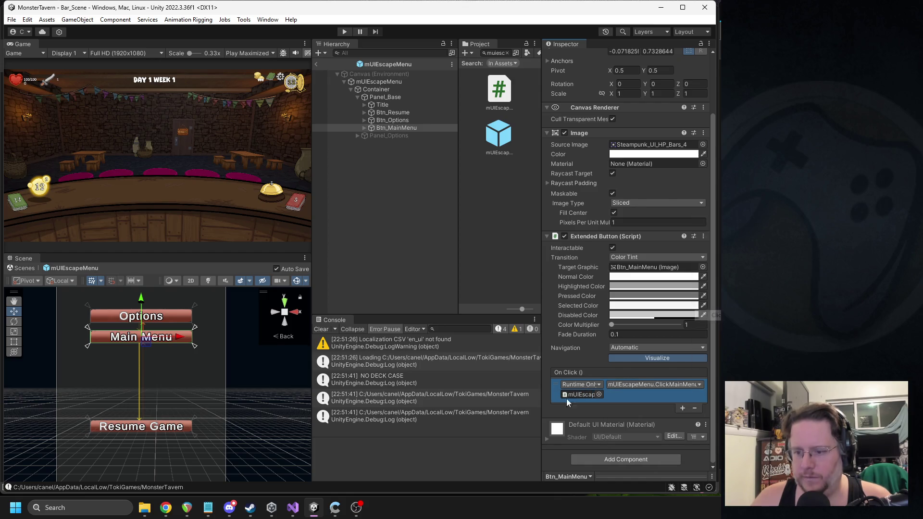
{"action": "left_click", "coordinate": [706, 315]}
Add an SFX Button with Click hover sound and Clink6 click sound
{"action": "left_click", "coordinate": [625, 459]}
{"action": "left_click", "coordinate": [621, 372]}
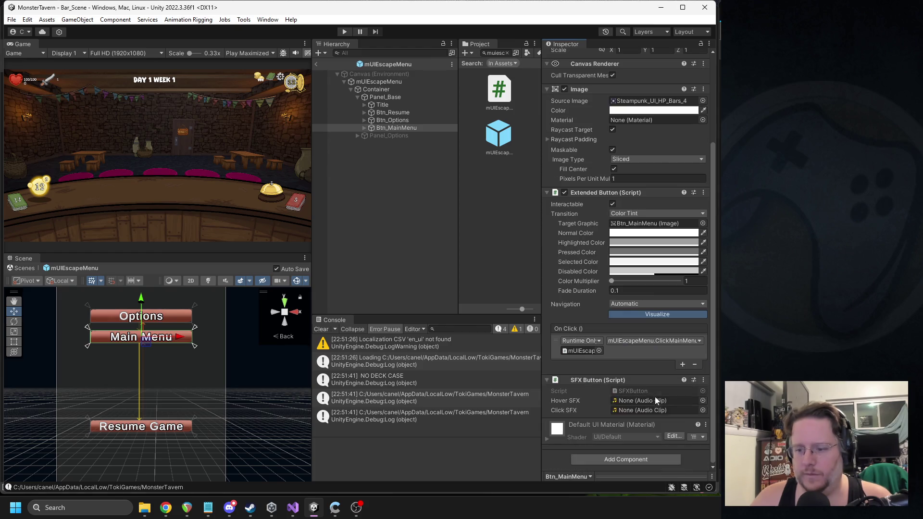
{"action": "left_click", "coordinate": [702, 401]}
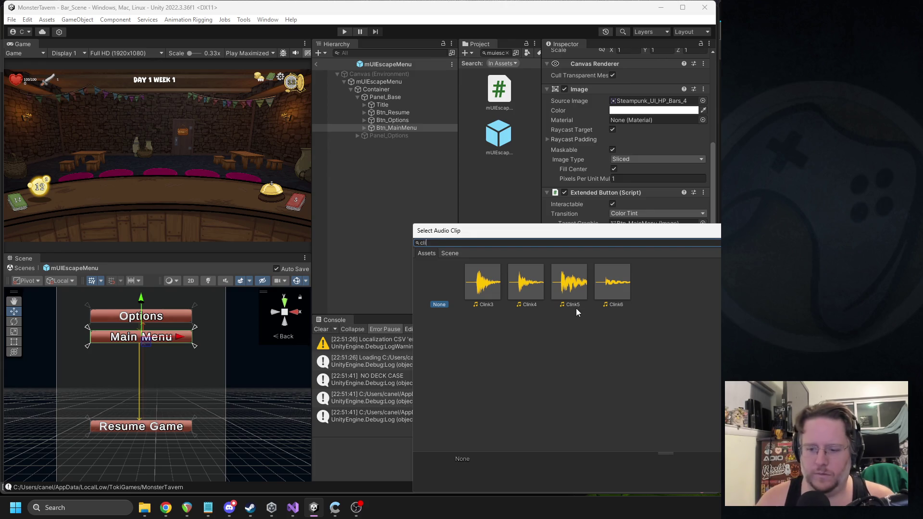
{"action": "type", "text": "ck"}
{"action": "double_click", "coordinate": [487, 279]}
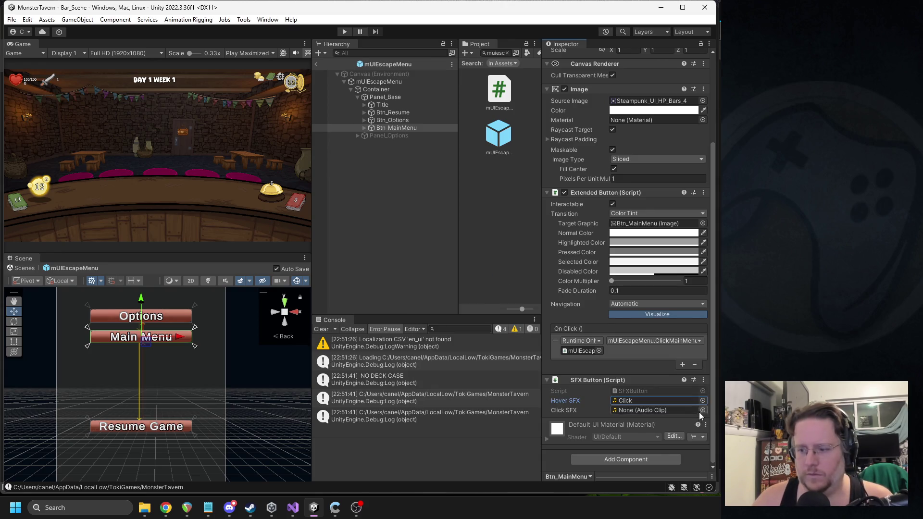
{"action": "left_click", "coordinate": [703, 410]}
{"action": "type", "text": "clink"}
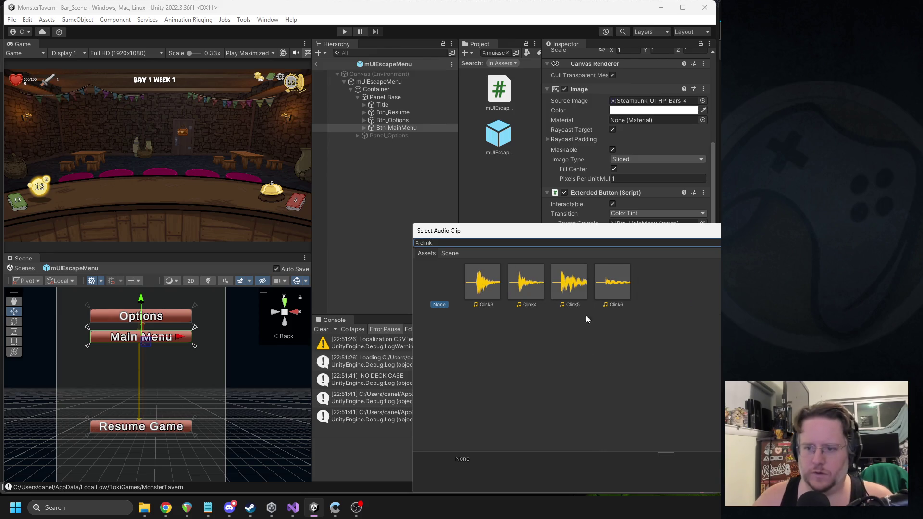
{"action": "double_click", "coordinate": [612, 282]}
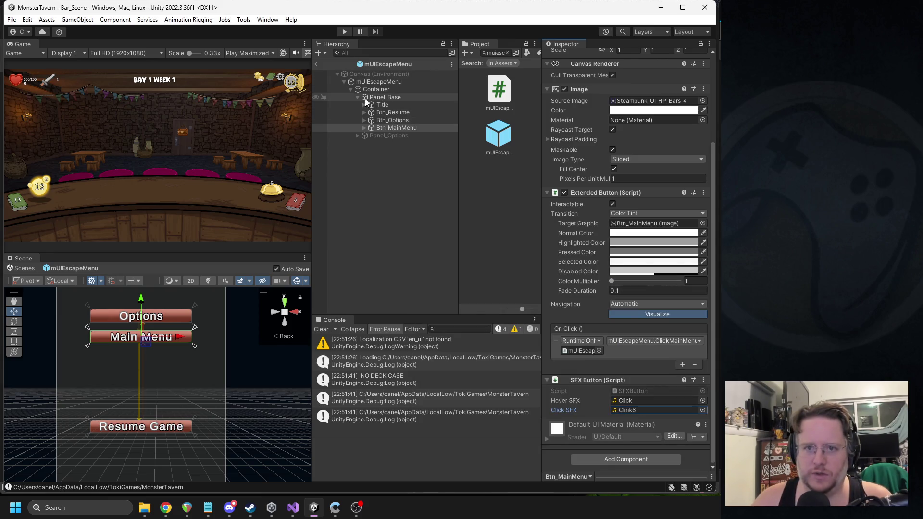
Collapse and deactivate Panel_Base to hide the escape menu
{"action": "left_click", "coordinate": [358, 96]}
{"action": "left_click", "coordinate": [385, 97]}
{"action": "left_click", "coordinate": [568, 57]}
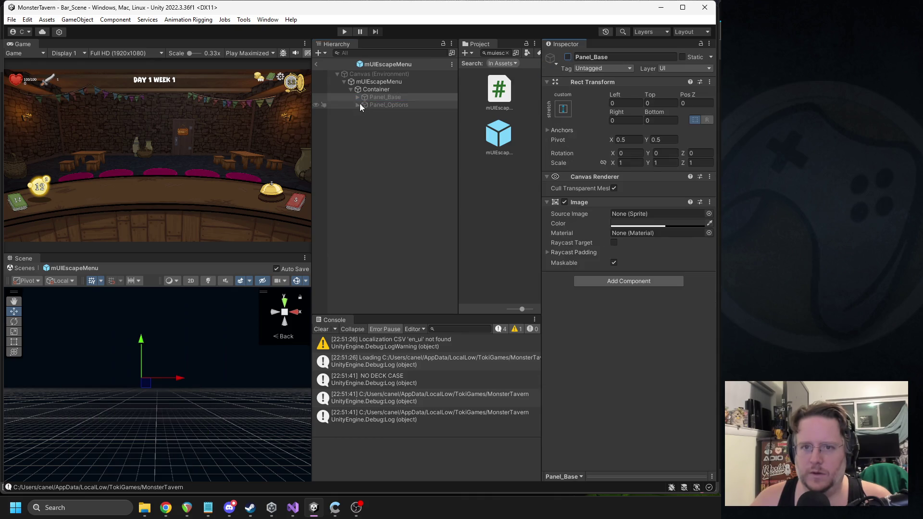
Activate and expand Panel_Options, then select its Btn_Back (Done) button
{"action": "left_click", "coordinate": [360, 105]}
{"action": "left_click", "coordinate": [568, 57]}
{"action": "left_click", "coordinate": [364, 105]}
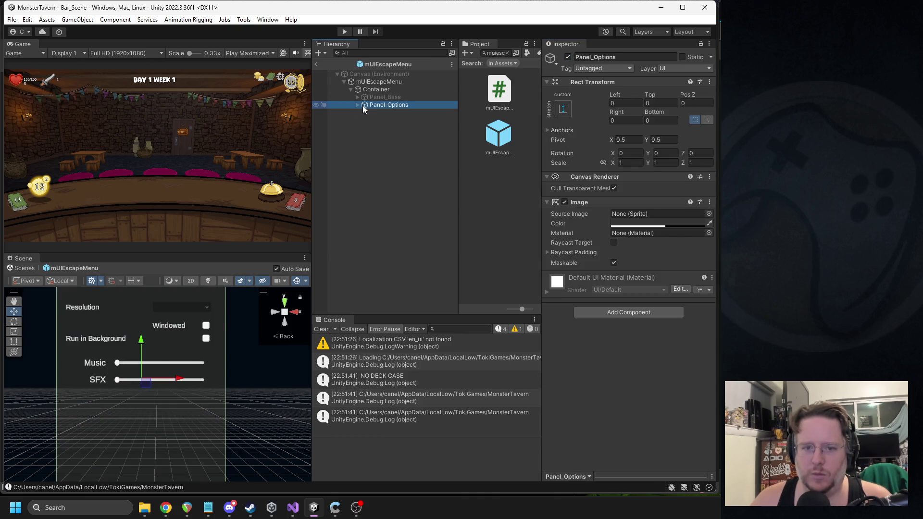
{"action": "left_click", "coordinate": [358, 105]}
{"action": "scroll", "coordinate": [223, 380], "scroll_direction": "down", "scroll_amount": 3}
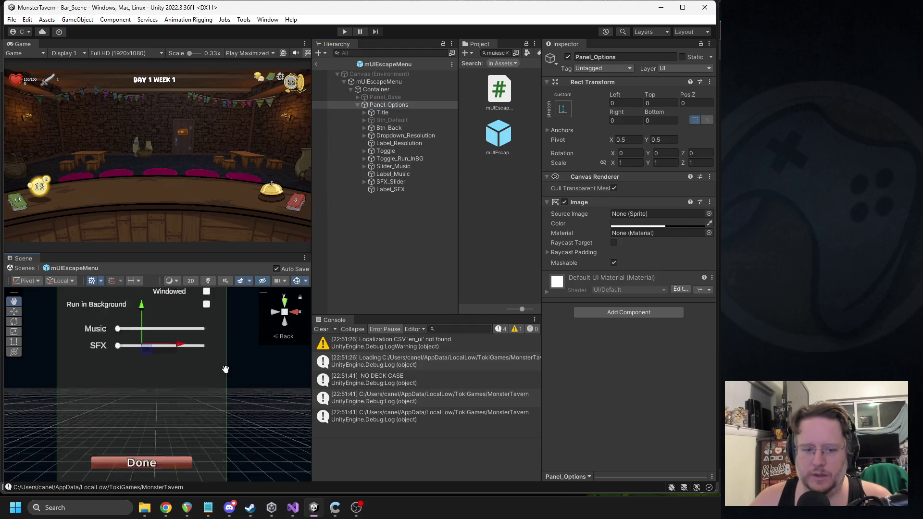
{"action": "left_click", "coordinate": [388, 128]}
{"action": "scroll", "coordinate": [601, 320], "scroll_direction": "down", "scroll_amount": 2}
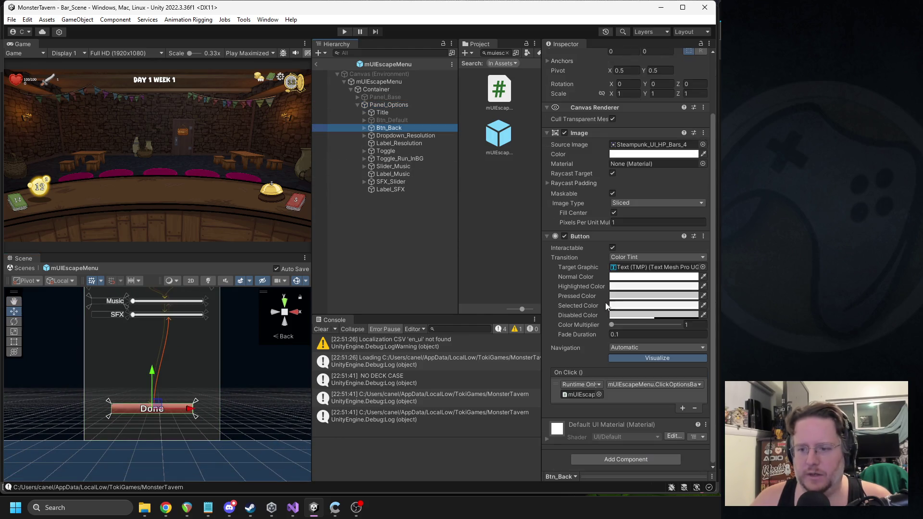
Replace Btn_Back's standard Button with the copied Extended Button pasted as new
{"action": "right_click", "coordinate": [592, 238]}
{"action": "left_click", "coordinate": [616, 256]}
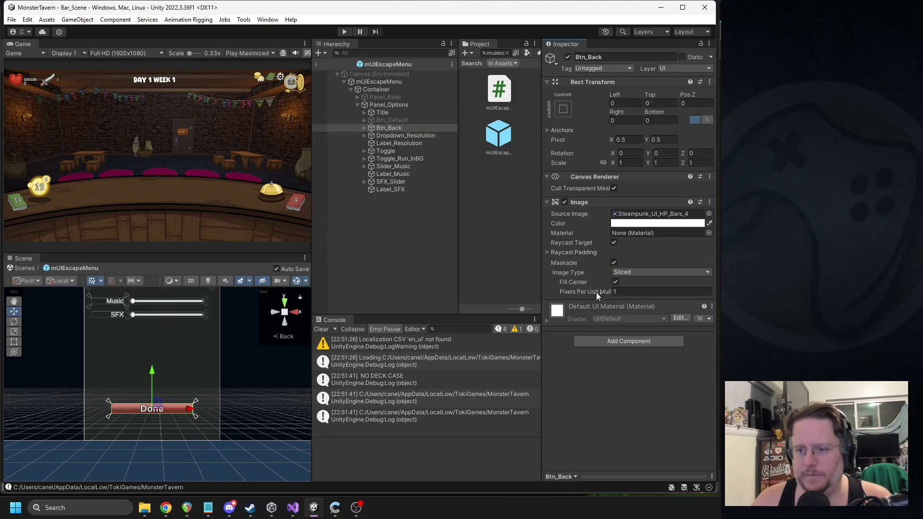
{"action": "right_click", "coordinate": [579, 202]}
{"action": "left_click", "coordinate": [629, 266]}
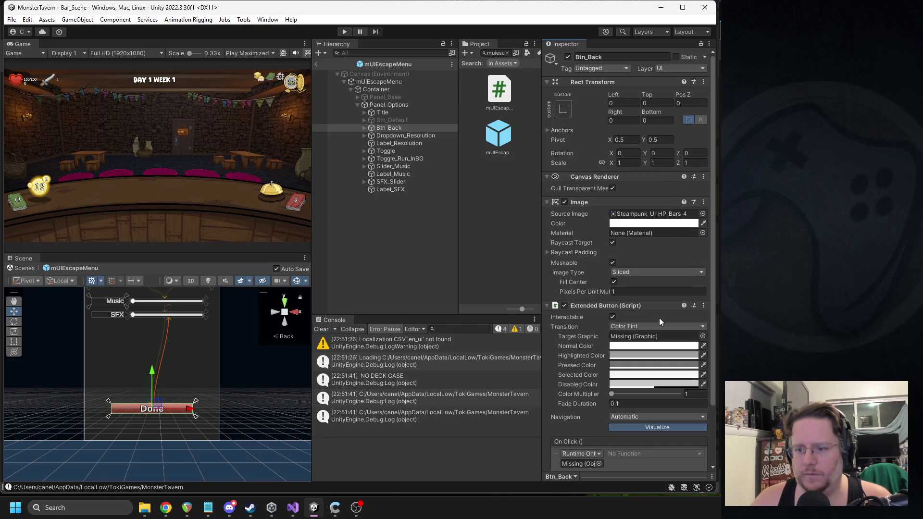
Set the Extended Button's On Click to mUIEscapeMenu's options-back handler
{"action": "scroll", "coordinate": [660, 321], "scroll_direction": "down", "scroll_amount": 3}
{"action": "left_click_drag", "start_coordinate": [379, 81], "coordinate": [586, 397]}
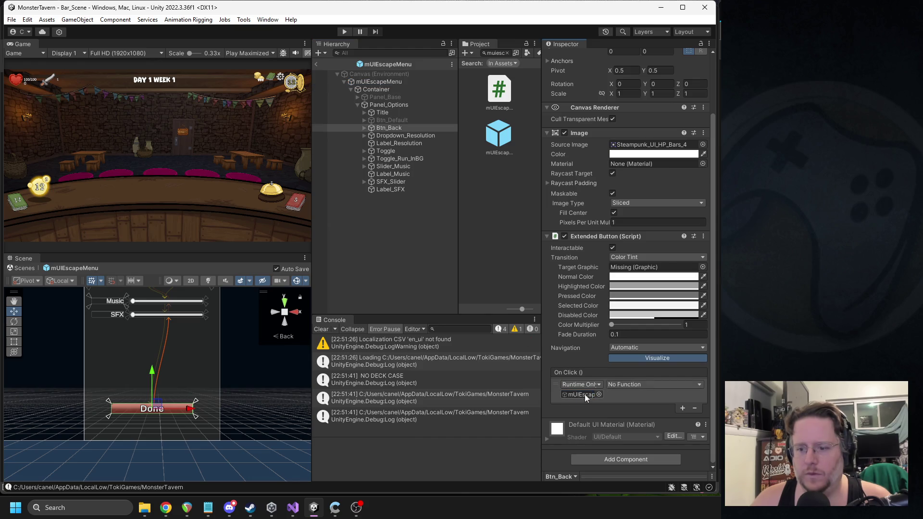
{"action": "left_click", "coordinate": [652, 385]}
{"action": "mouse_move", "coordinate": [645, 452]}
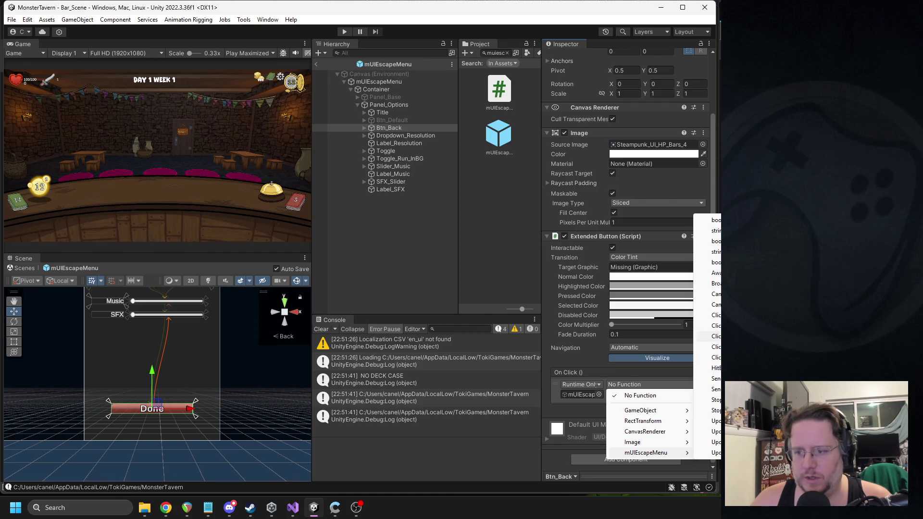
{"action": "left_click", "coordinate": [717, 336]}
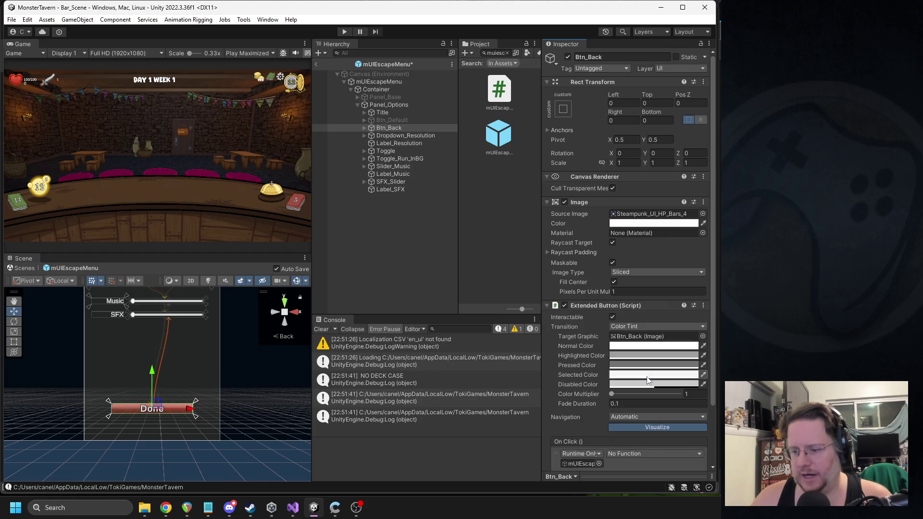
Add an SFX Button component with its hover sound set to Click
{"action": "scroll", "coordinate": [640, 404], "scroll_direction": "down", "scroll_amount": 3}
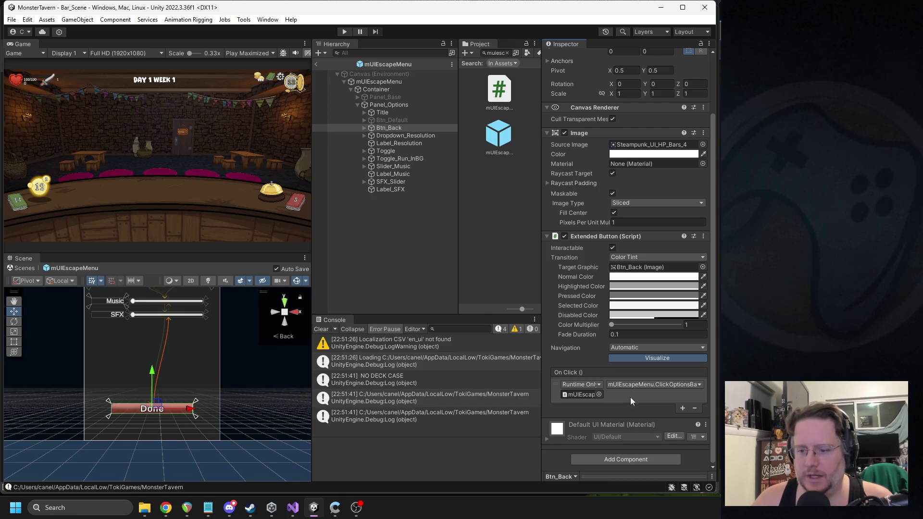
{"action": "left_click", "coordinate": [622, 461]}
{"action": "left_click", "coordinate": [604, 374]}
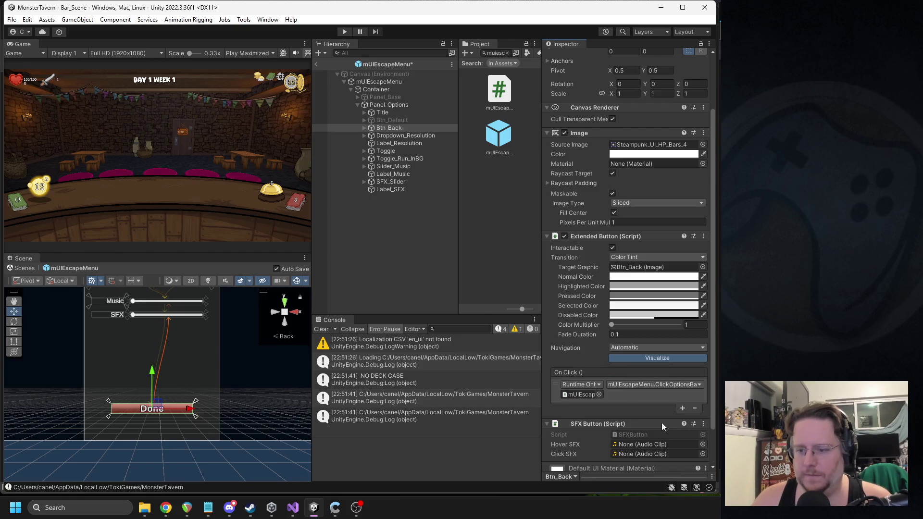
{"action": "left_click", "coordinate": [702, 445]}
{"action": "type", "text": "clink"}
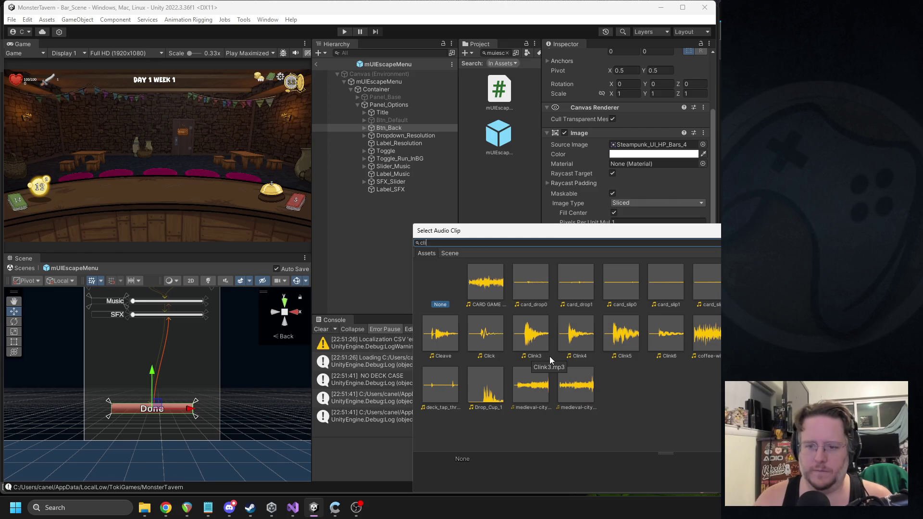
{"action": "key", "text": "BackSpace"}
{"action": "key", "text": "BackSpace"}
{"action": "key", "text": "BackSpace"}
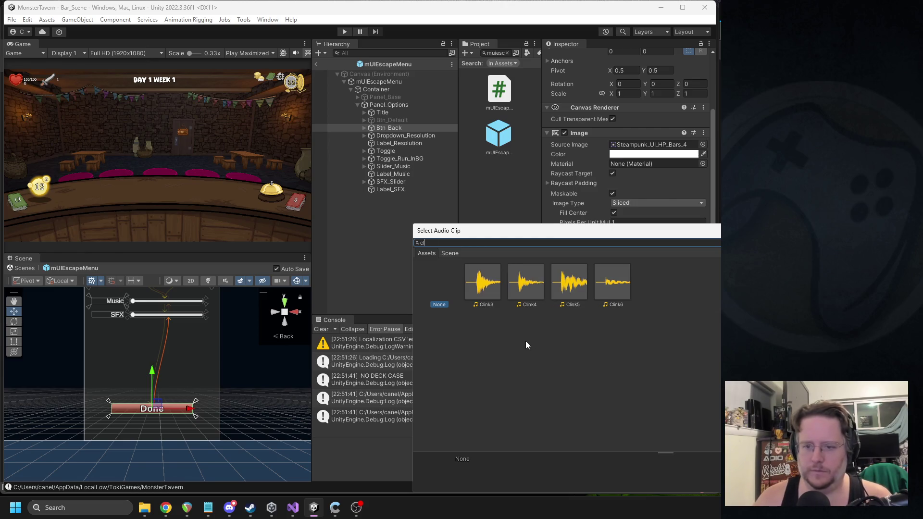
{"action": "type", "text": "ack"}
{"action": "key", "text": "ctrl+a"}
{"action": "type", "text": "clink"}
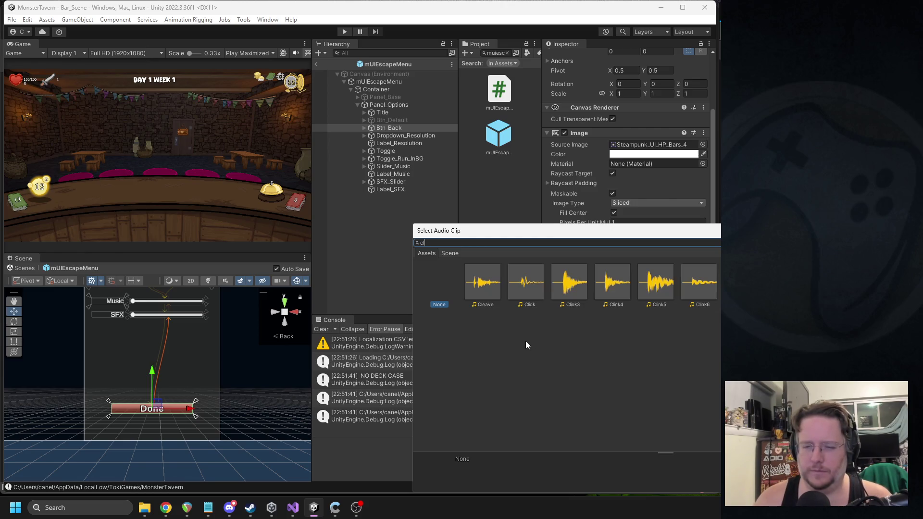
{"action": "key", "text": "ctrl+a"}
{"action": "type", "text": "click"}
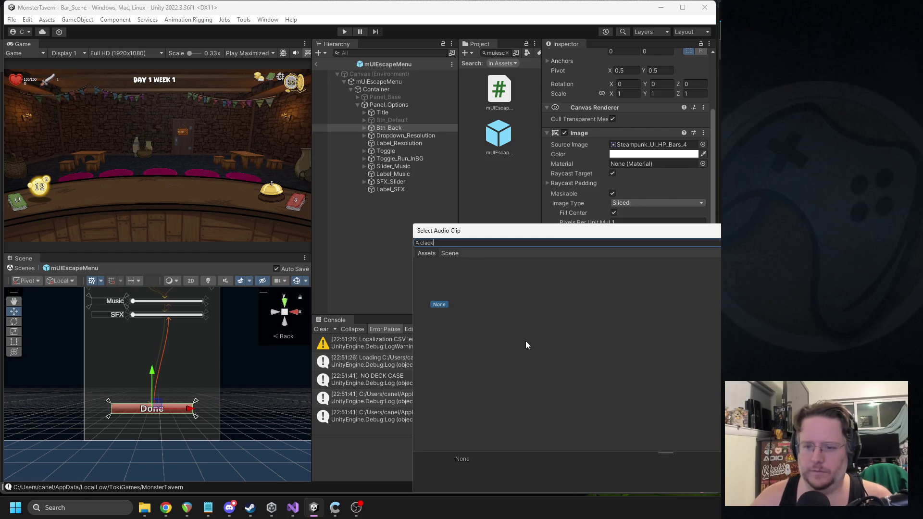
{"action": "double_click", "coordinate": [489, 295]}
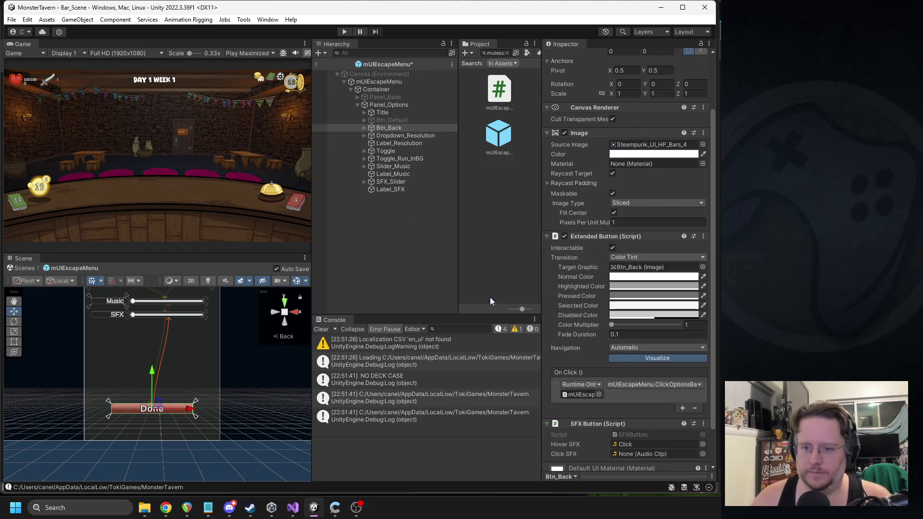
Set the SFX Button's click sound to Clink6
{"action": "scroll", "coordinate": [708, 453], "scroll_direction": "down", "scroll_amount": 1}
{"action": "left_click", "coordinate": [702, 429]}
{"action": "type", "text": "c"}
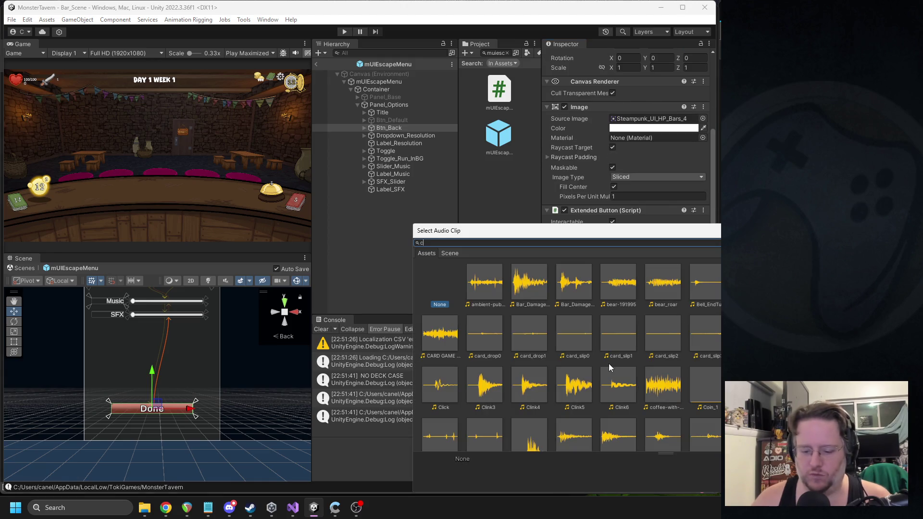
{"action": "type", "text": "link"}
{"action": "double_click", "coordinate": [619, 283]}
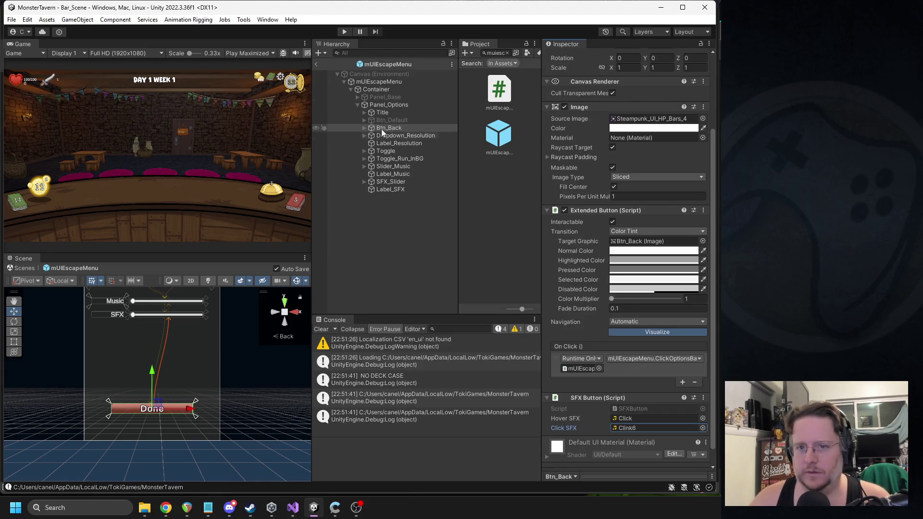
{"action": "left_click", "coordinate": [394, 104]}
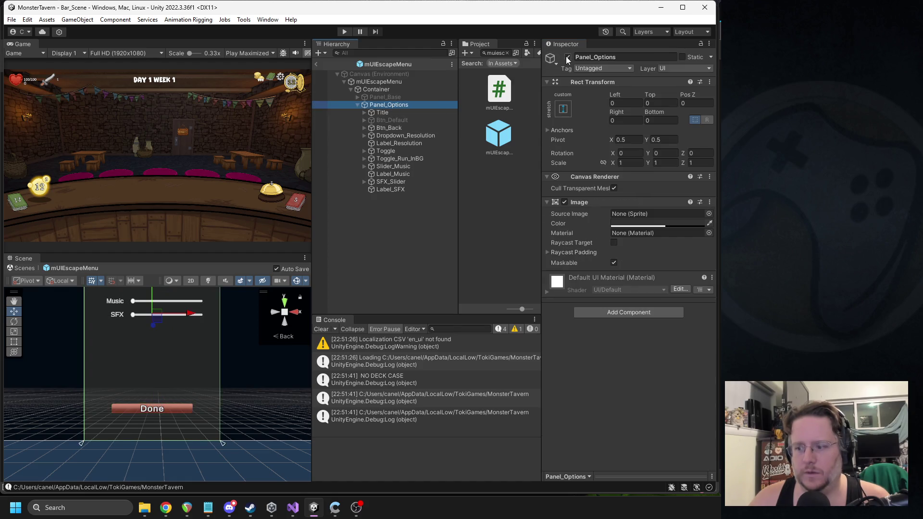
Hide Panel_Options, return from prefab editing to Bar_Scene and start play mode
{"action": "left_click", "coordinate": [568, 57]}
{"action": "left_click", "coordinate": [316, 64]}
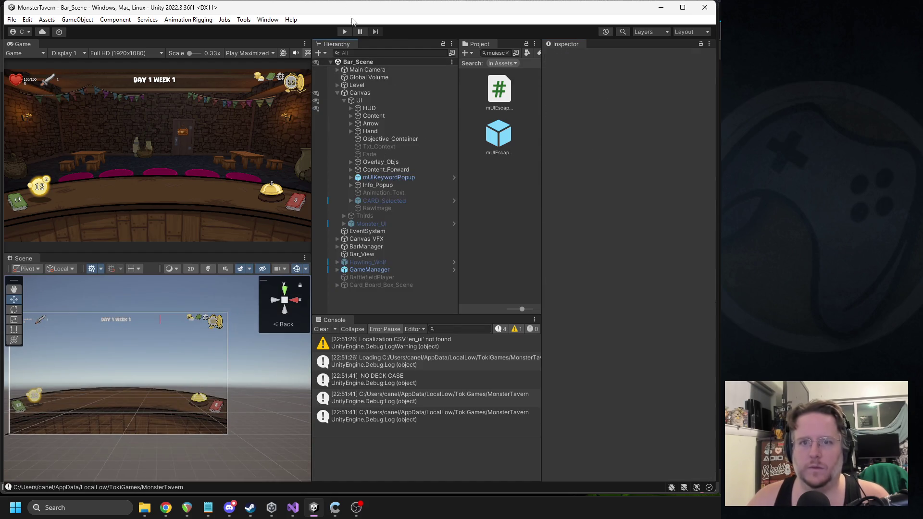
{"action": "left_click", "coordinate": [345, 32]}
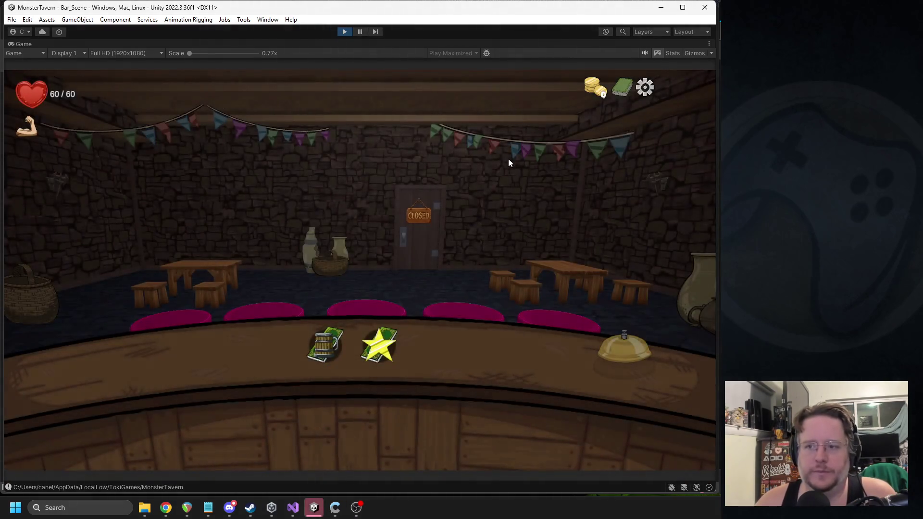
Open the pause menu, switch to Options and back twice, then pause the game
{"action": "left_click", "coordinate": [643, 91]}
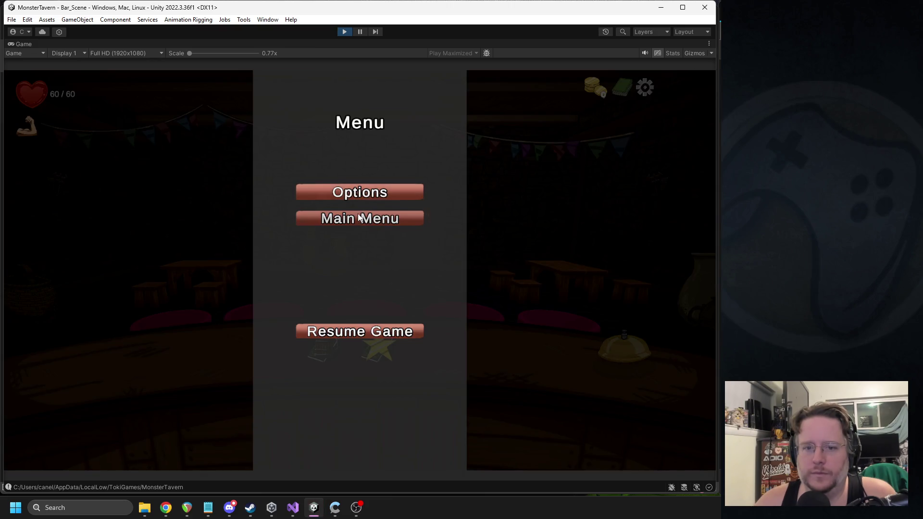
{"action": "left_click", "coordinate": [356, 192]}
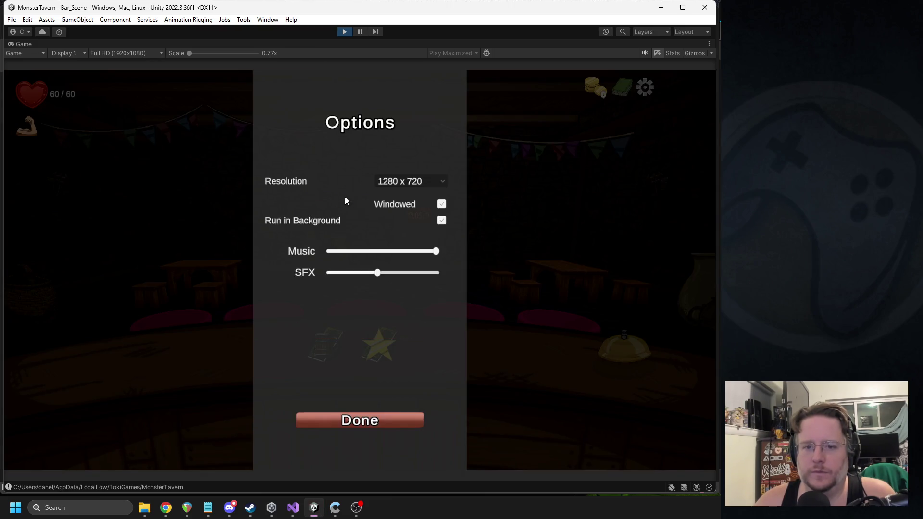
{"action": "left_click", "coordinate": [370, 420]}
{"action": "left_click", "coordinate": [364, 190]}
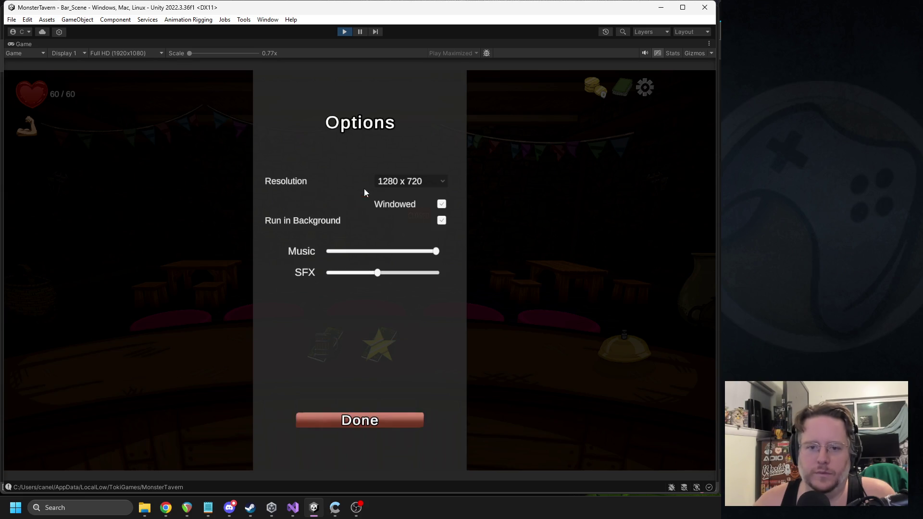
{"action": "left_click", "coordinate": [353, 425]}
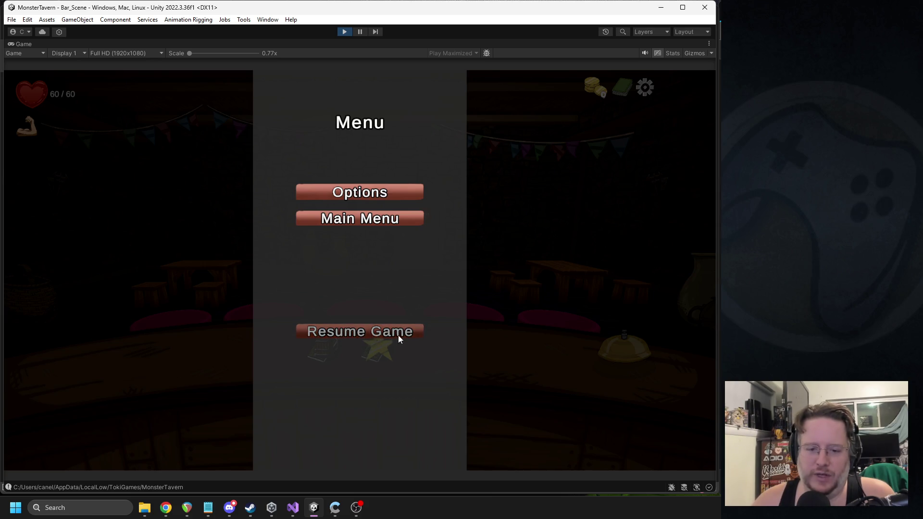
{"action": "left_click", "coordinate": [359, 31]}
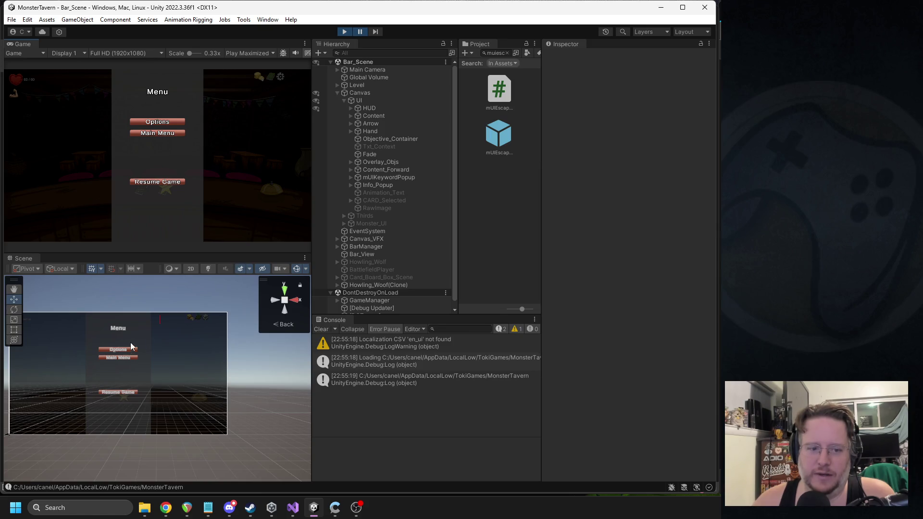
Inspect Btn_Options and its label's Card_Type_Text font asset, then stop play mode and clear the console
{"action": "left_click", "coordinate": [117, 350]}
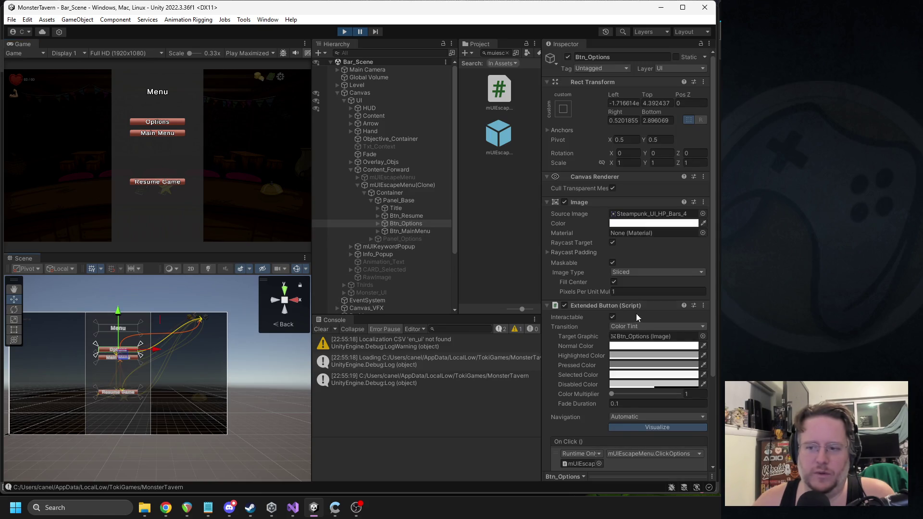
{"action": "scroll", "coordinate": [648, 235], "scroll_direction": "down", "scroll_amount": 5}
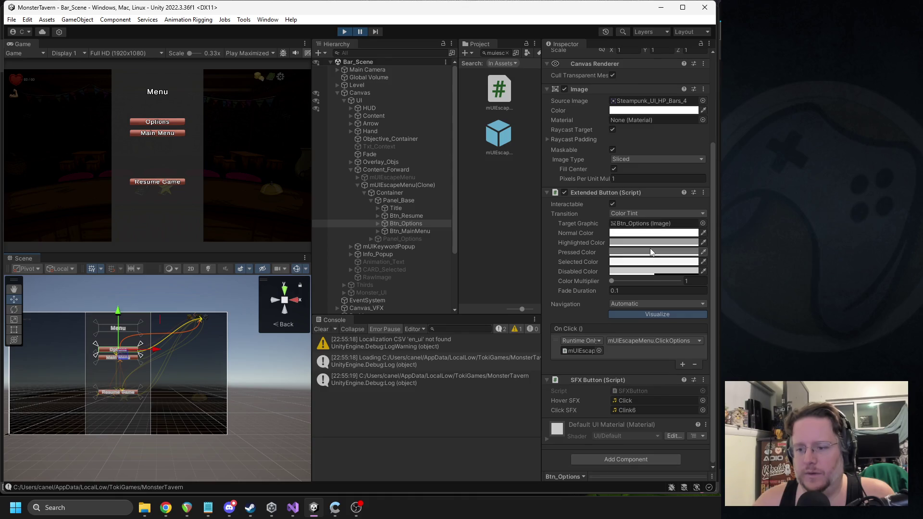
{"action": "left_click", "coordinate": [377, 224]}
{"action": "left_click", "coordinate": [401, 233]}
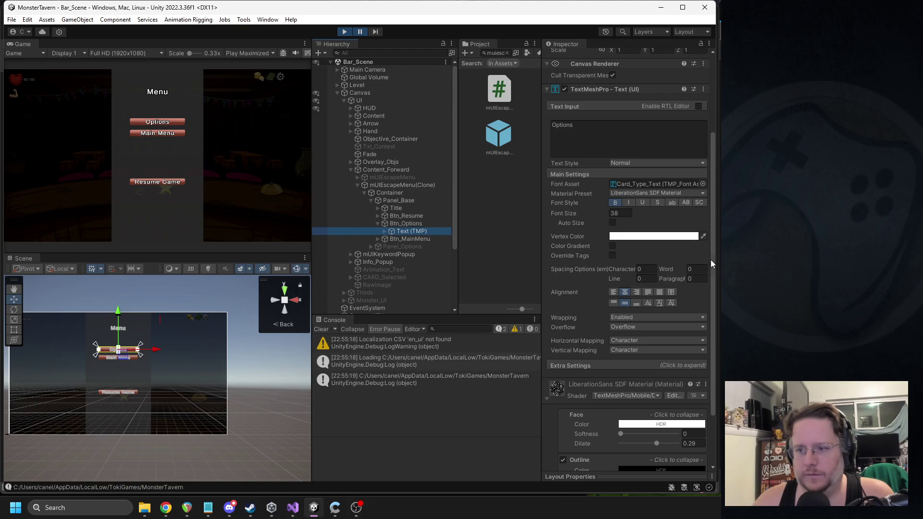
{"action": "left_click", "coordinate": [637, 183]}
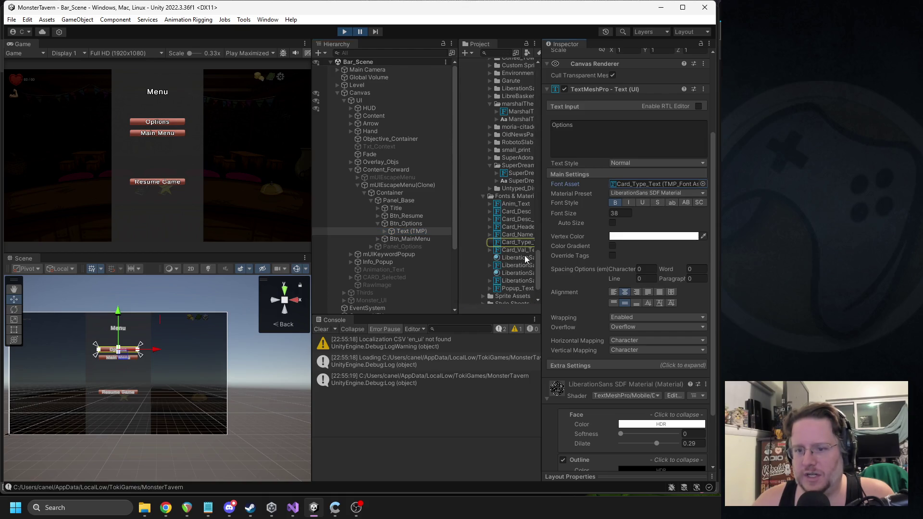
{"action": "left_click", "coordinate": [508, 244]}
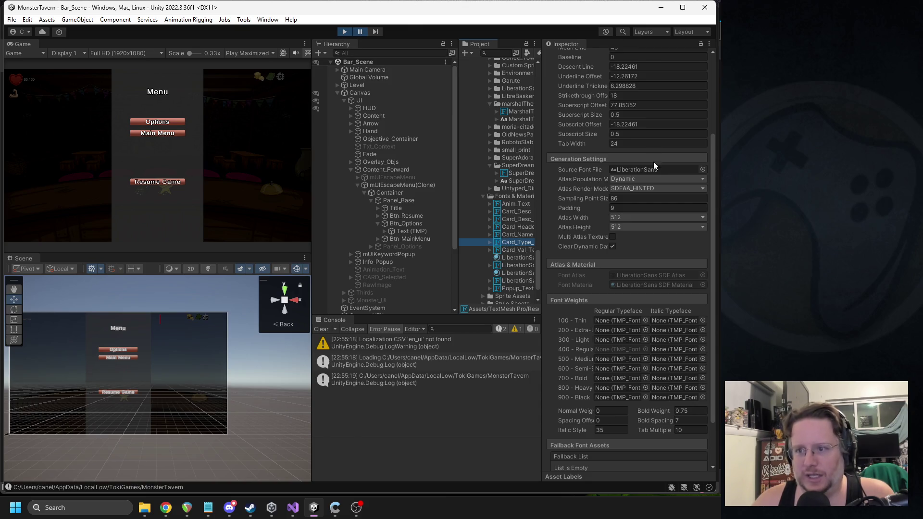
{"action": "left_click", "coordinate": [344, 32]}
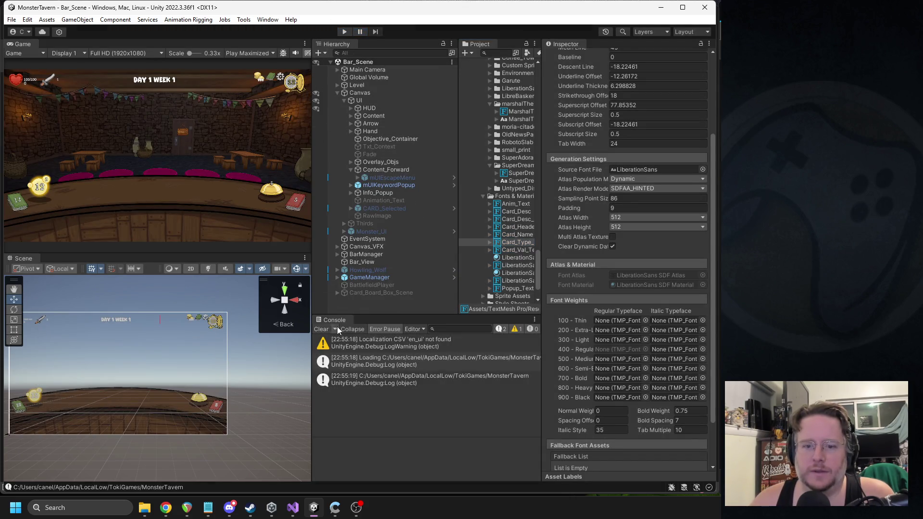
{"action": "left_click", "coordinate": [321, 330]}
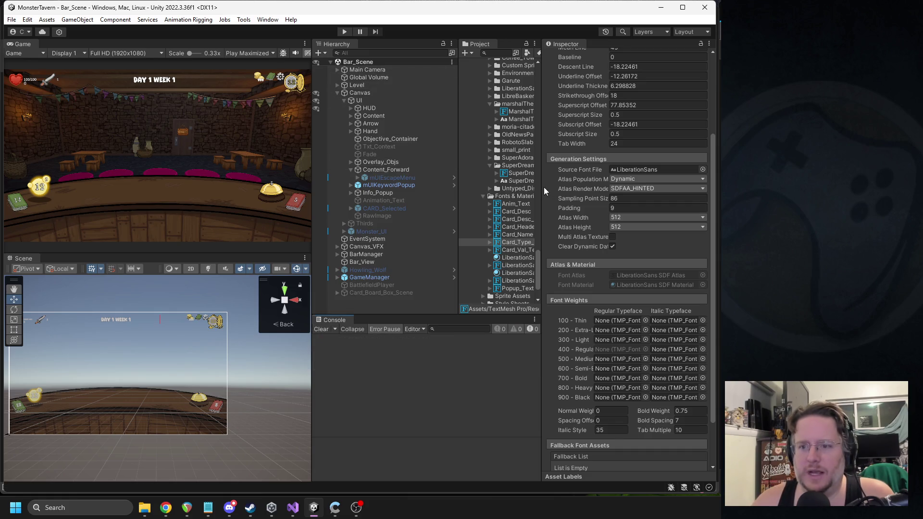
Drag the panel splitters to widen the Hierarchy and Project lists
{"action": "left_click_drag", "start_coordinate": [542, 191], "coordinate": [583, 191]}
{"action": "left_click_drag", "start_coordinate": [459, 192], "coordinate": [486, 193]}
{"action": "left_click_drag", "start_coordinate": [486, 137], "coordinate": [491, 137]}
{"action": "left_click_drag", "start_coordinate": [313, 149], "coordinate": [367, 148]}
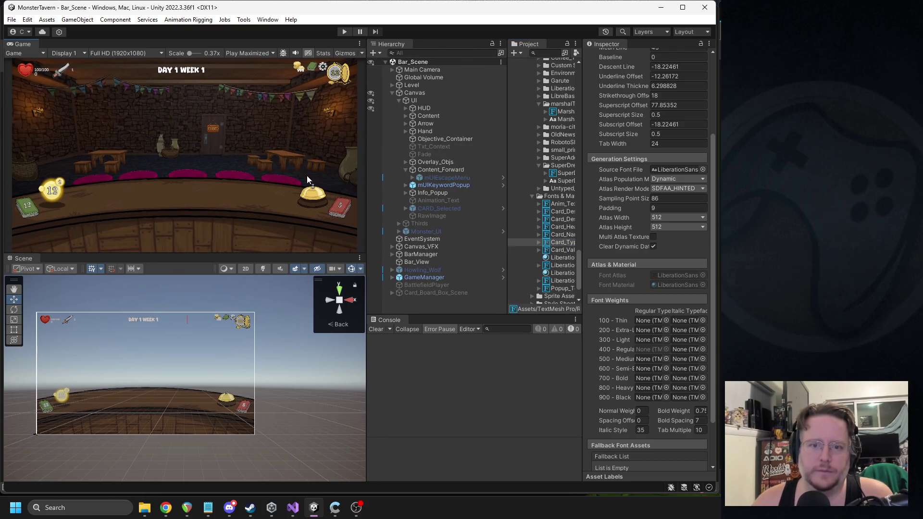
Select Bell_Top in the Scene view, browse Add Component without adding, and save the scene
{"action": "left_click", "coordinate": [226, 403]}
{"action": "left_click", "coordinate": [226, 401]}
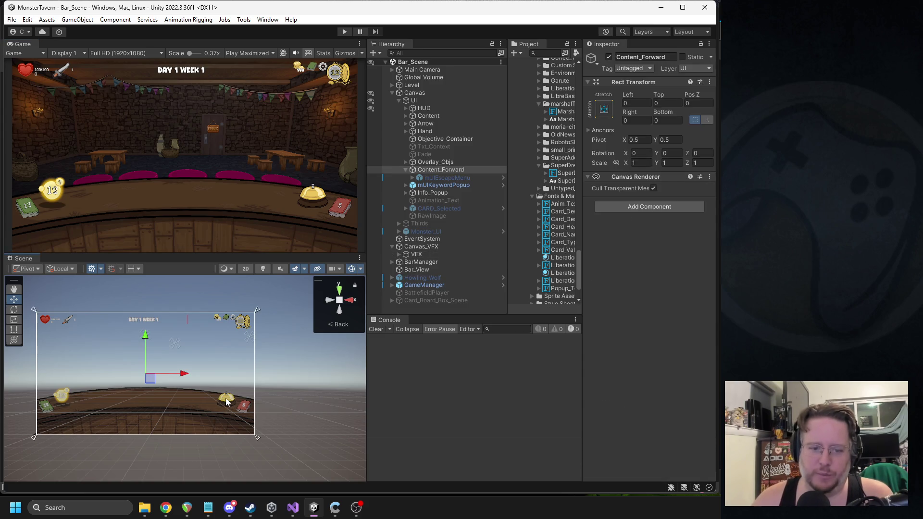
{"action": "left_click", "coordinate": [227, 403]}
{"action": "left_click", "coordinate": [227, 401]}
{"action": "left_click", "coordinate": [227, 401]}
{"action": "left_click", "coordinate": [226, 401]}
{"action": "left_click", "coordinate": [227, 401]}
{"action": "left_click", "coordinate": [227, 402]}
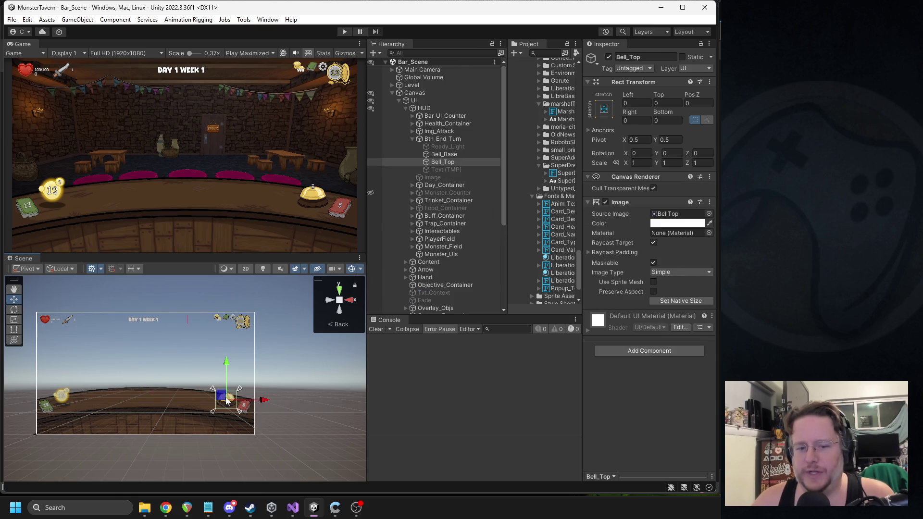
{"action": "left_click", "coordinate": [622, 346]}
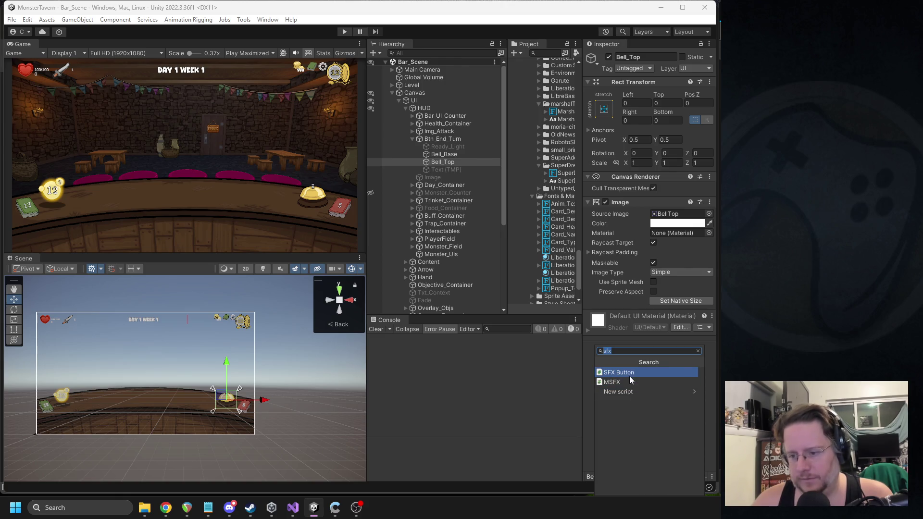
{"action": "left_click", "coordinate": [630, 374]}
{"action": "key", "text": "ctrl+s"}
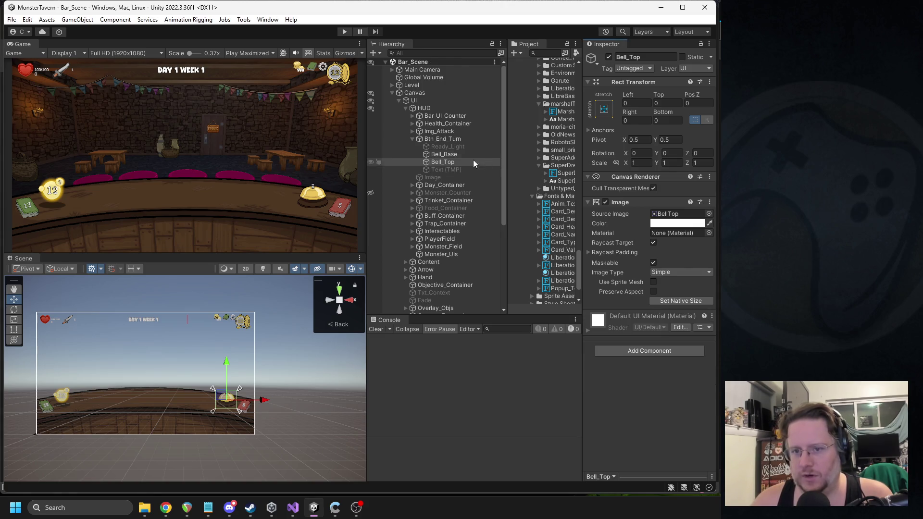
Open Btn_End_Turn's mAnimatedButton script for editing
{"action": "left_click", "coordinate": [442, 139]}
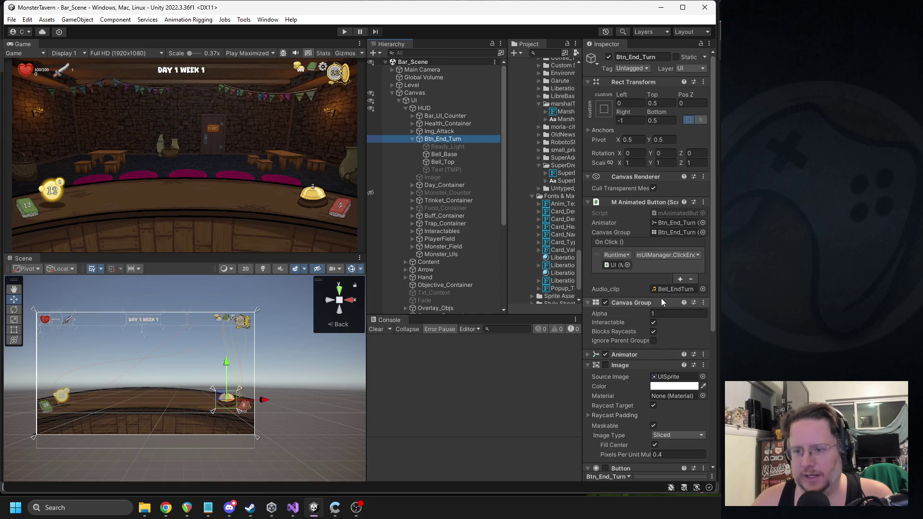
{"action": "right_click", "coordinate": [645, 201]}
{"action": "left_click", "coordinate": [664, 317]}
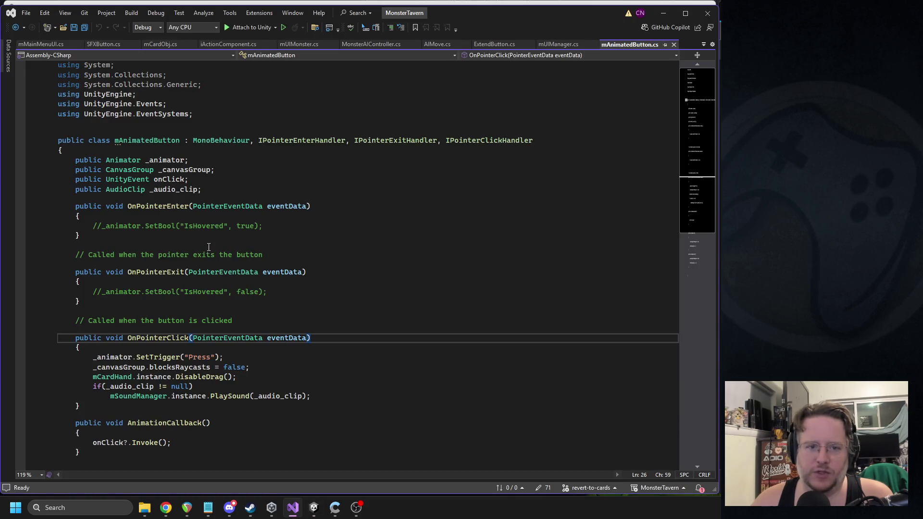
Review mAnimatedButton's IPointerEnter, Exit and Click handler interfaces, then switch back to Unity
{"action": "double_click", "coordinate": [302, 143]}
{"action": "double_click", "coordinate": [395, 143]}
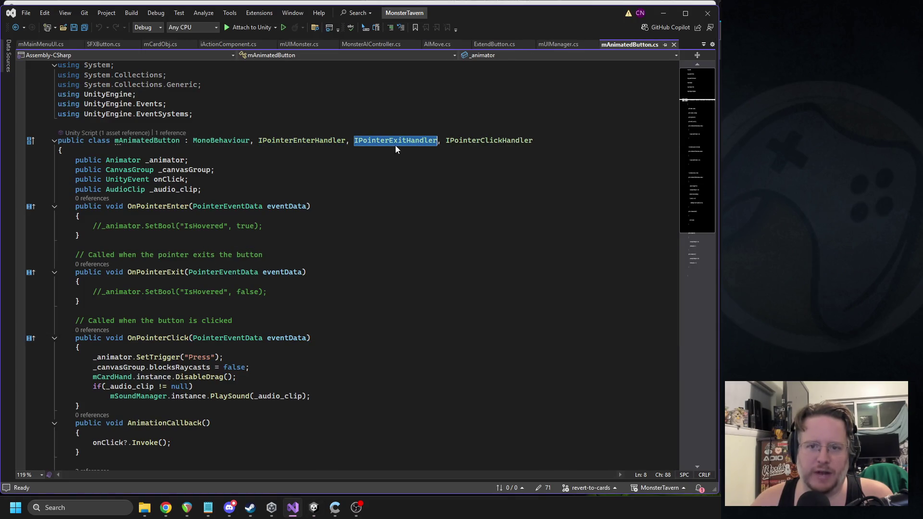
{"action": "double_click", "coordinate": [476, 145]}
{"action": "double_click", "coordinate": [301, 141]}
{"action": "double_click", "coordinate": [395, 140]}
{"action": "double_click", "coordinate": [490, 141]}
{"action": "double_click", "coordinate": [337, 140]}
{"action": "left_click", "coordinate": [351, 139]}
{"action": "scroll", "coordinate": [210, 214], "scroll_direction": "down", "scroll_amount": 5}
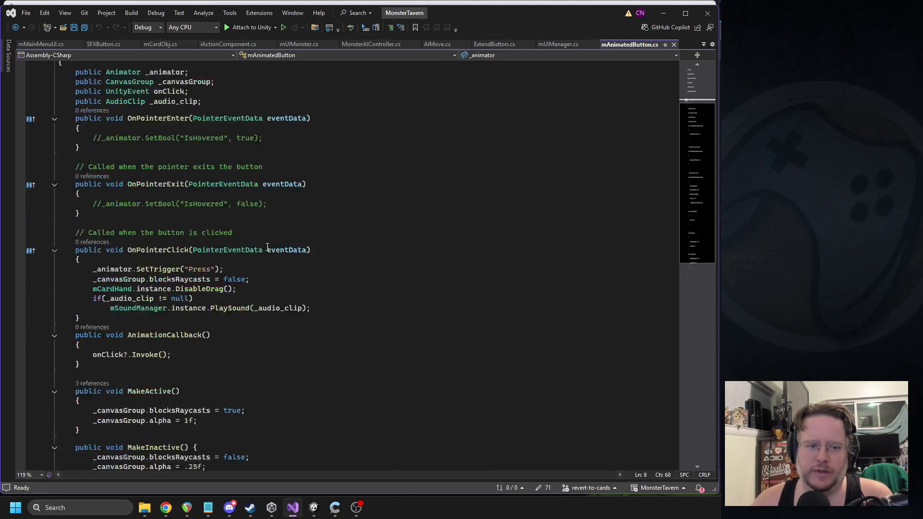
{"action": "key", "text": "alt+Tab"}
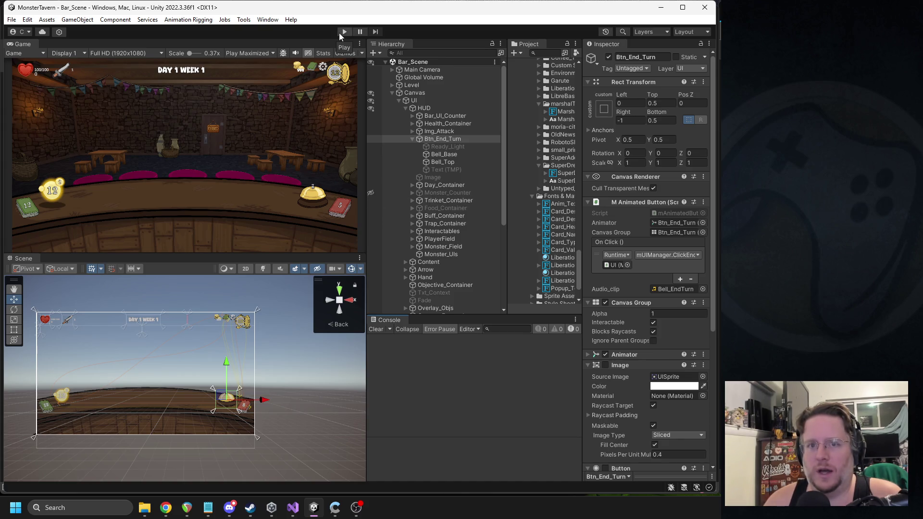
Collapse Btn_End_Turn and HUD, start play mode and draw from the drink deck on the bar
{"action": "left_click", "coordinate": [412, 140]}
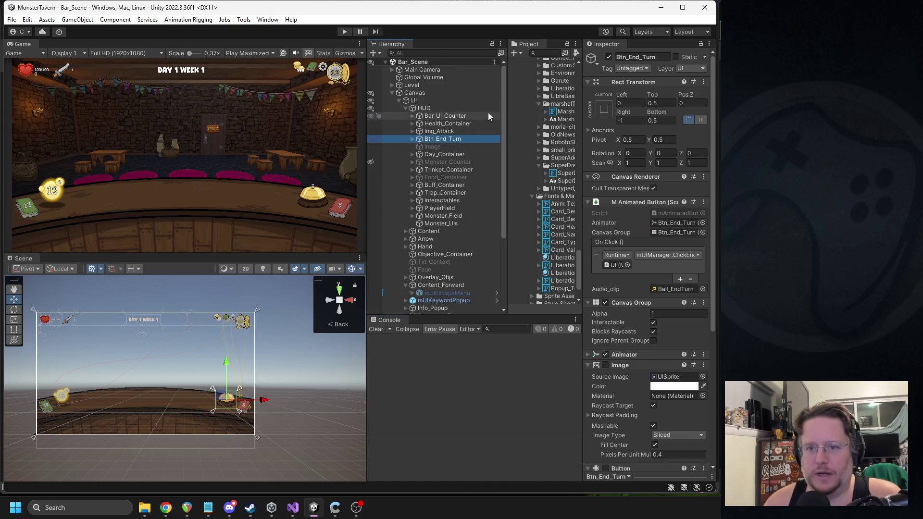
{"action": "left_click", "coordinate": [405, 108]}
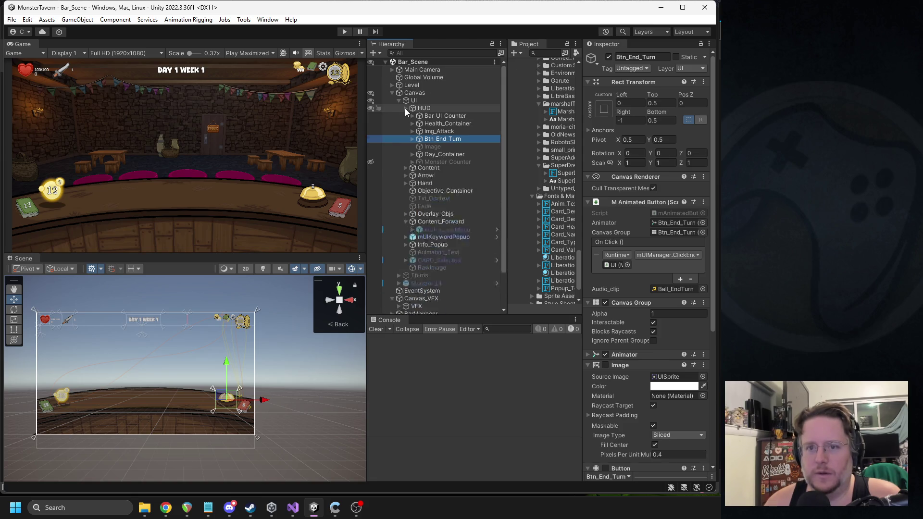
{"action": "left_click", "coordinate": [405, 108]}
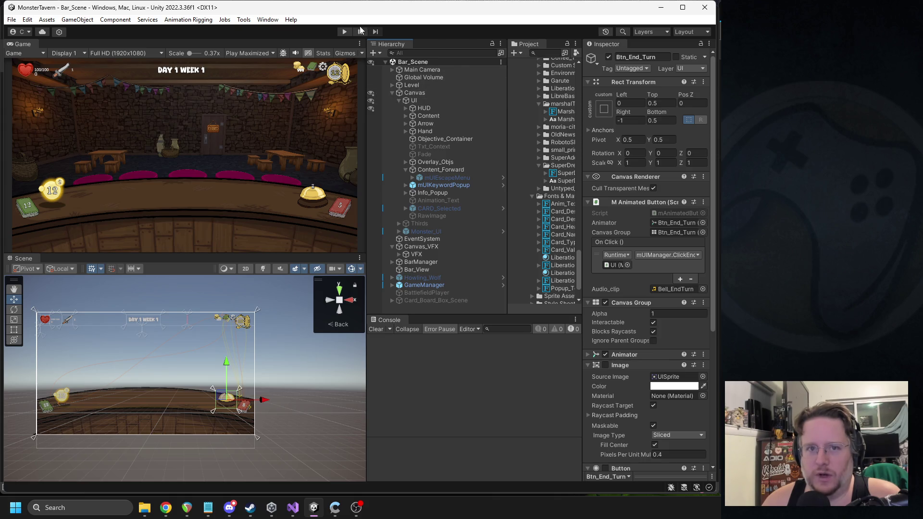
{"action": "left_click", "coordinate": [346, 31]}
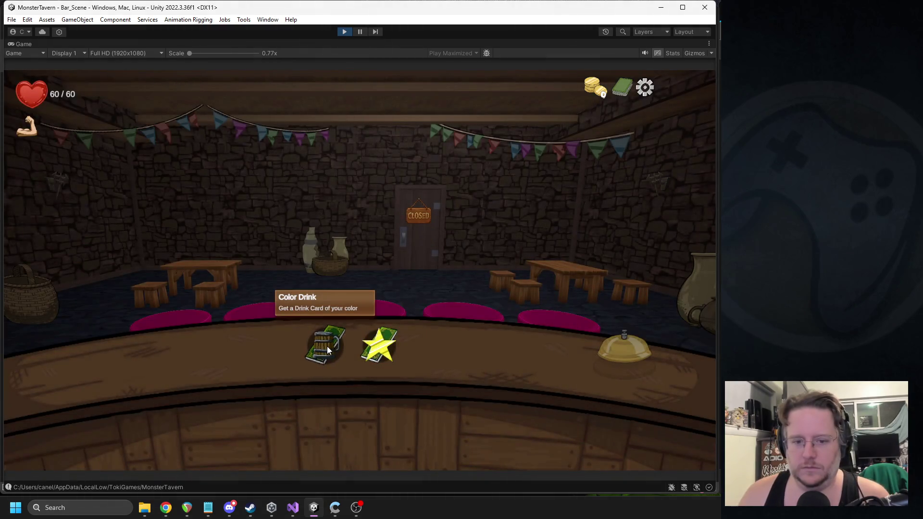
{"action": "left_click", "coordinate": [328, 344]}
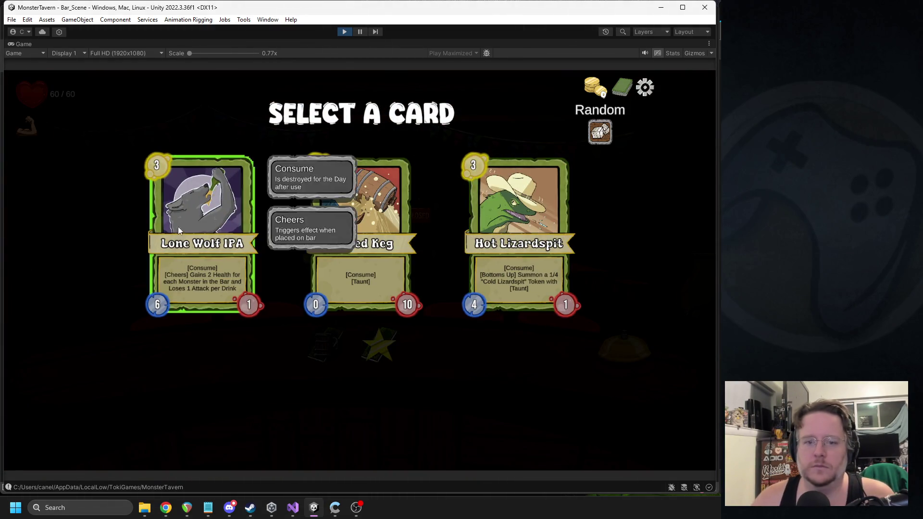